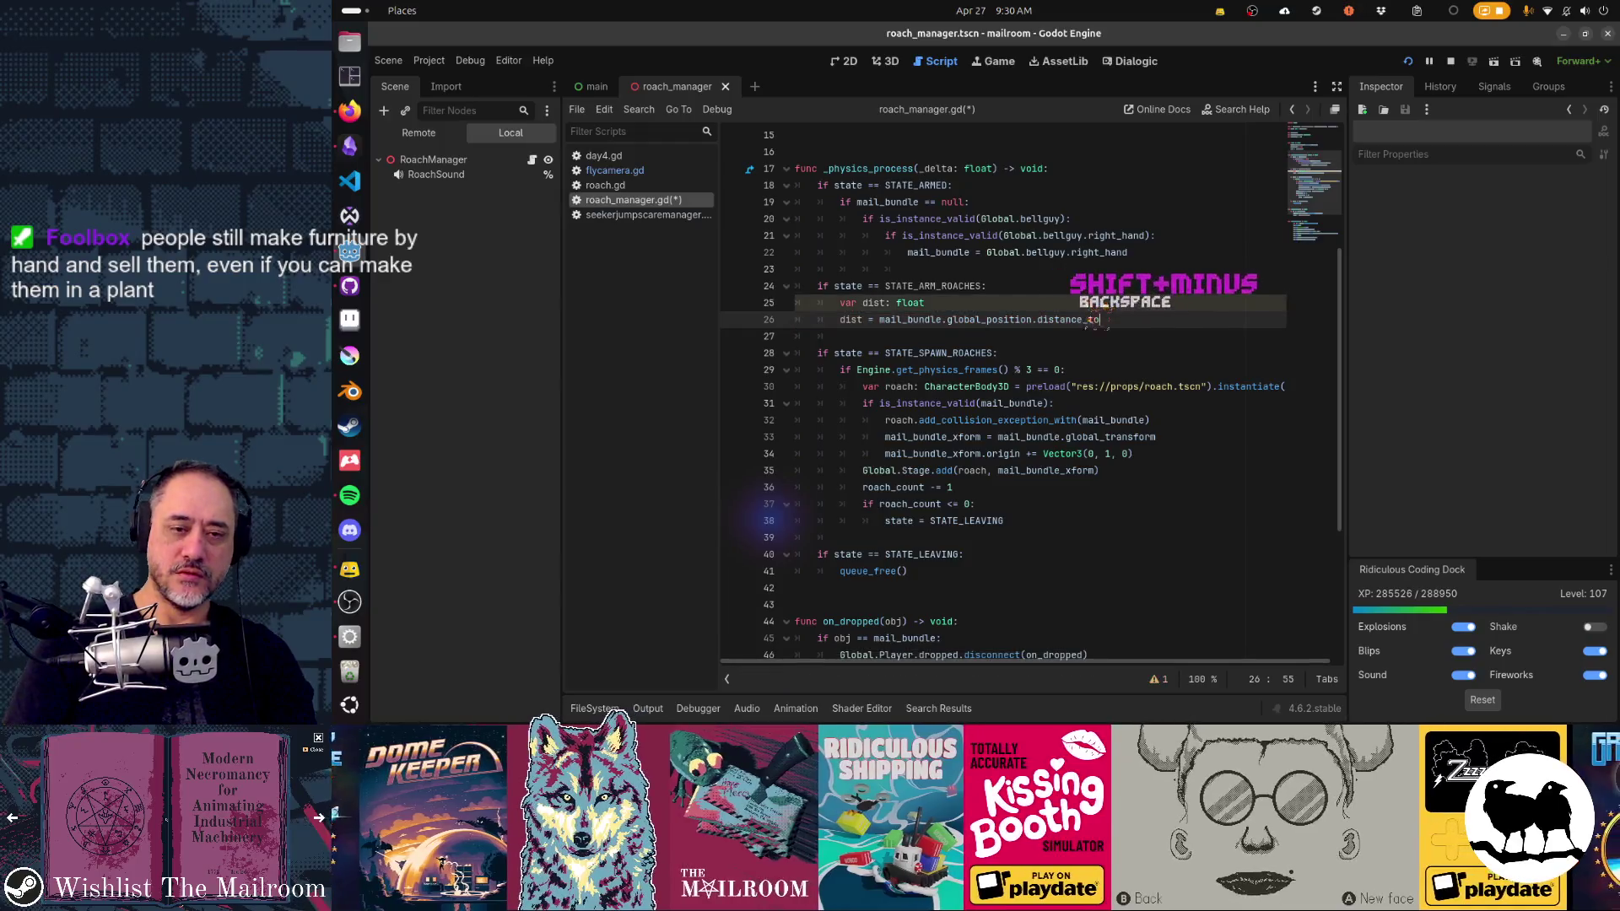
Step: Finish line 26 with distance_to(Global.Player.global_position) and add a velocity-length line below it
{"action": "type", "text": "(Global.Player.global_position"}
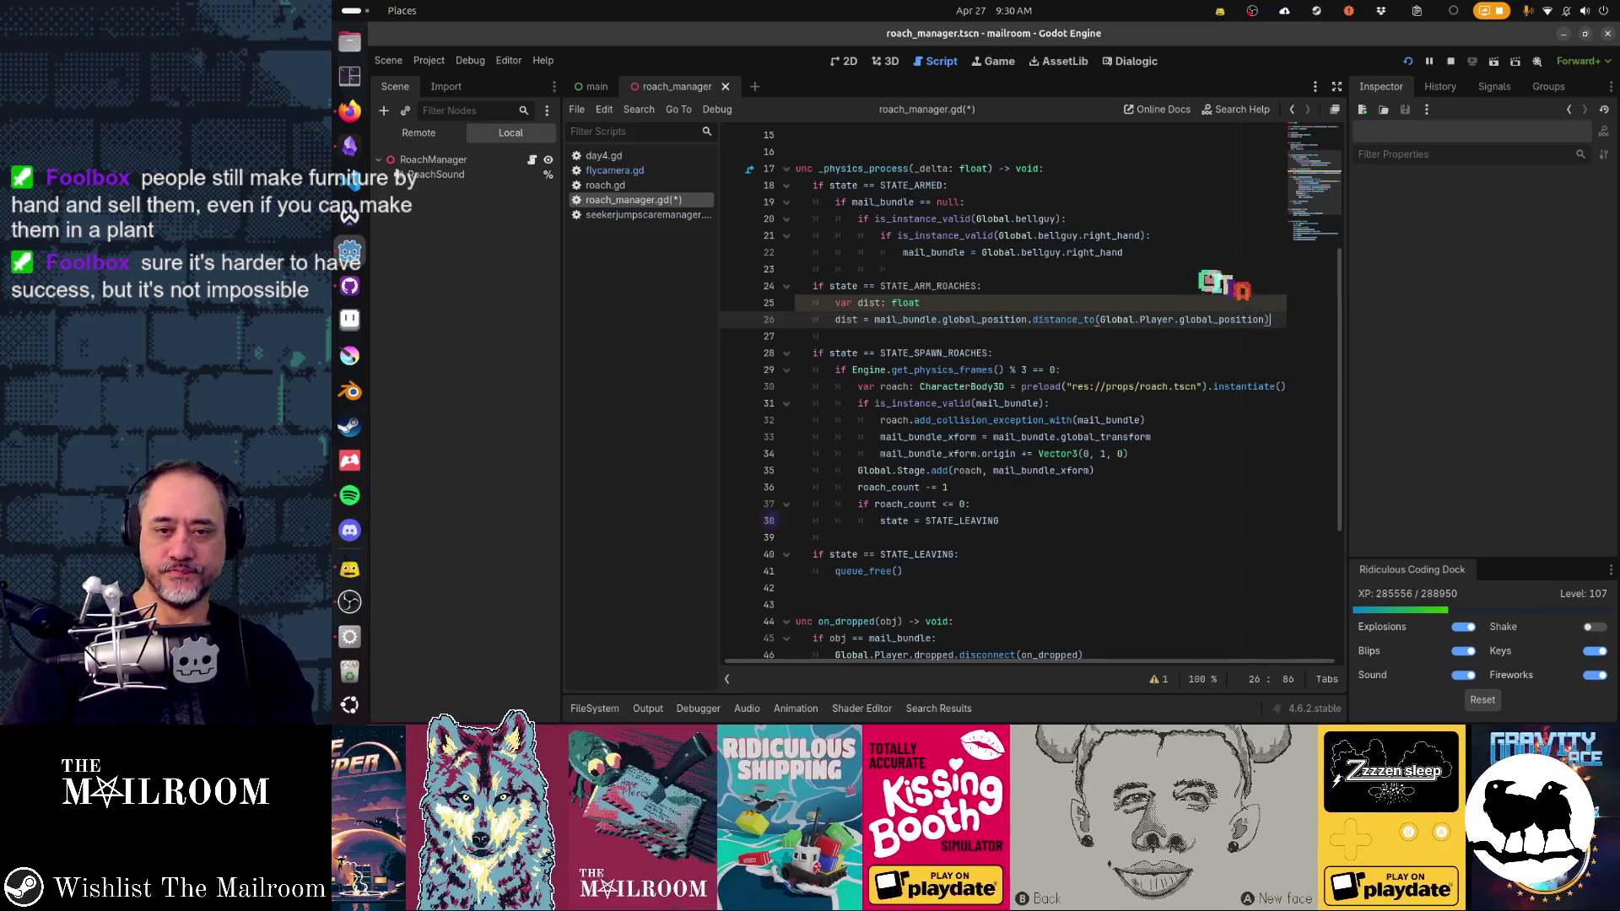
{"action": "key", "text": "Return"}
{"action": "key", "text": "Return"}
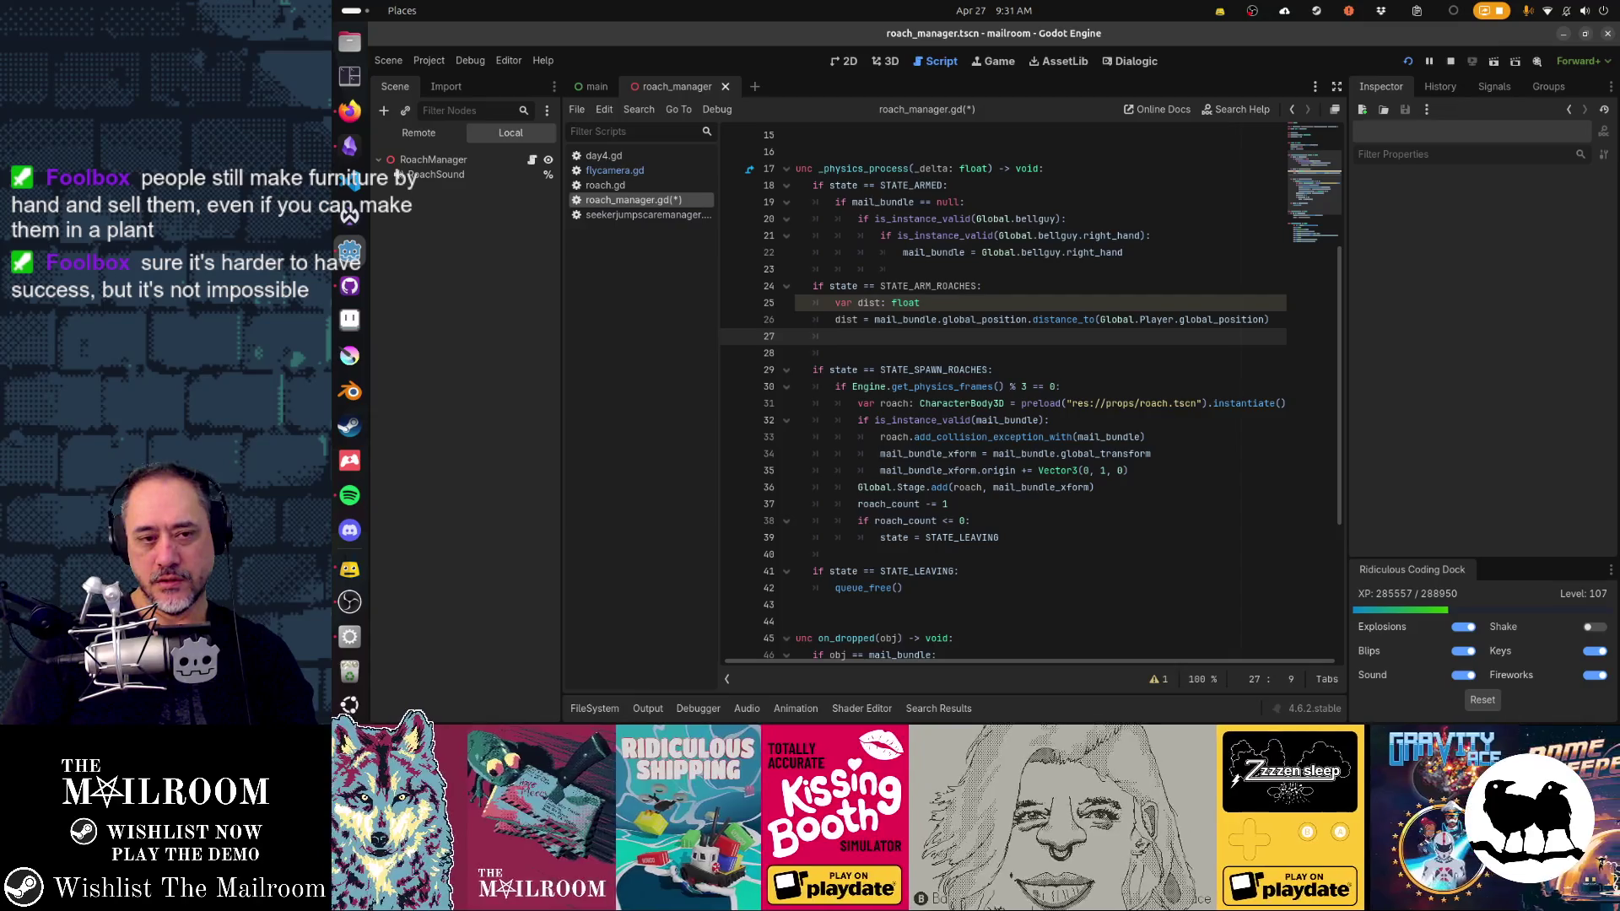
{"action": "type", "text": "var "}
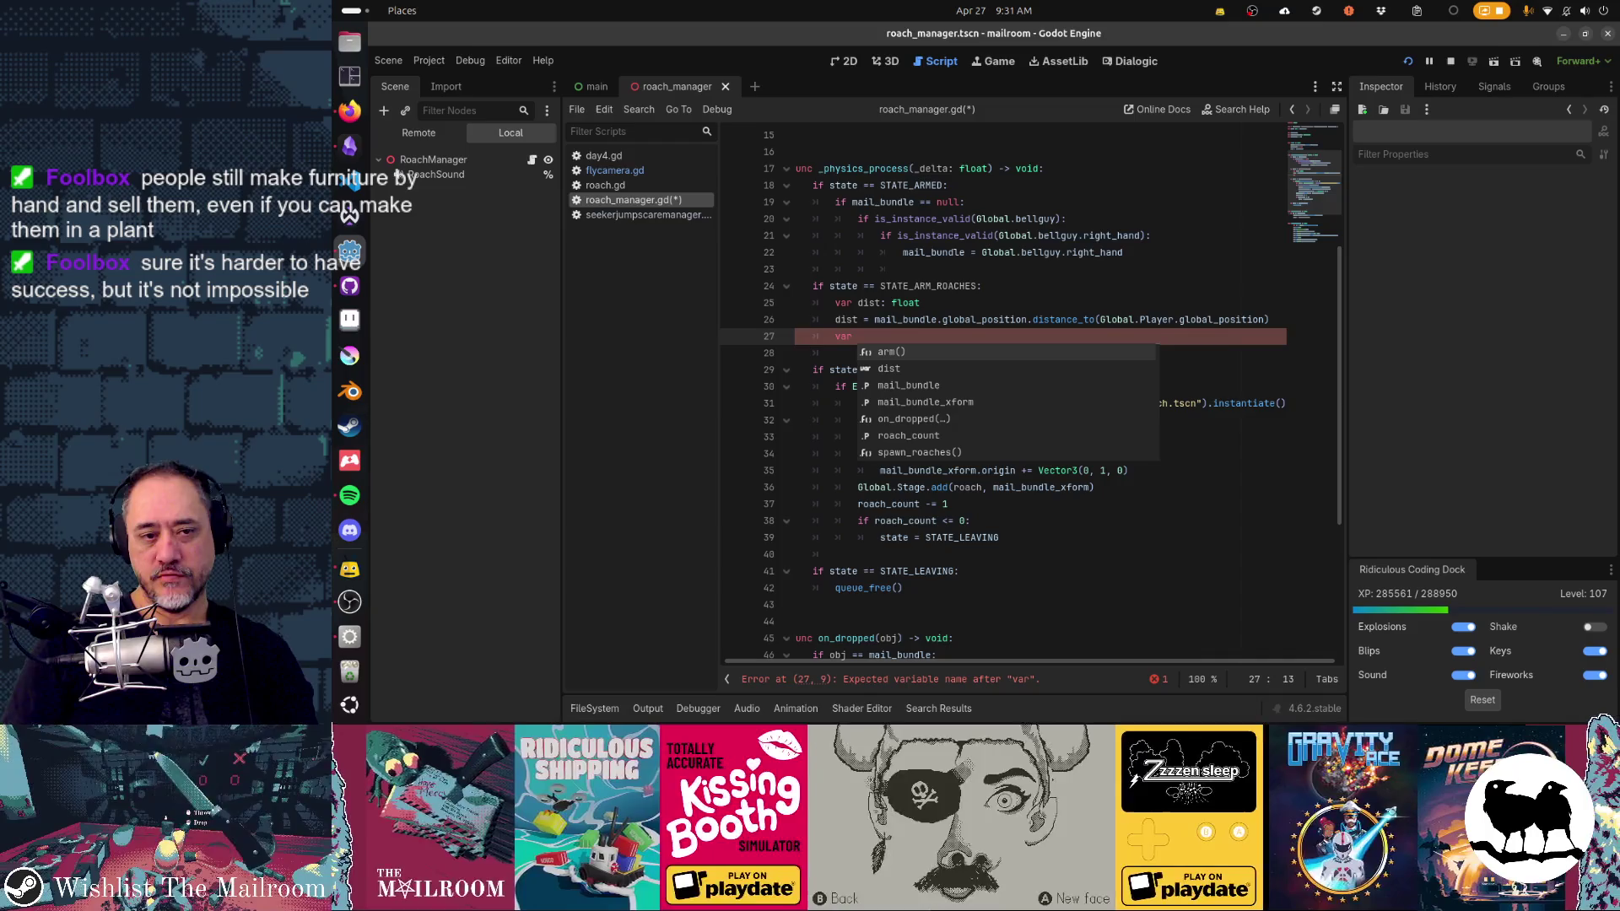
{"action": "type", "text": "vel"}
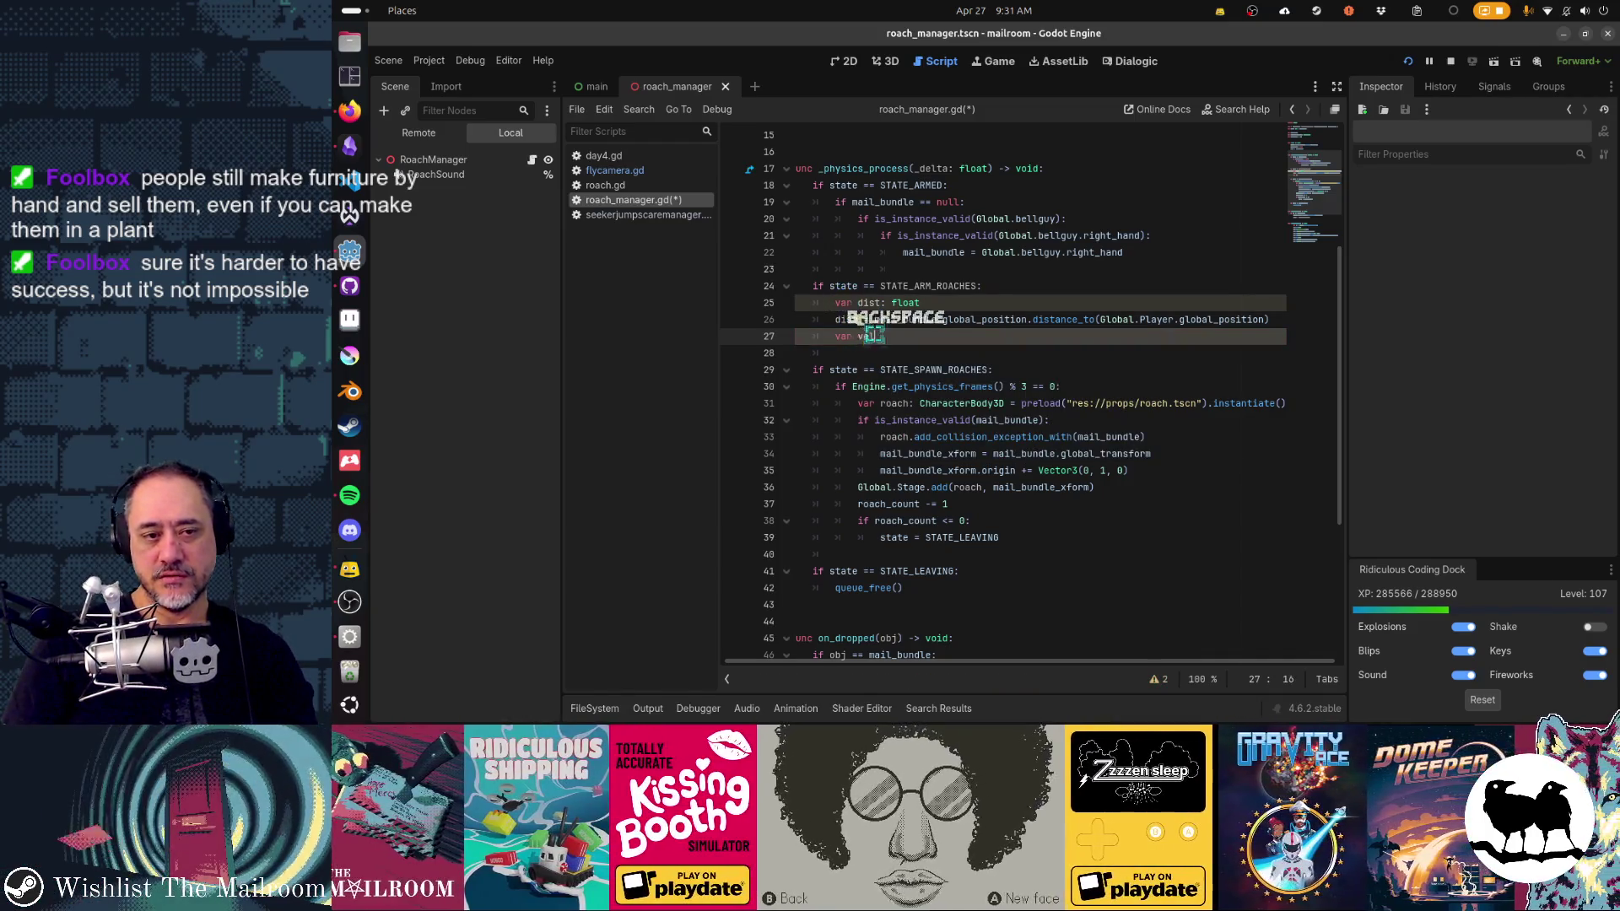
{"action": "type", "text": " = mail_bundl"}
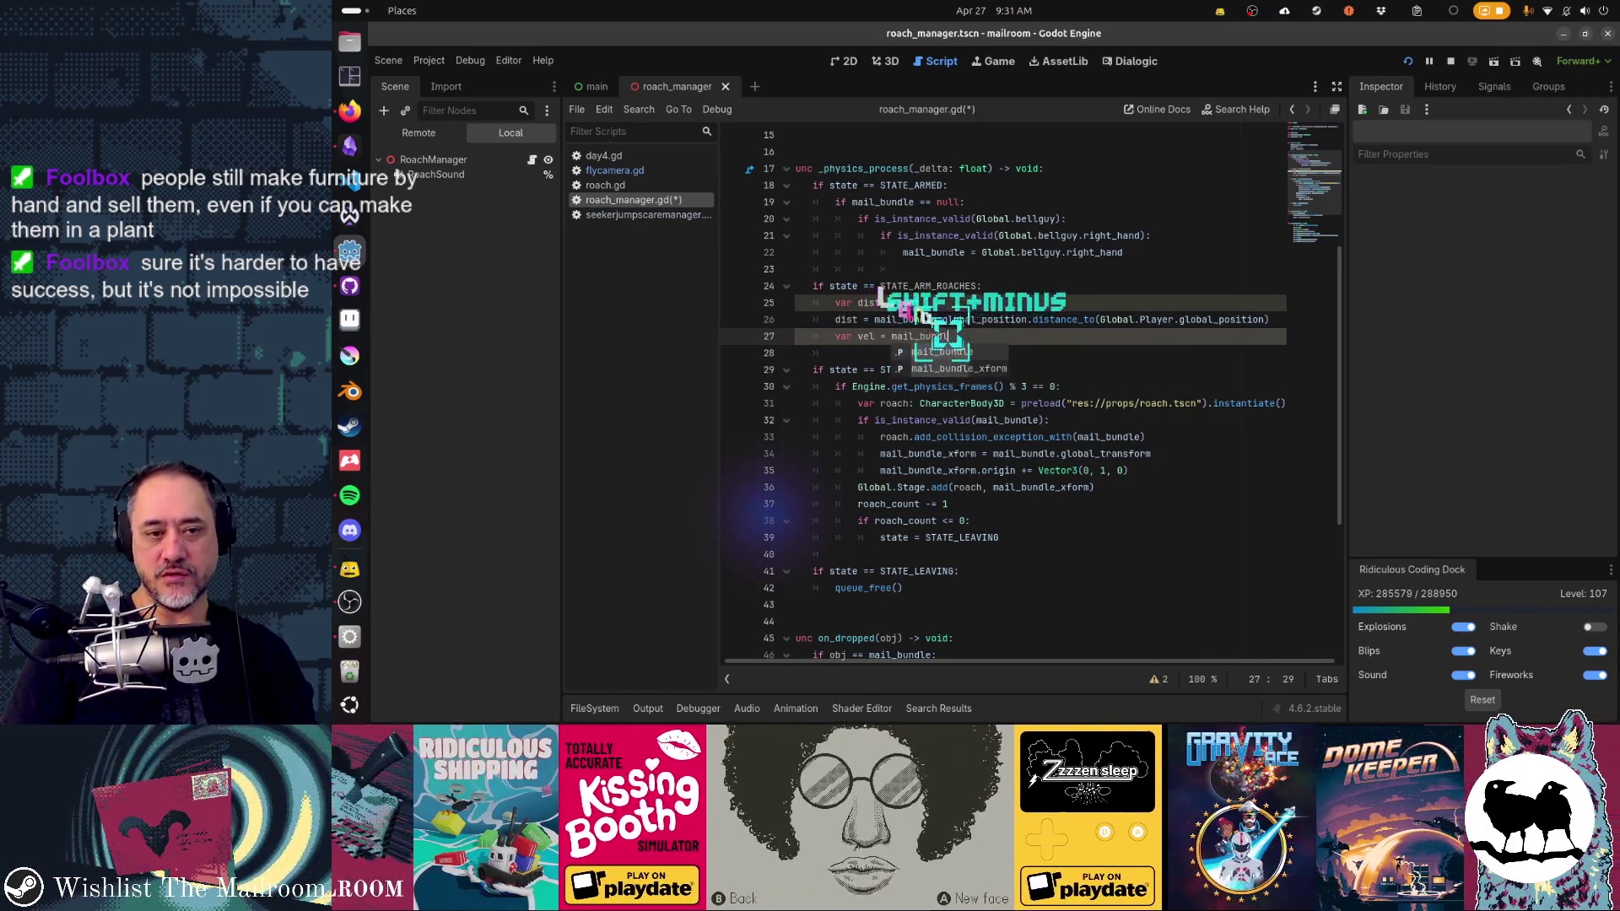
{"action": "type", "text": "e.linear_vel"}
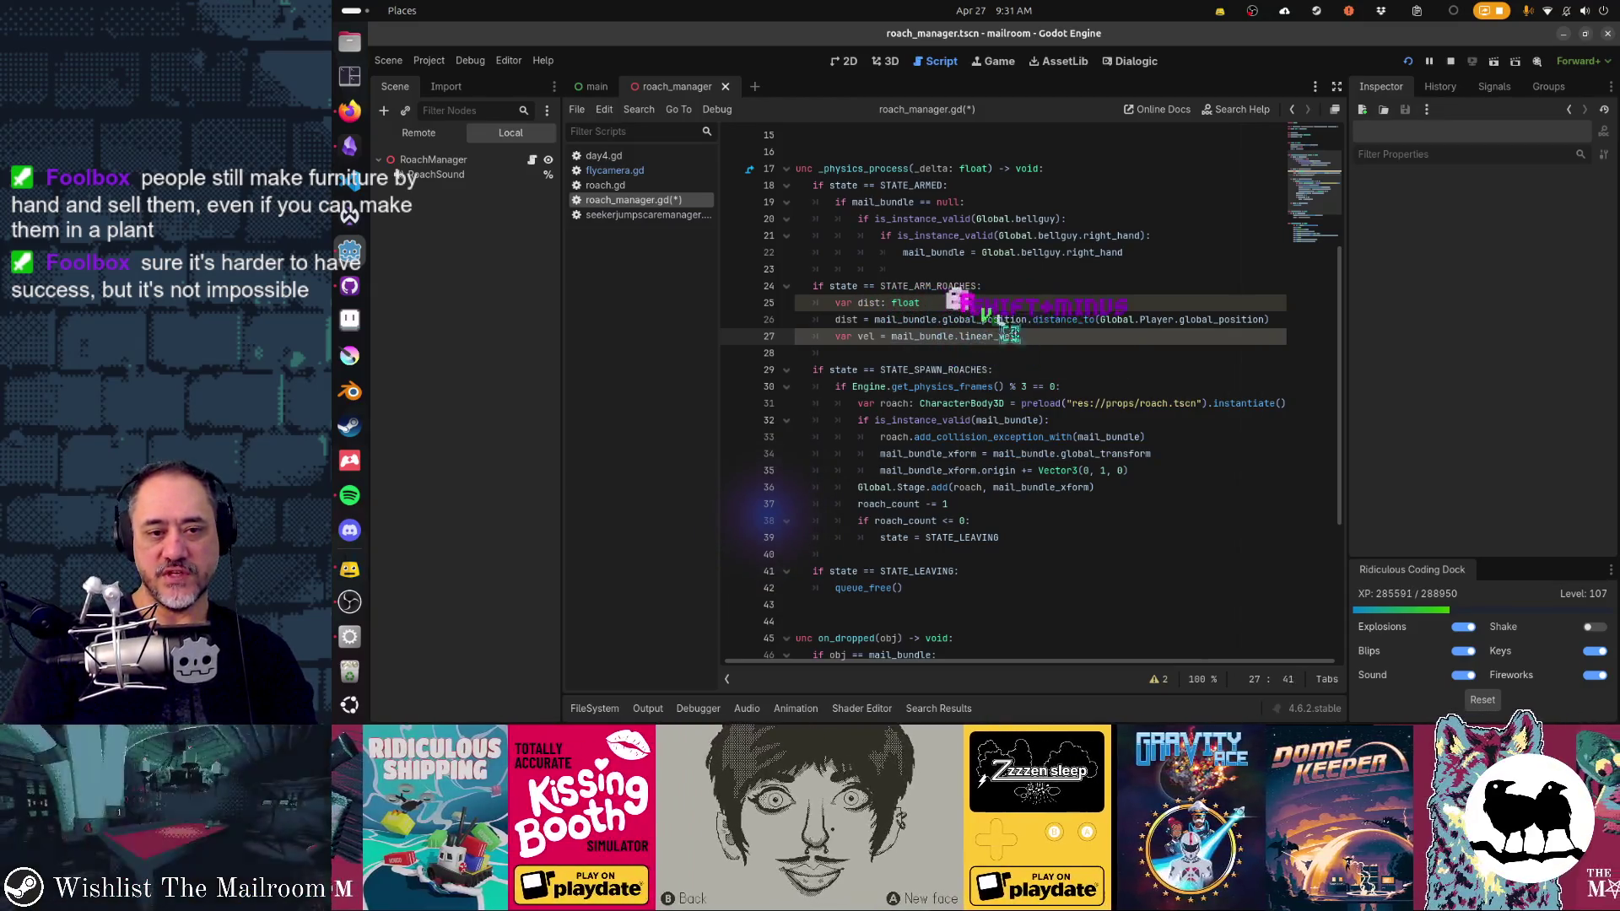
{"action": "type", "text": "ocity.length()"}
Step: Turn that line into 'var moving: bool = mail_bundle.linear_velocity.length > 0'
{"action": "left_click", "coordinate": [843, 336]}
{"action": "double_click", "coordinate": [865, 336]}
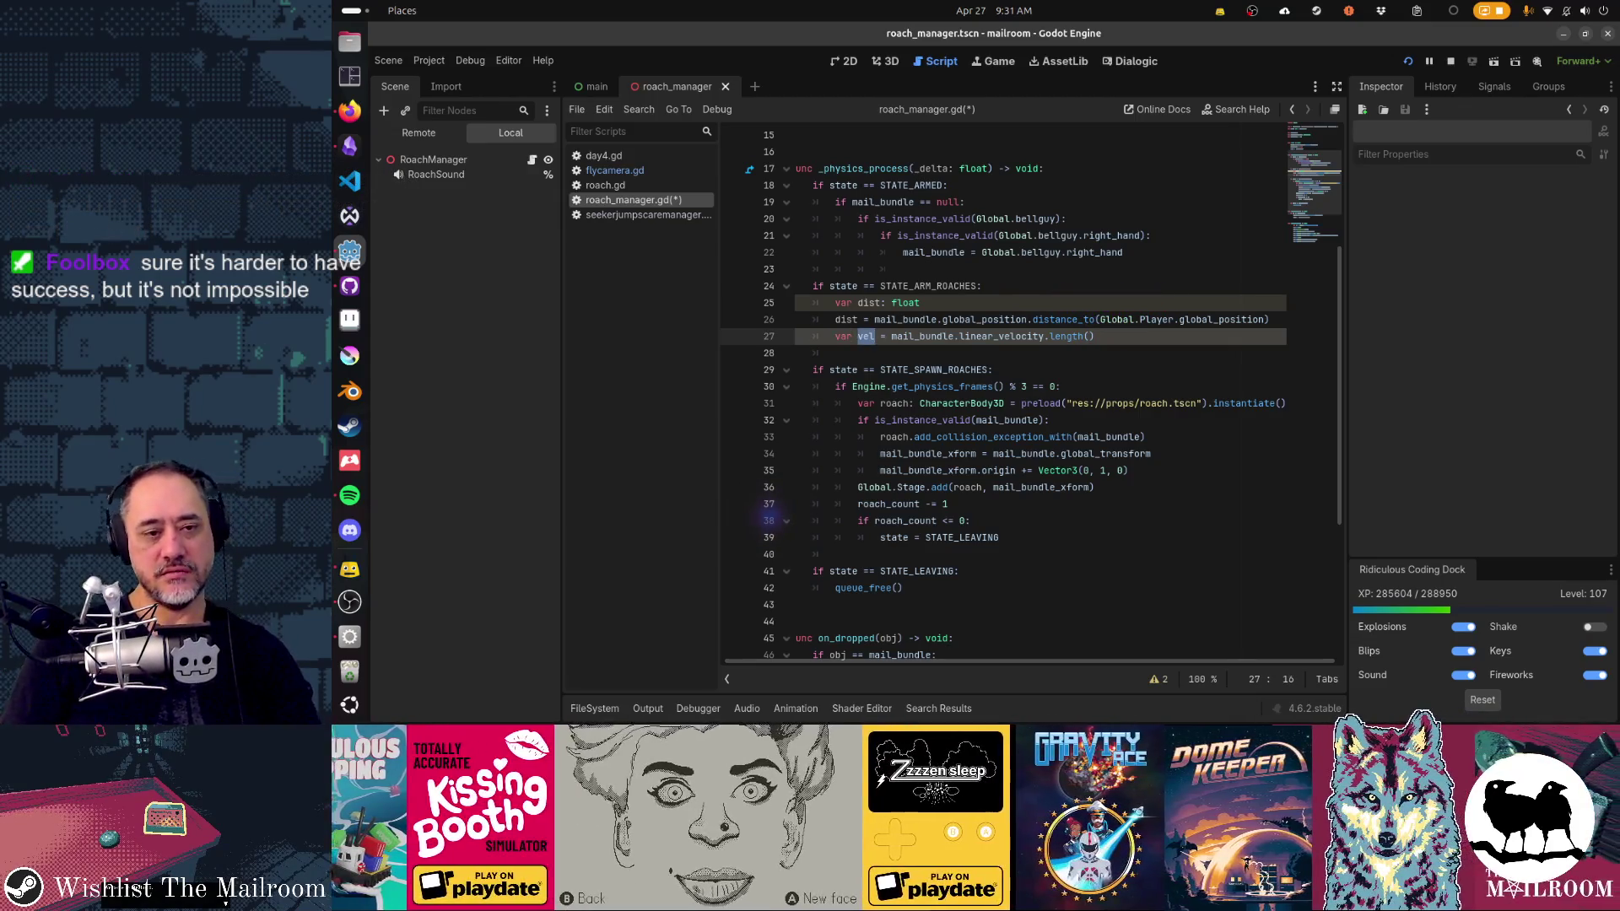
{"action": "type", "text": "movingl:"}
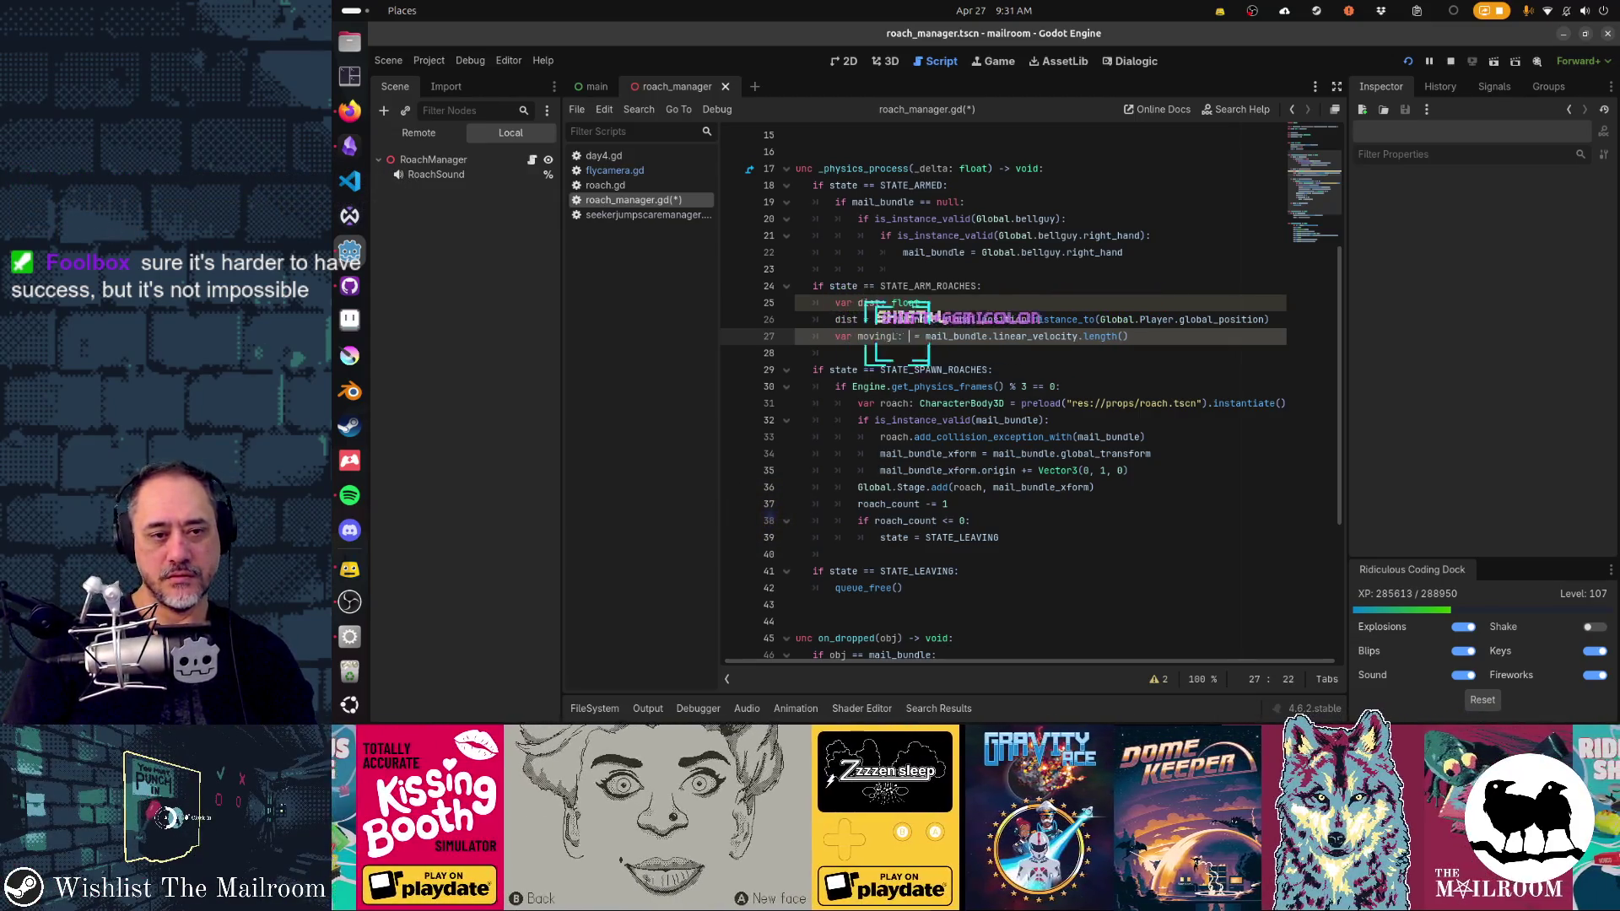
{"action": "key", "text": "BackSpace"}
{"action": "key", "text": "BackSpace"}
{"action": "key", "text": "BackSpace"}
{"action": "type", "text": ": bool"}
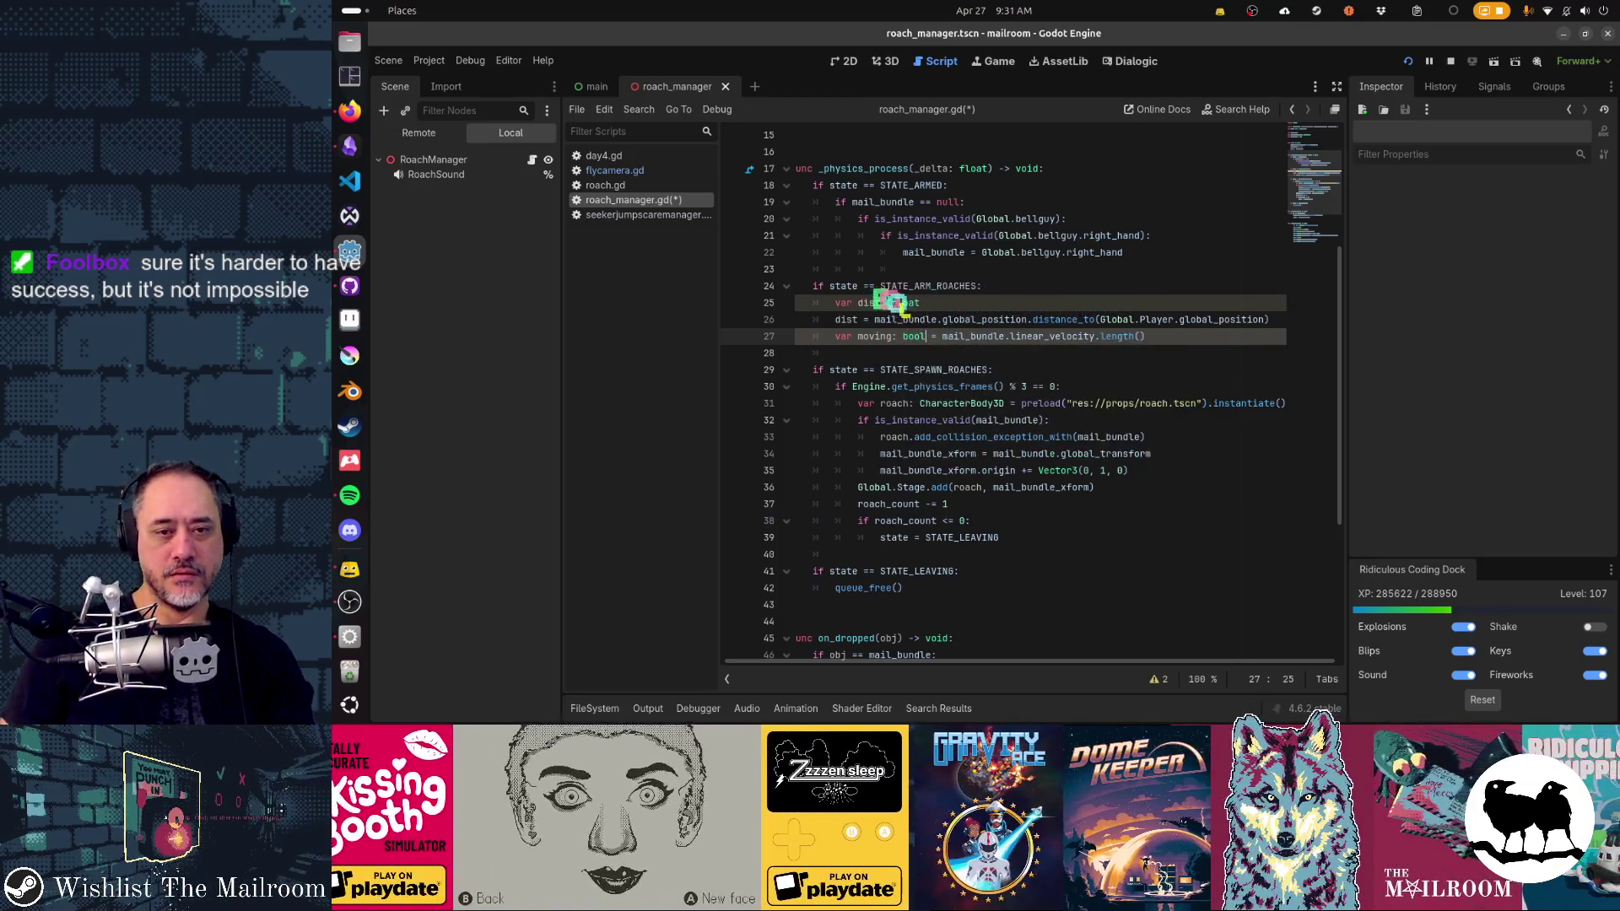
{"action": "key", "text": "End"}
{"action": "key", "text": "BackSpace"}
{"action": "key", "text": "BackSpace"}
{"action": "type", "text": "> 0"}
{"action": "key", "text": "Home"}
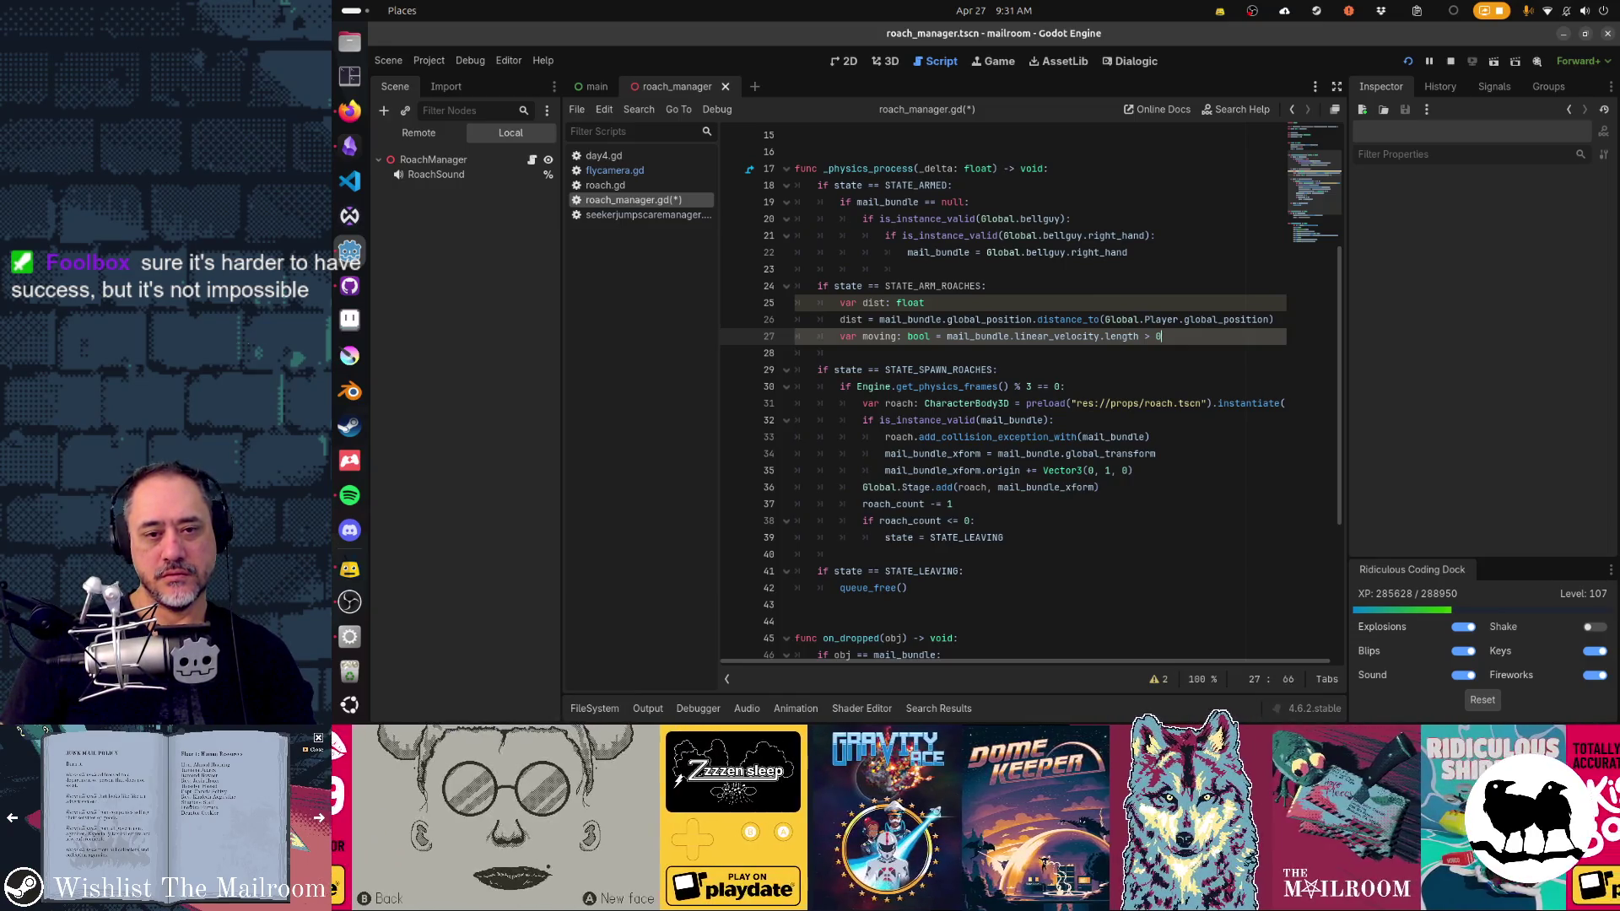
{"action": "key", "text": "Return"}
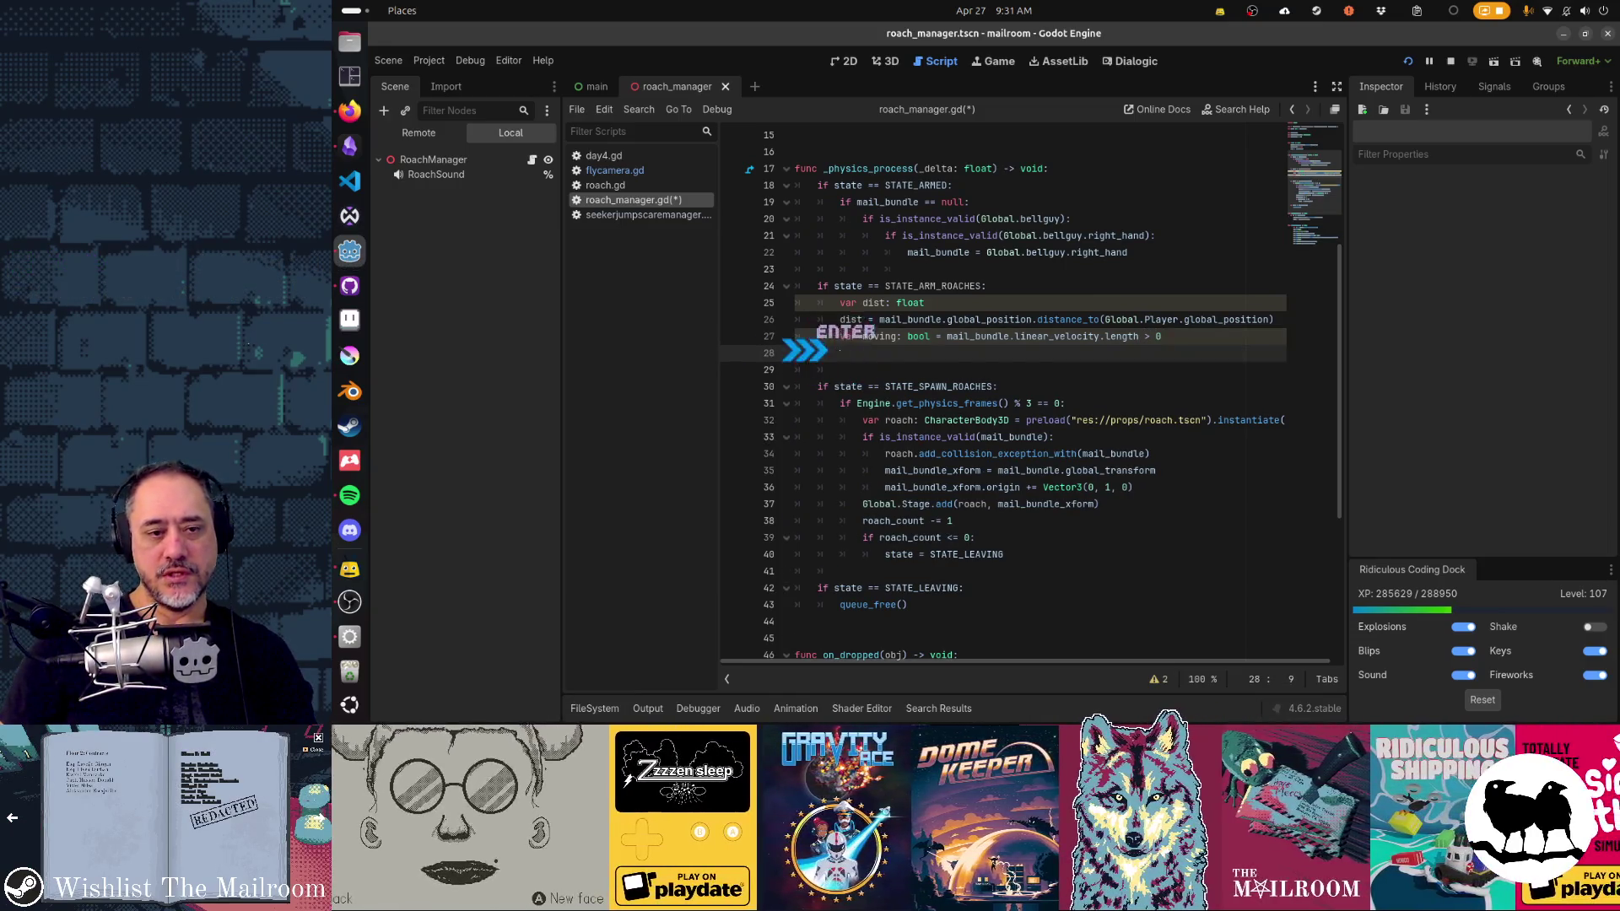
Step: Add 'if dist < 3 and not moving:' with an indented 'state = STATE_SPAWN_ROACHES'
{"action": "type", "text": "if dist"}
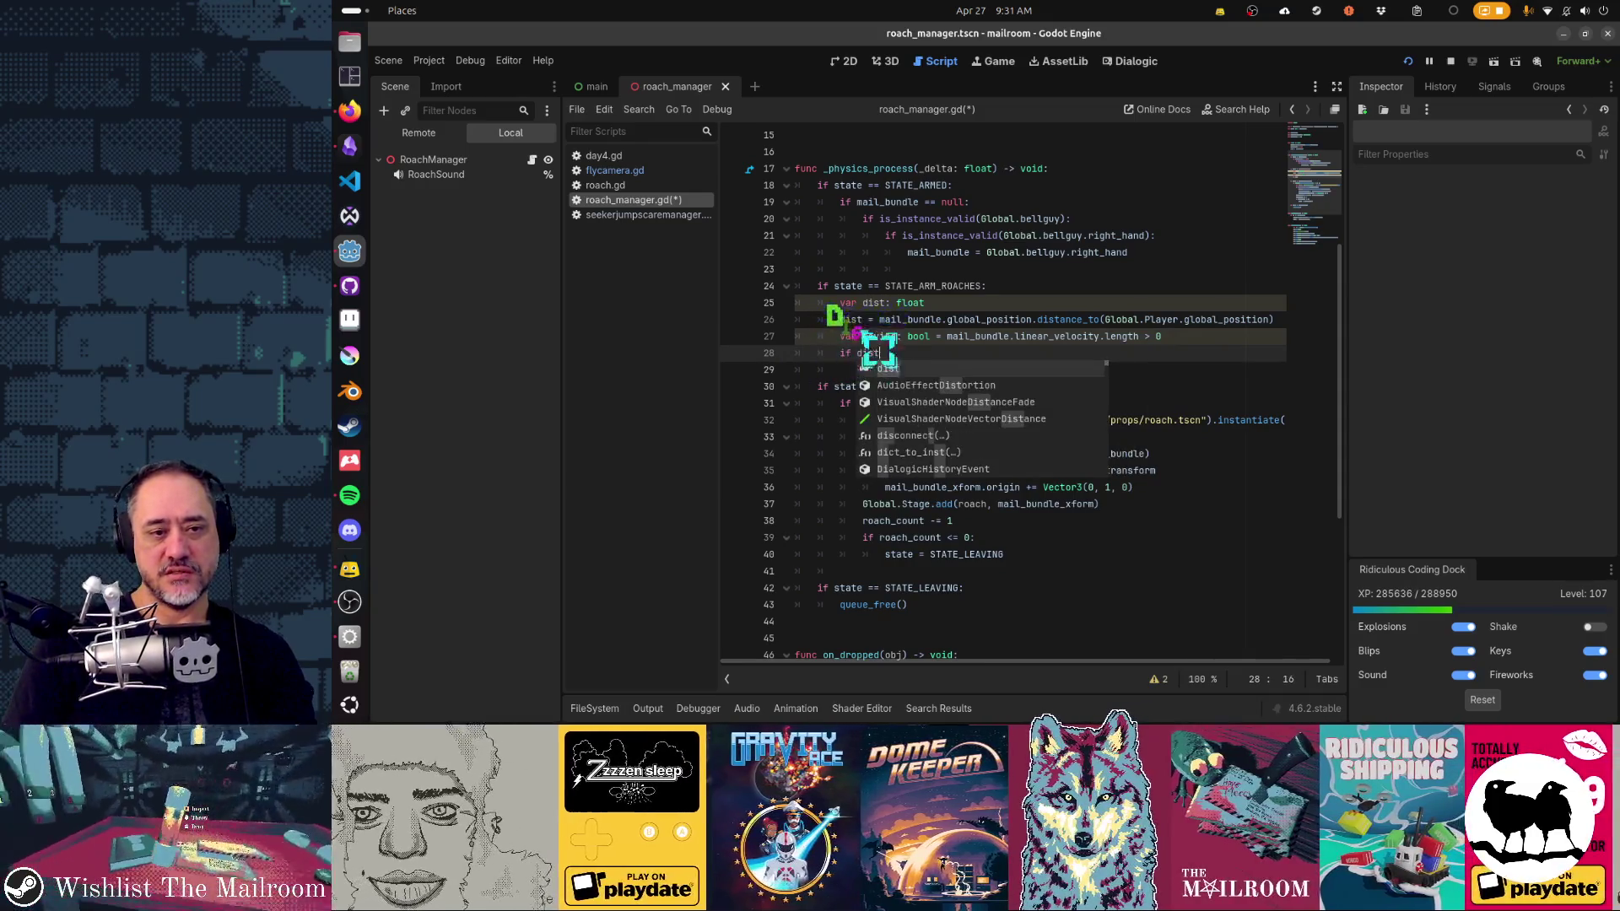
{"action": "type", "text": " < 3 and mov"}
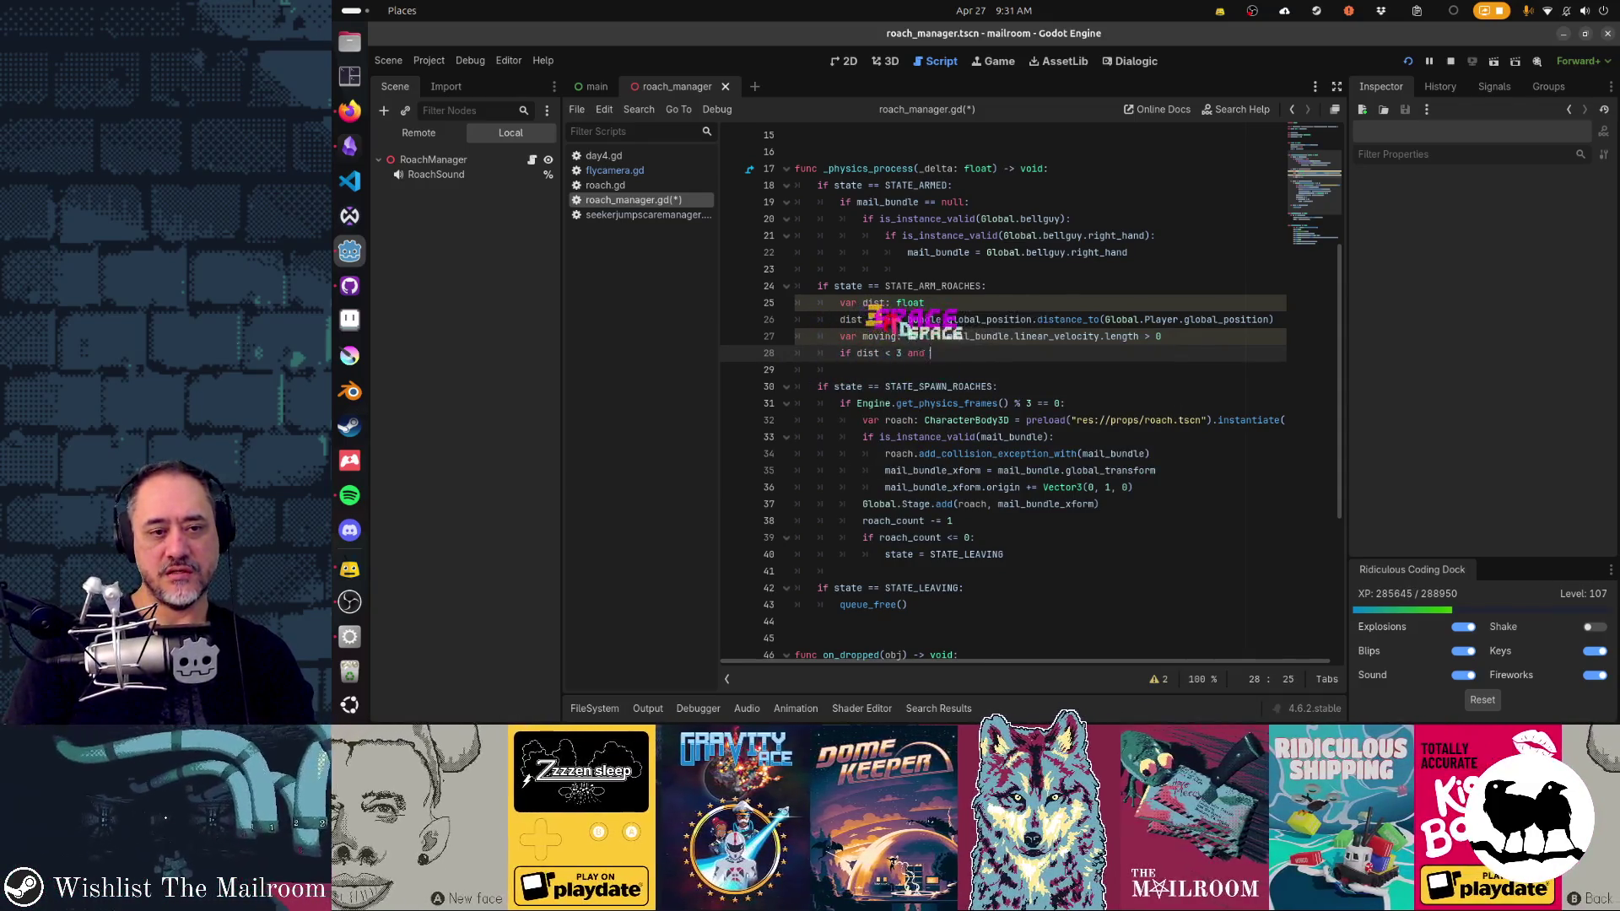
{"action": "key", "text": "BackSpace"}
{"action": "key", "text": "BackSpace"}
{"action": "key", "text": "BackSpace"}
{"action": "type", "text": "not moving:"}
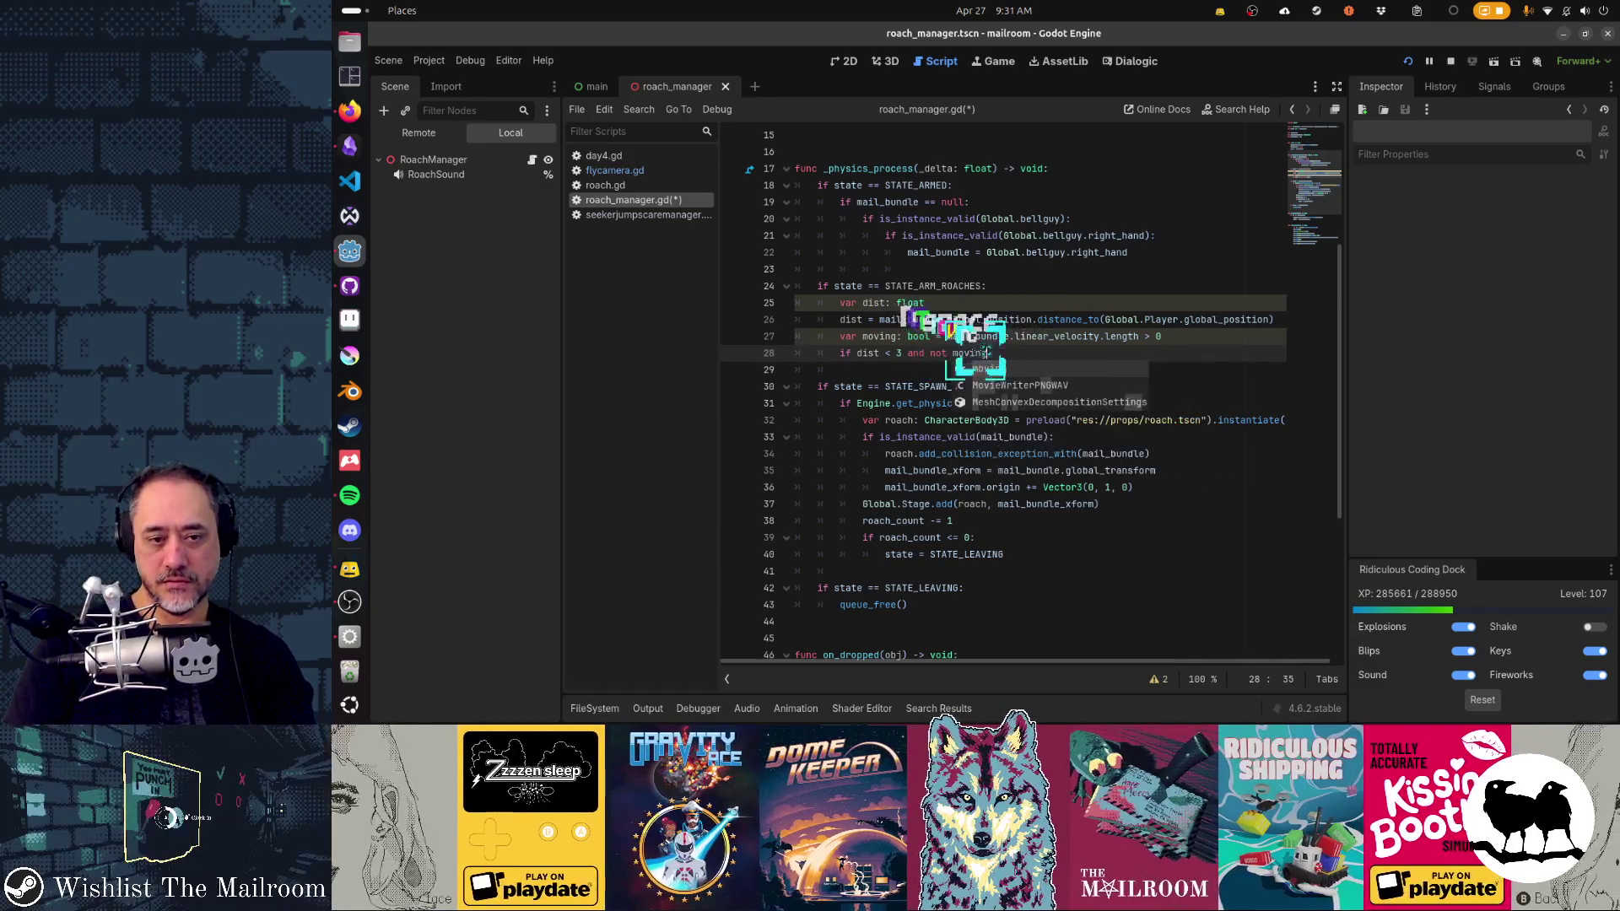
{"action": "key", "text": "Return"}
{"action": "type", "text": "state = S"}
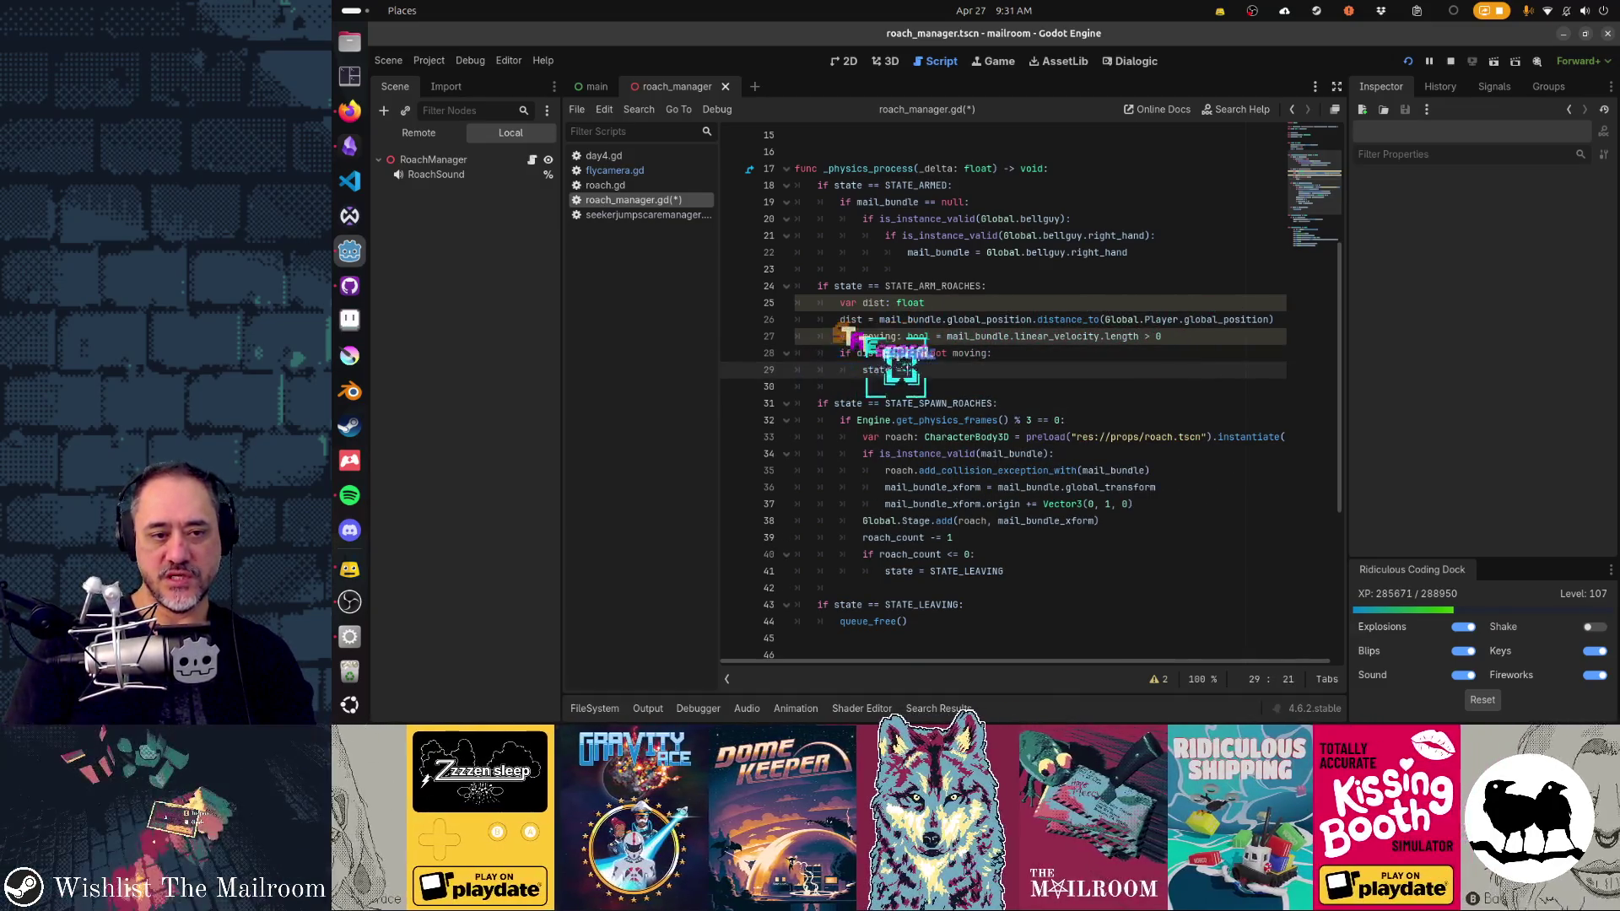
{"action": "type", "text": "TATE_SPAWN_ROACHE"}
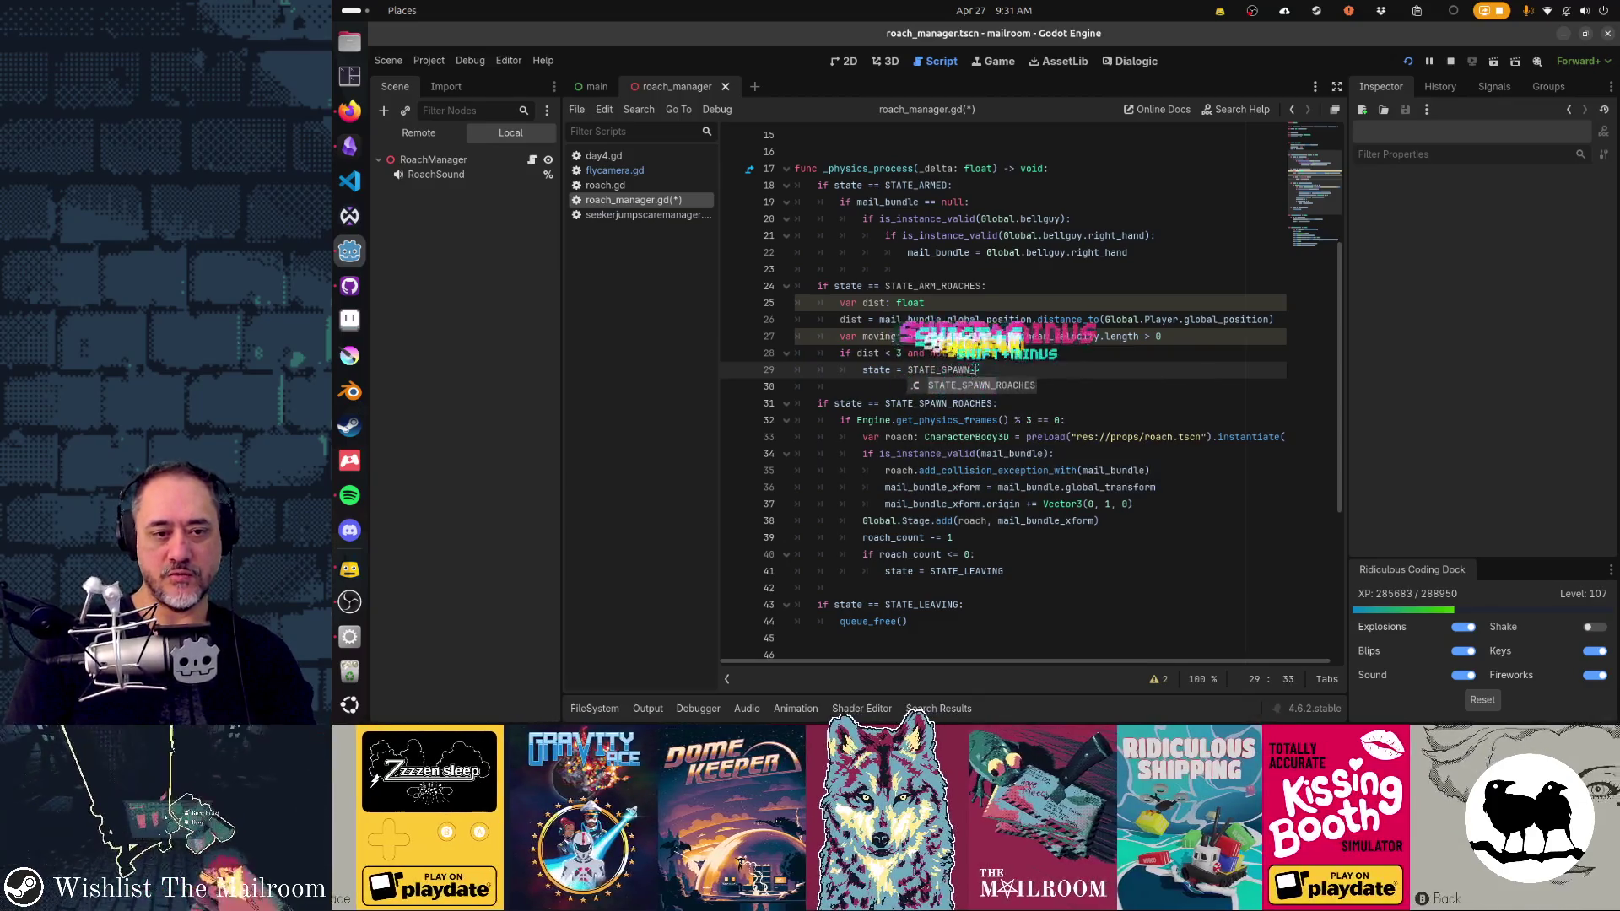
{"action": "key", "text": "Return"}
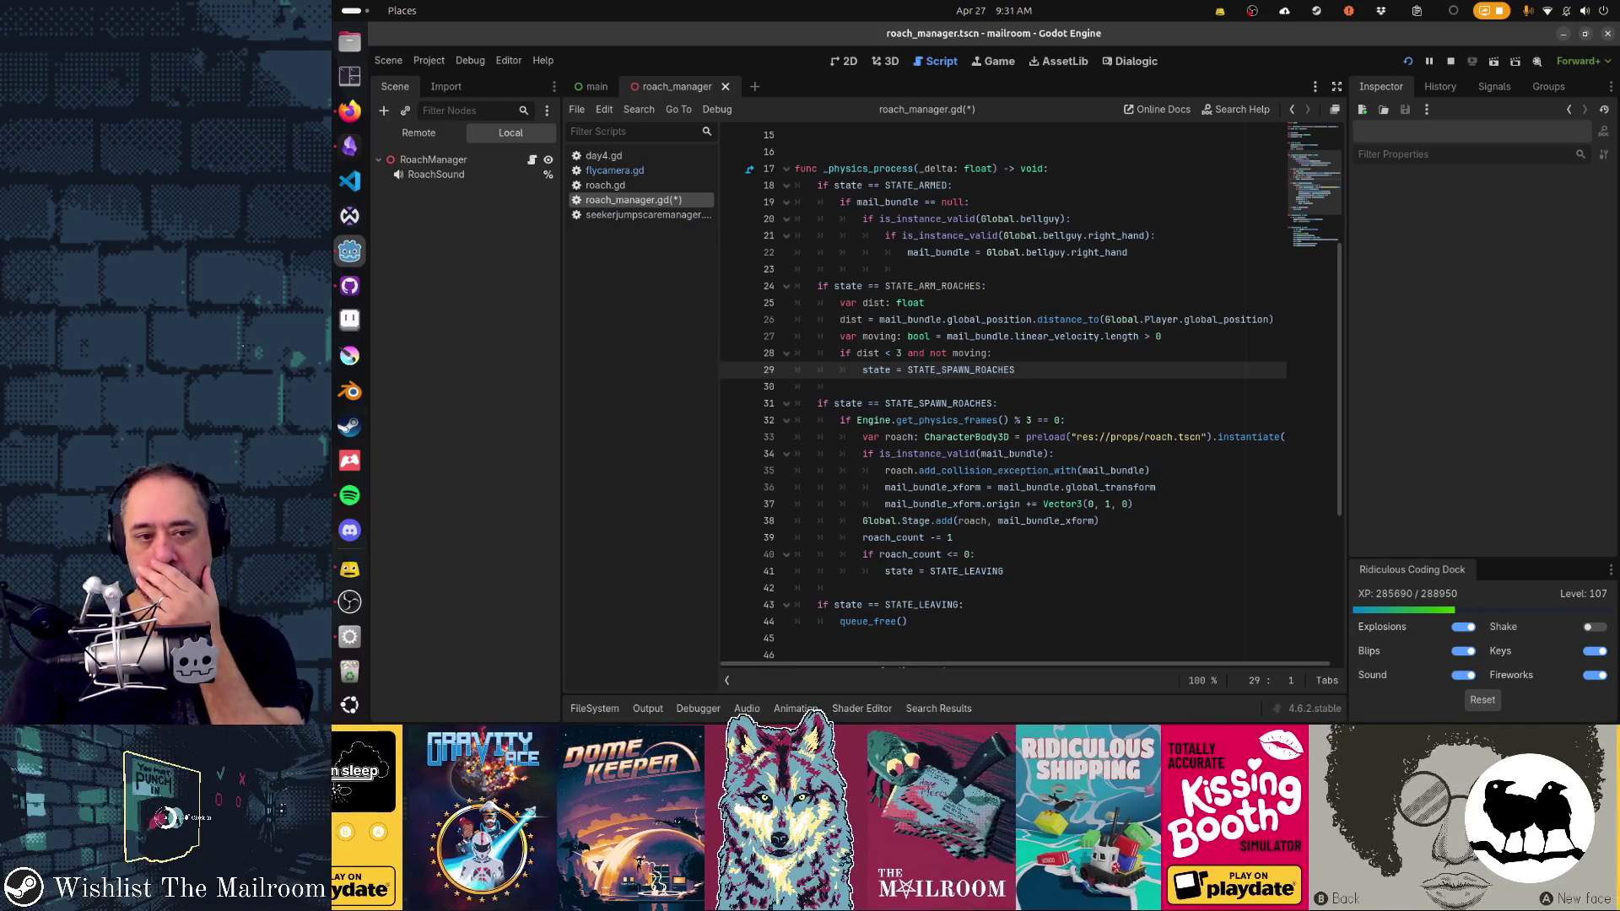
{"action": "left_click", "coordinate": [794, 386]}
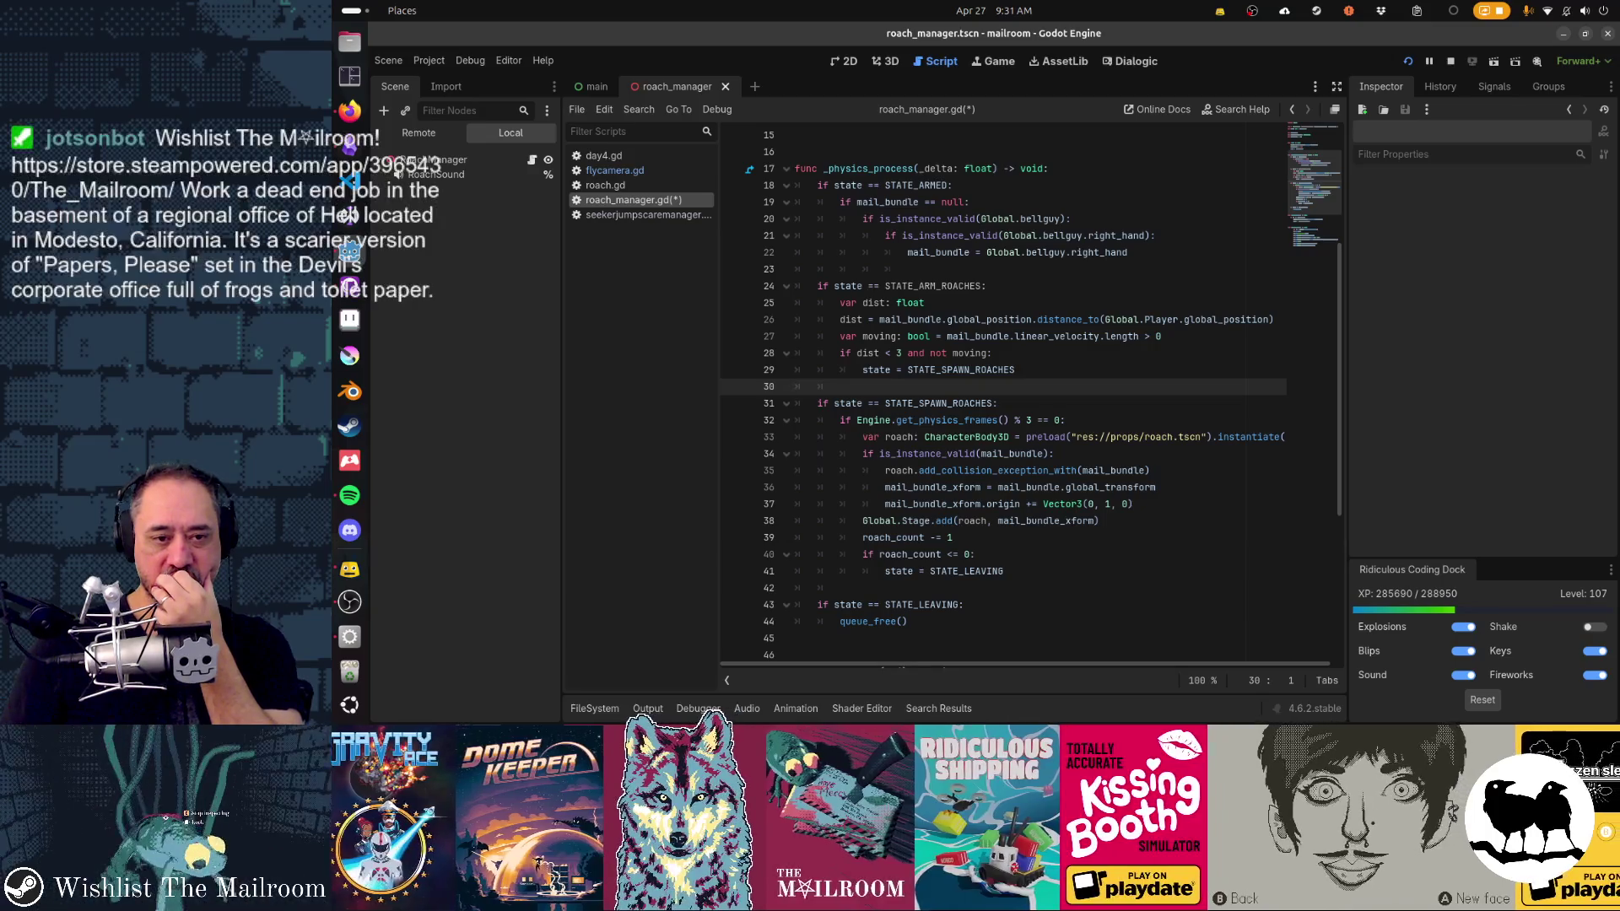
Step: Add a spawn_roaches() call under the condition, placed after the state assignment
{"action": "scroll", "coordinate": [1004, 388], "scroll_direction": "down", "scroll_amount": 3}
{"action": "key", "text": "Down"}
{"action": "key", "text": "Down"}
{"action": "key", "text": "Down"}
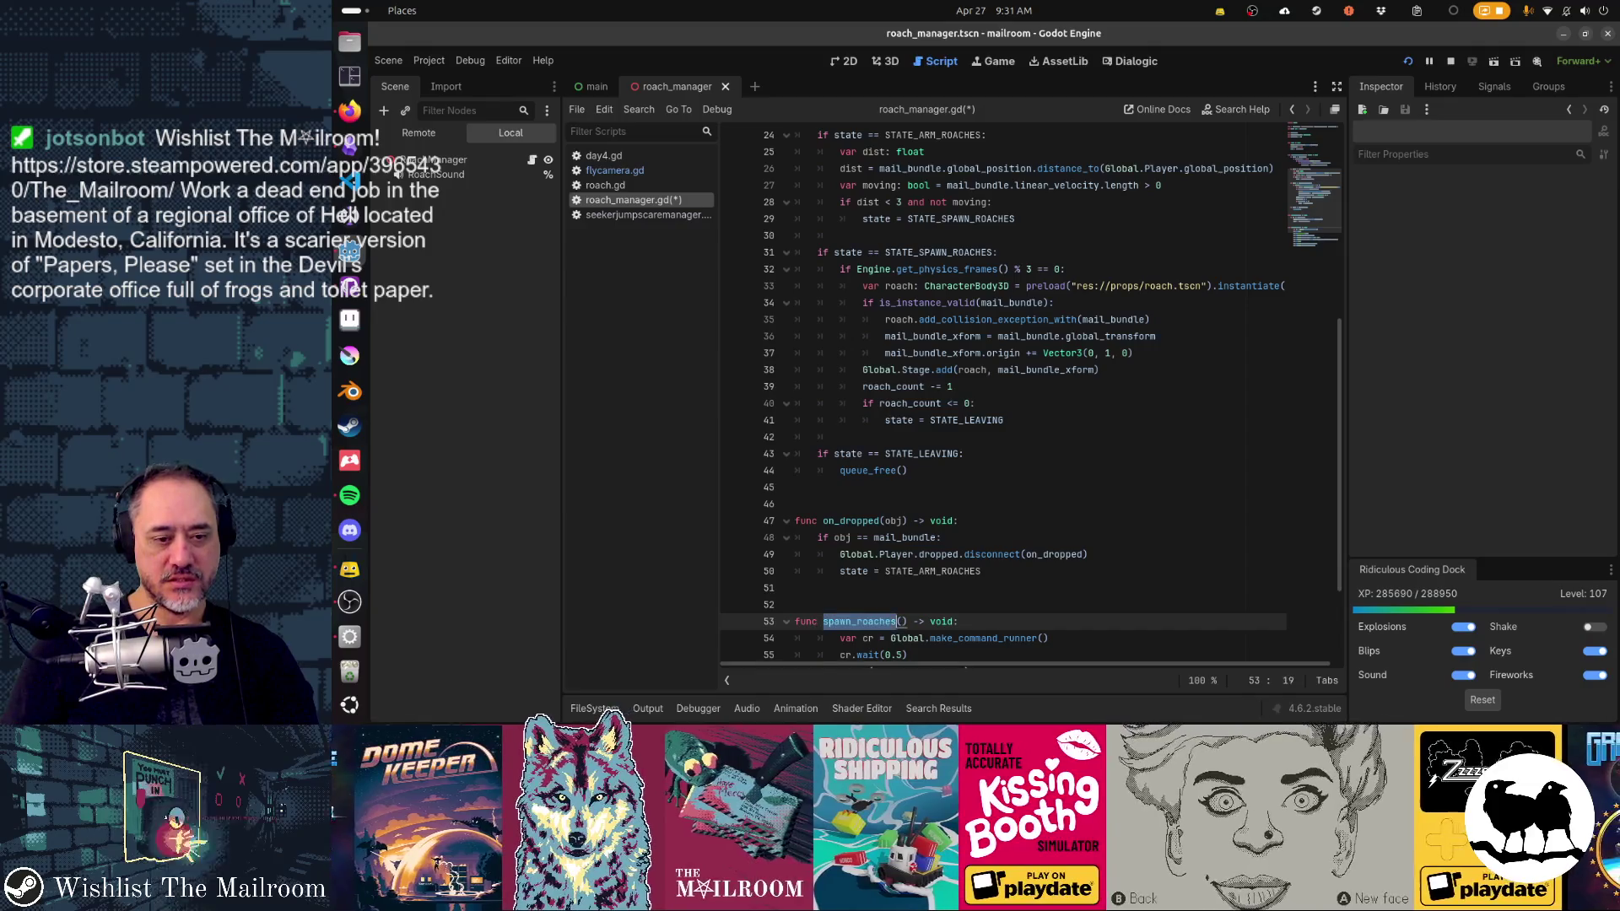
{"action": "key", "text": "Up"}
{"action": "key", "text": "Up"}
{"action": "key", "text": "Up"}
{"action": "key", "text": "End"}
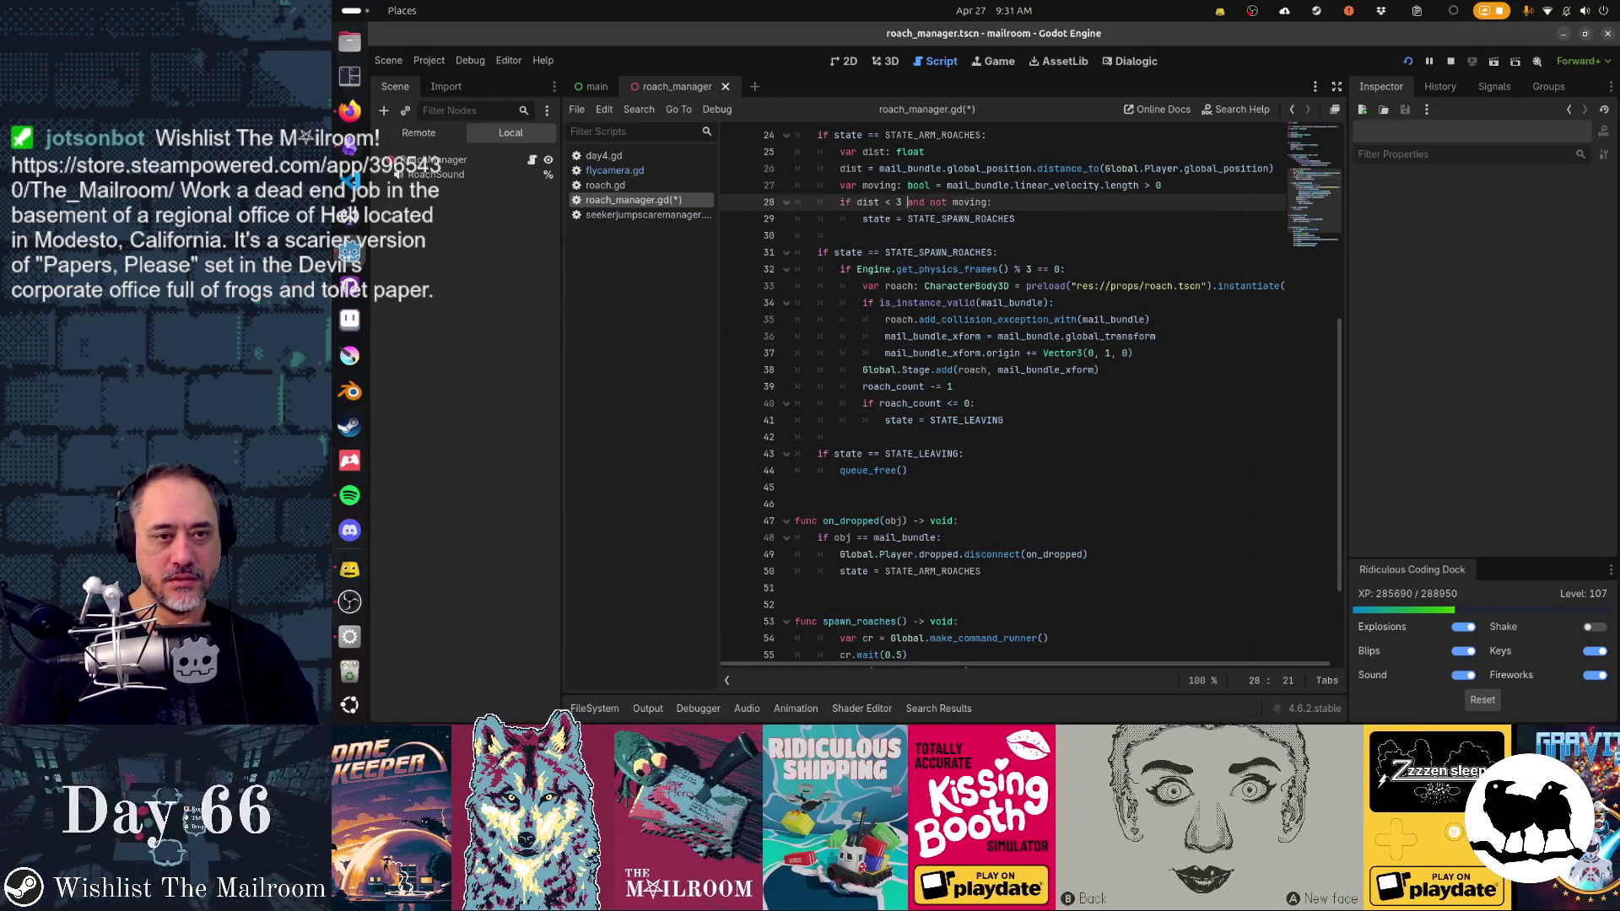
{"action": "key", "text": "Return"}
{"action": "type", "text": "spawn_roaches()"}
{"action": "key", "text": "Down"}
{"action": "key", "text": "ctrl+x"}
{"action": "key", "text": "ctrl+v"}
{"action": "key", "text": "Down"}
{"action": "key", "text": "Down"}
{"action": "key", "text": "Down"}
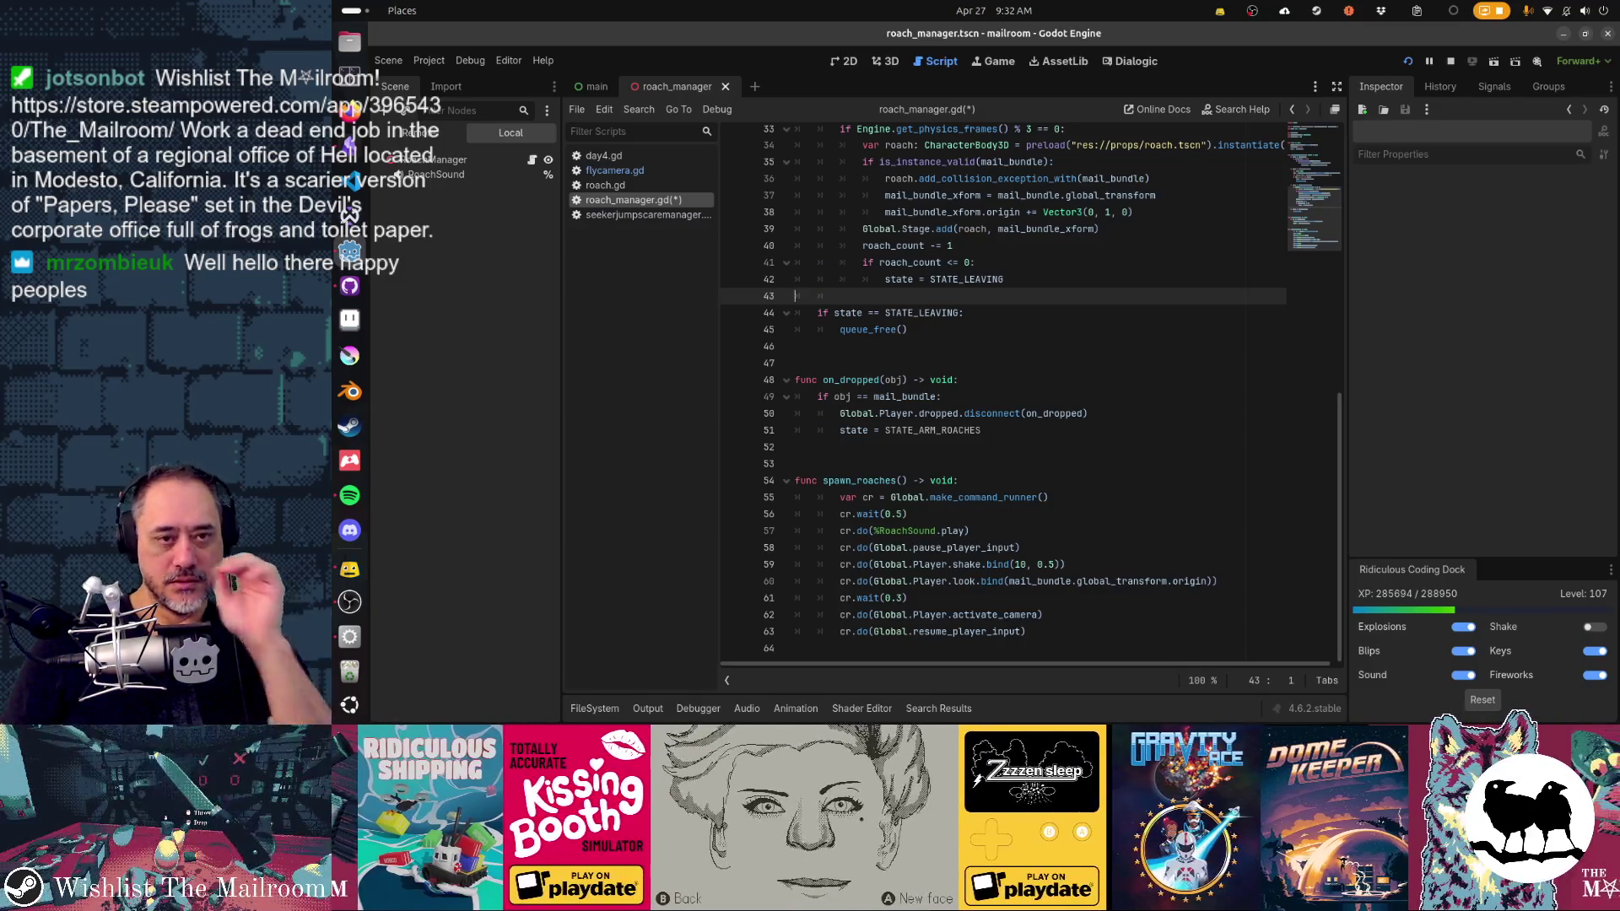
Step: Delete the cr.wait(0.5) line from spawn_roaches and save roach_manager.gd
{"action": "key", "text": "Up"}
{"action": "key", "text": "Up"}
{"action": "key", "text": "Up"}
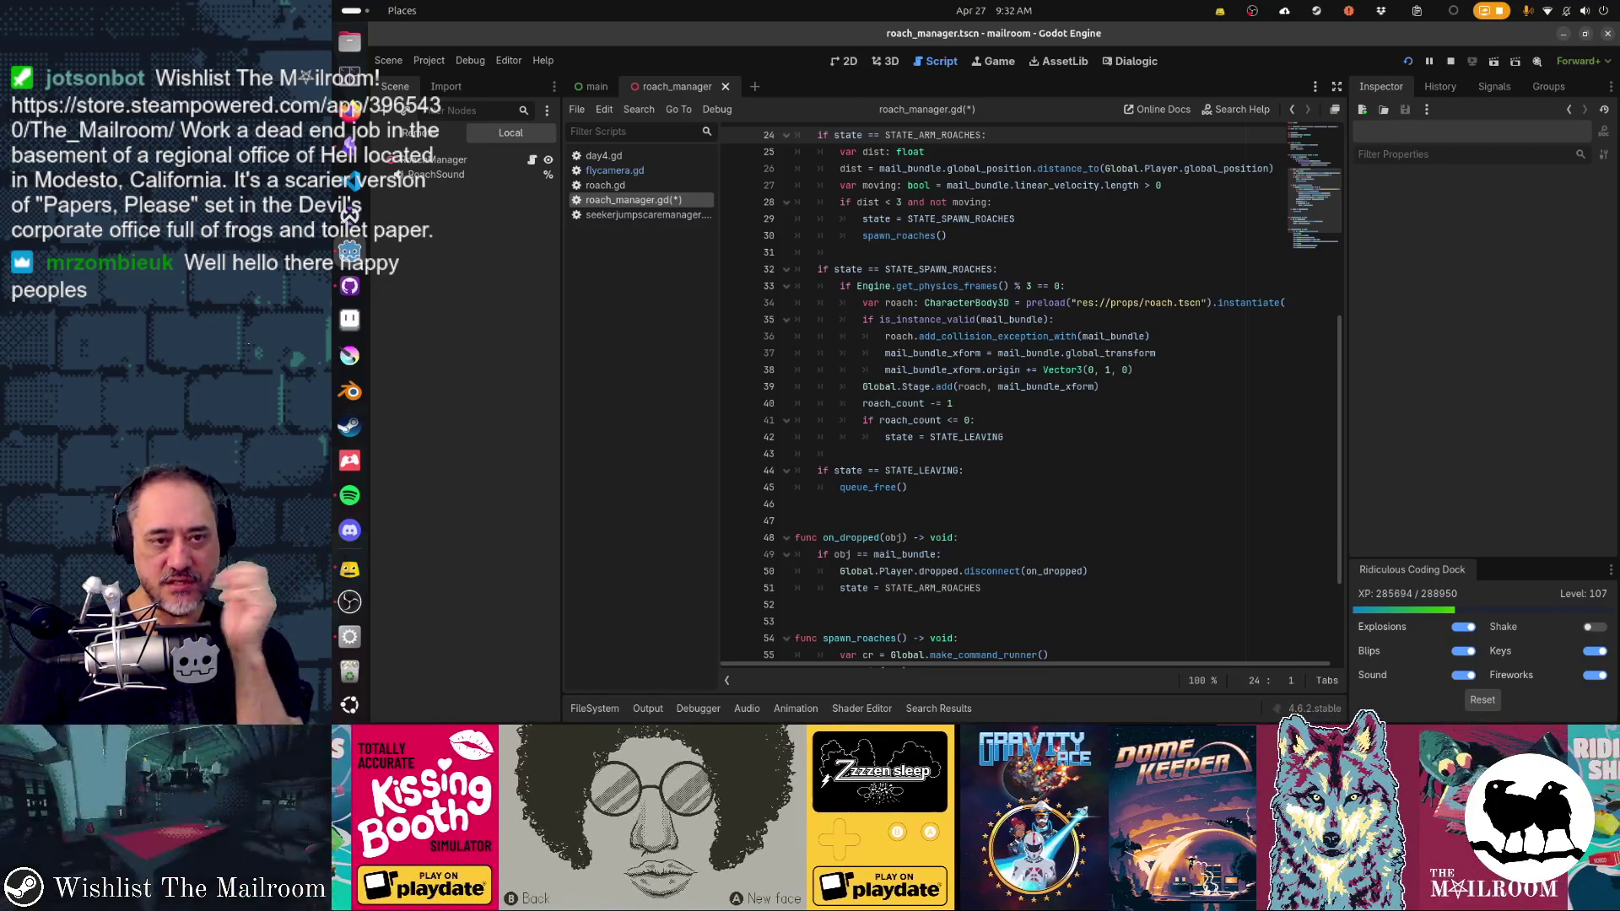
{"action": "key", "text": "Down"}
{"action": "key", "text": "Down"}
{"action": "key", "text": "Down"}
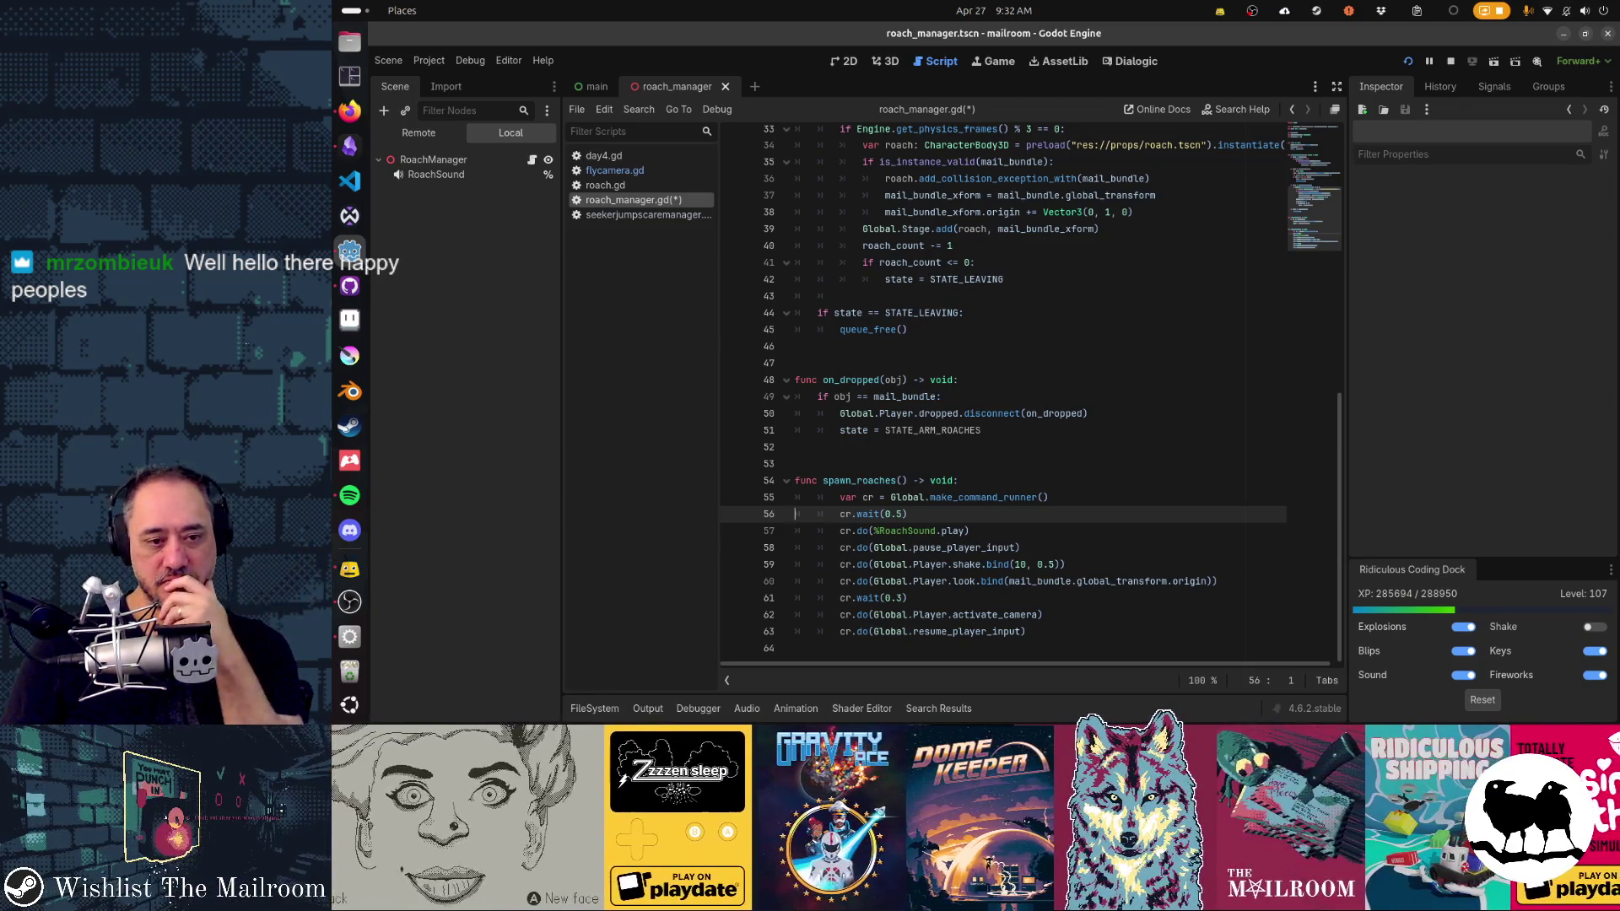
{"action": "key", "text": "shift+Down"}
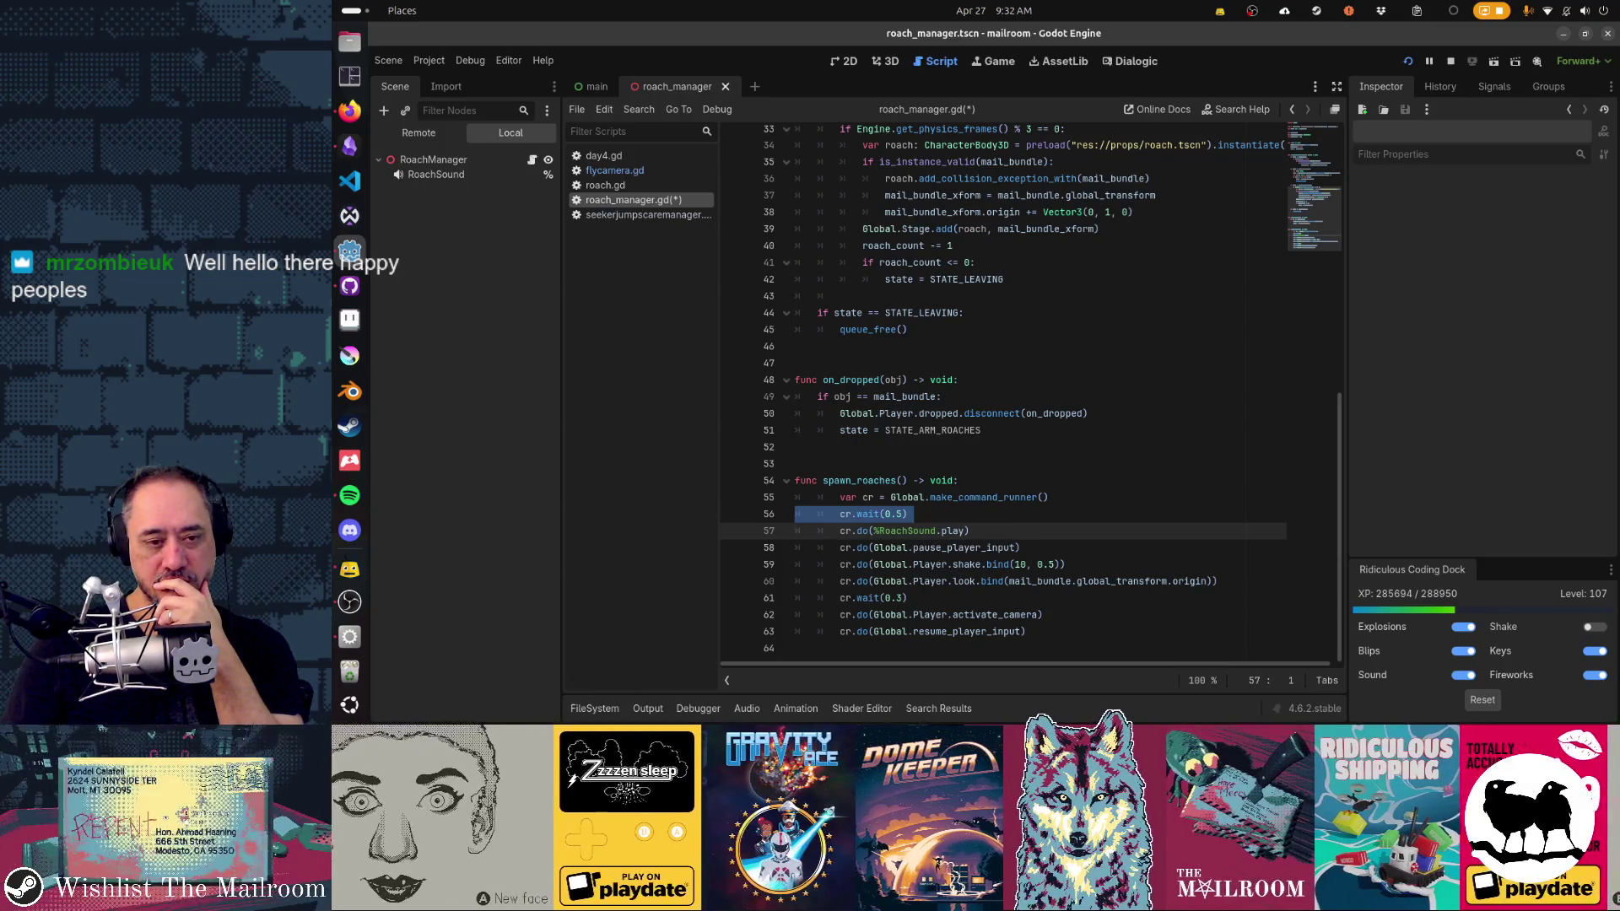
{"action": "key", "text": "Delete"}
{"action": "key", "text": "Up"}
{"action": "key", "text": "Up"}
{"action": "key", "text": "Up"}
{"action": "key", "text": "Up"}
{"action": "key", "text": "Up"}
{"action": "key", "text": "Up"}
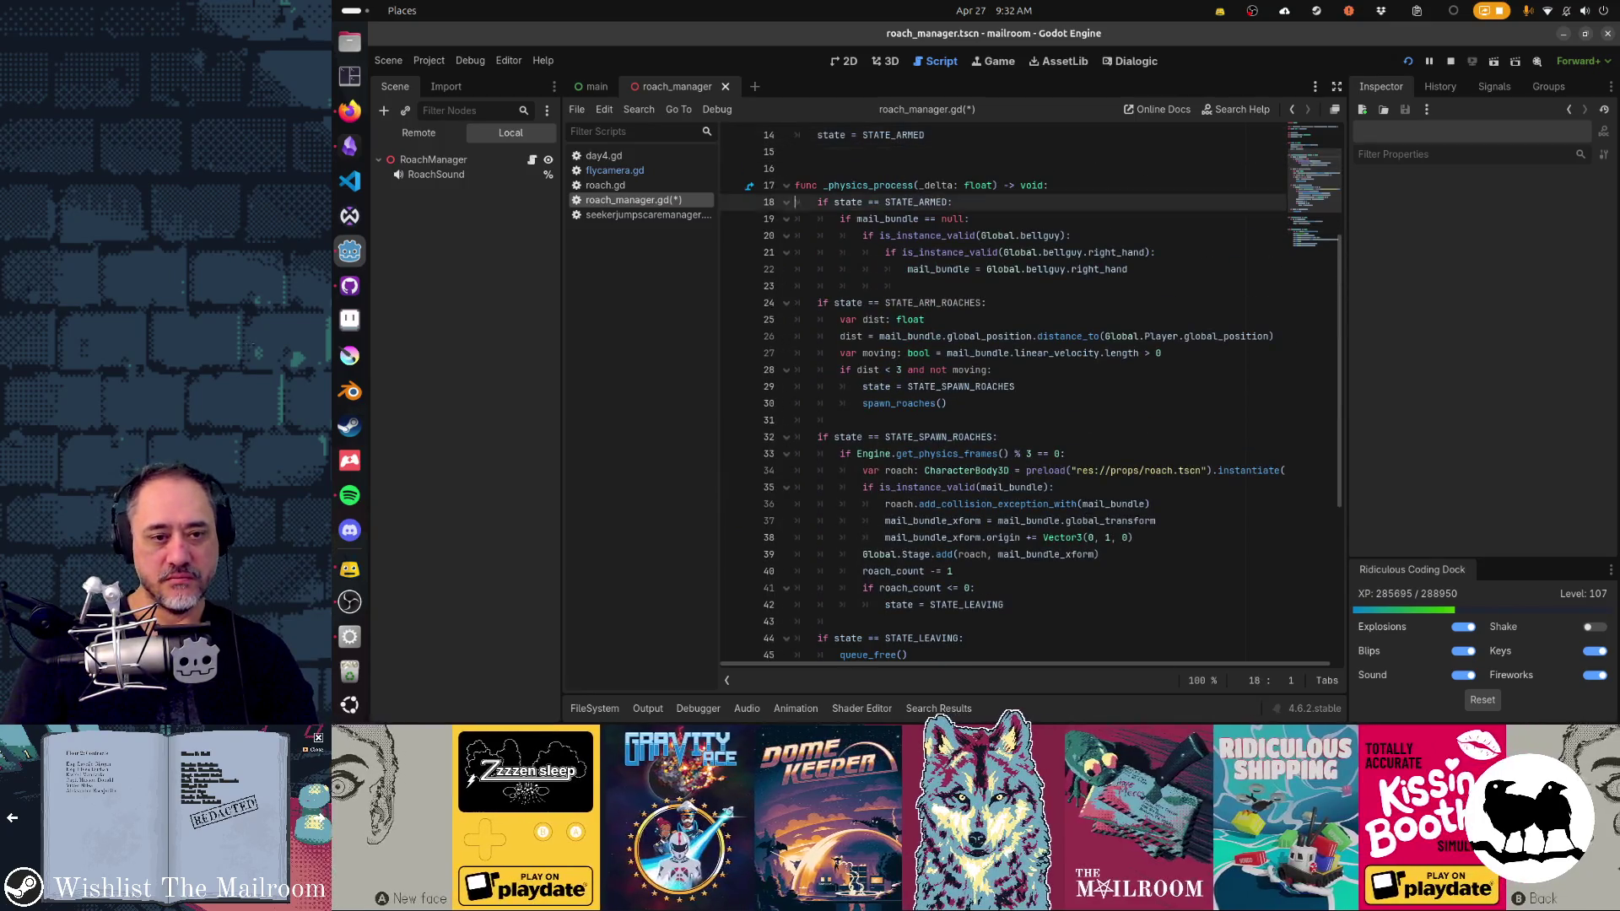
{"action": "key", "text": "Down"}
{"action": "key", "text": "Down"}
{"action": "key", "text": "Down"}
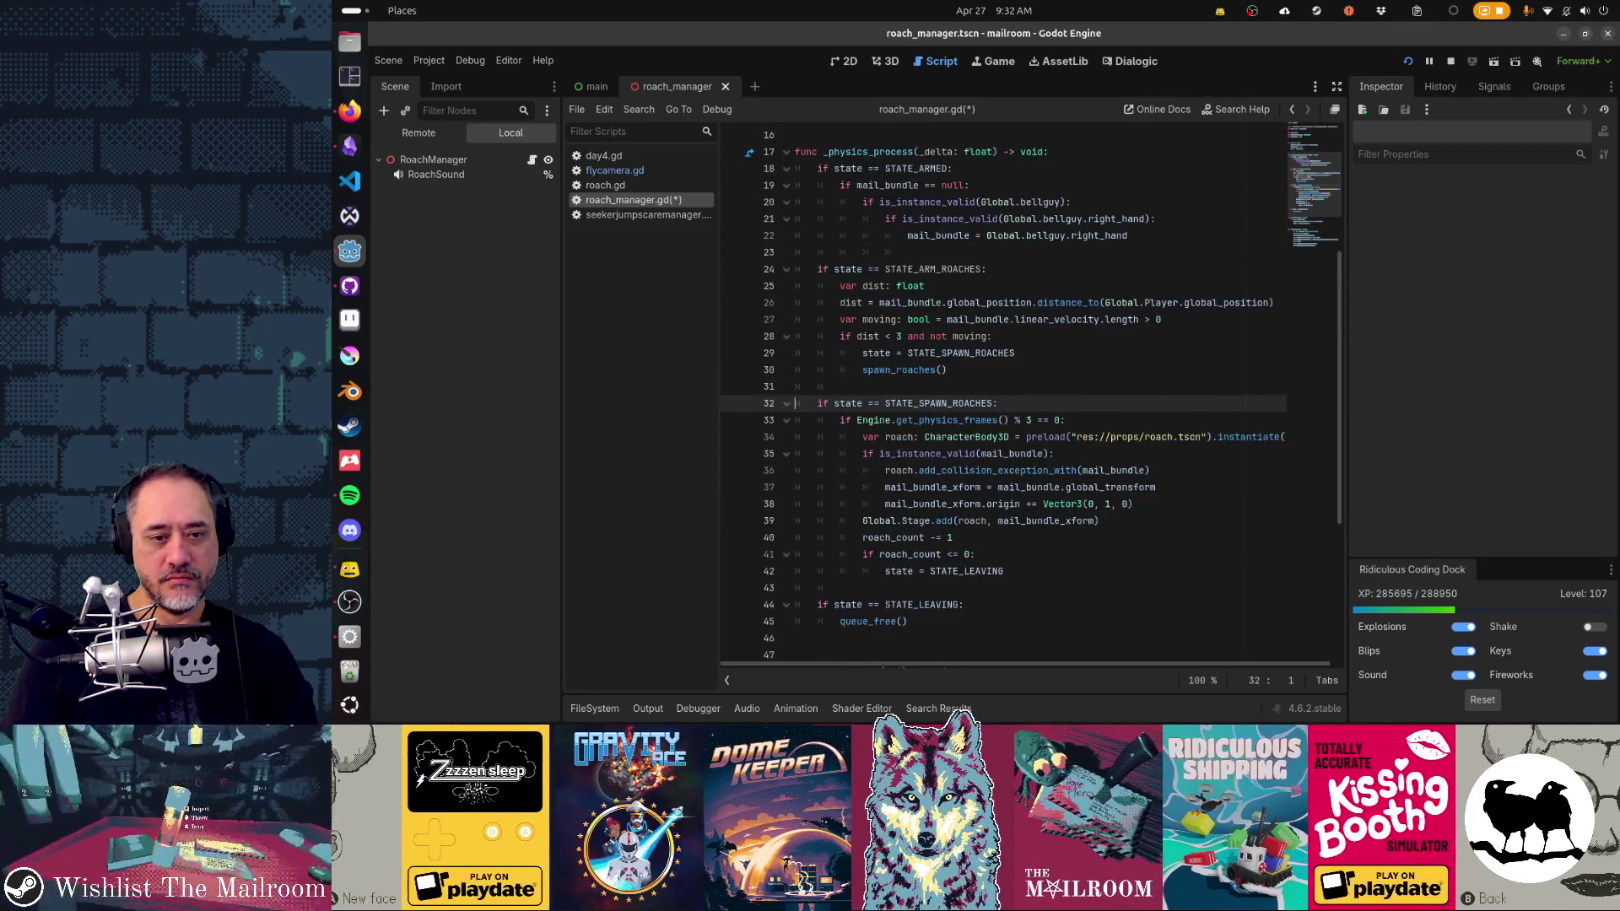
{"action": "key", "text": "ctrl+s"}
{"action": "key", "text": "Down"}
{"action": "key", "text": "Down"}
{"action": "key", "text": "Down"}
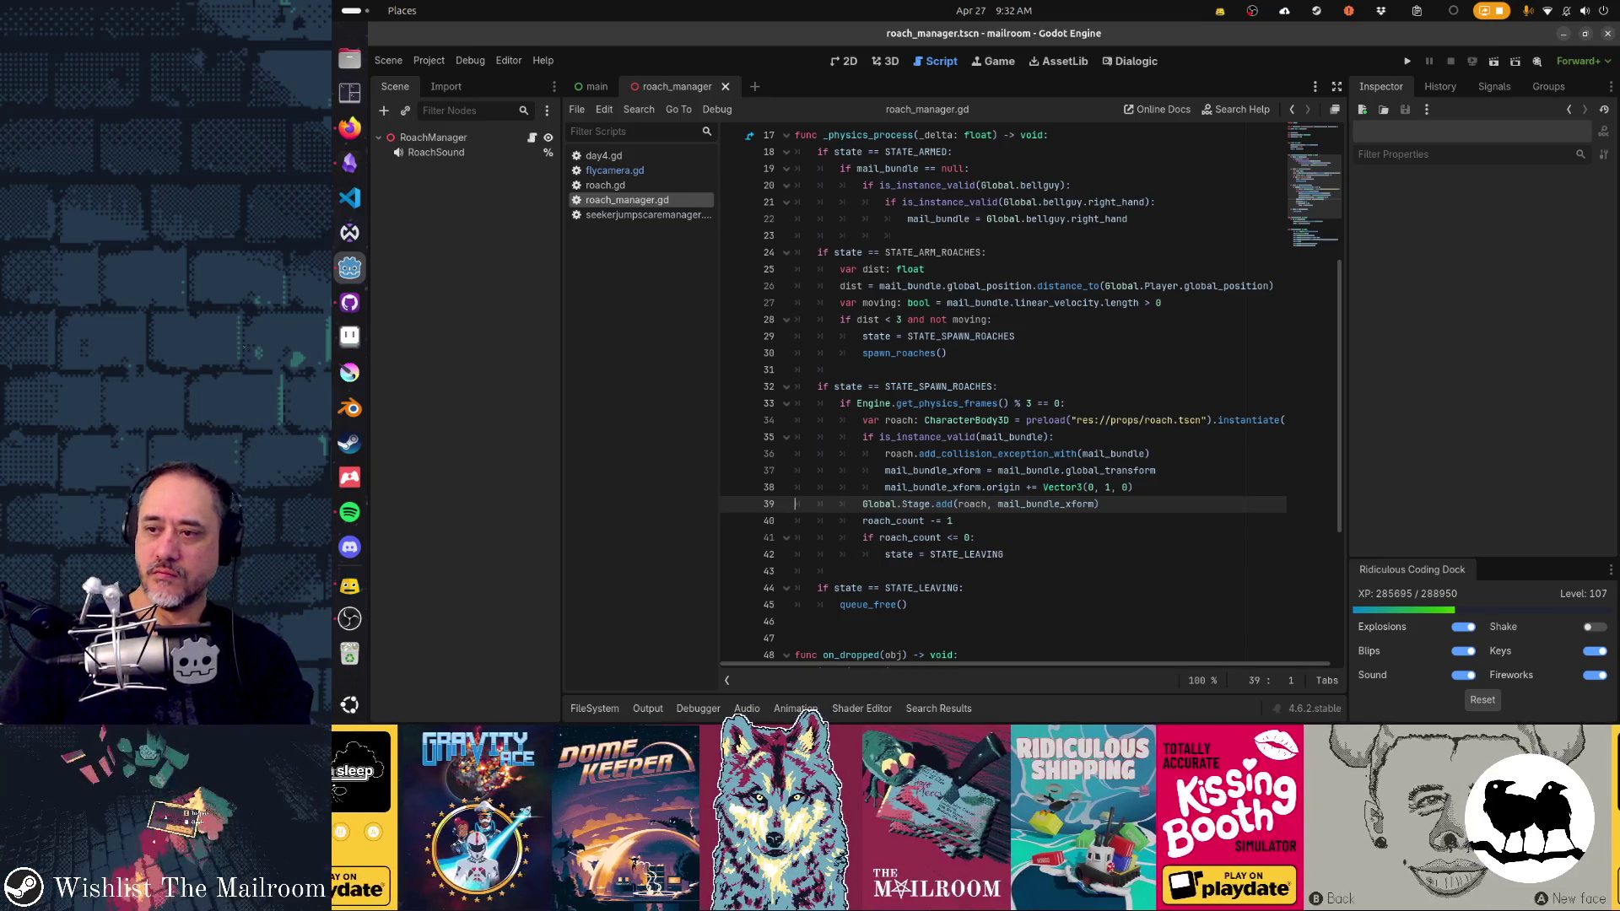
Step: Run the game, trigger the roach event, and pick up the package until line 27 errors
{"action": "left_click", "coordinate": [1128, 378]}
{"action": "key", "text": "F5"}
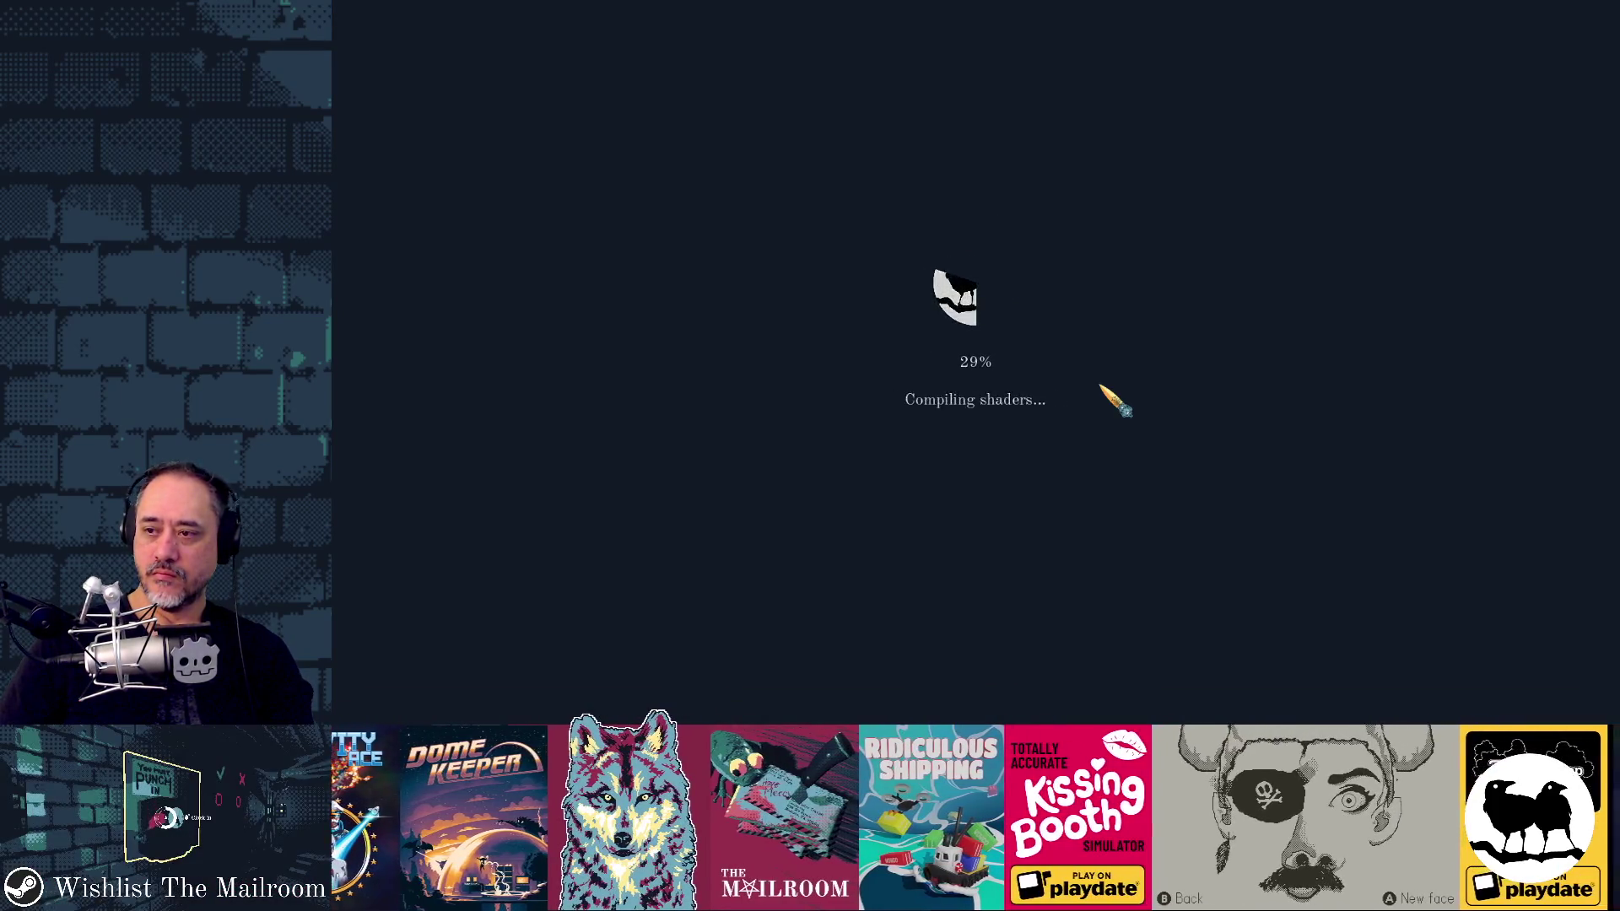
{"action": "key", "text": "Return"}
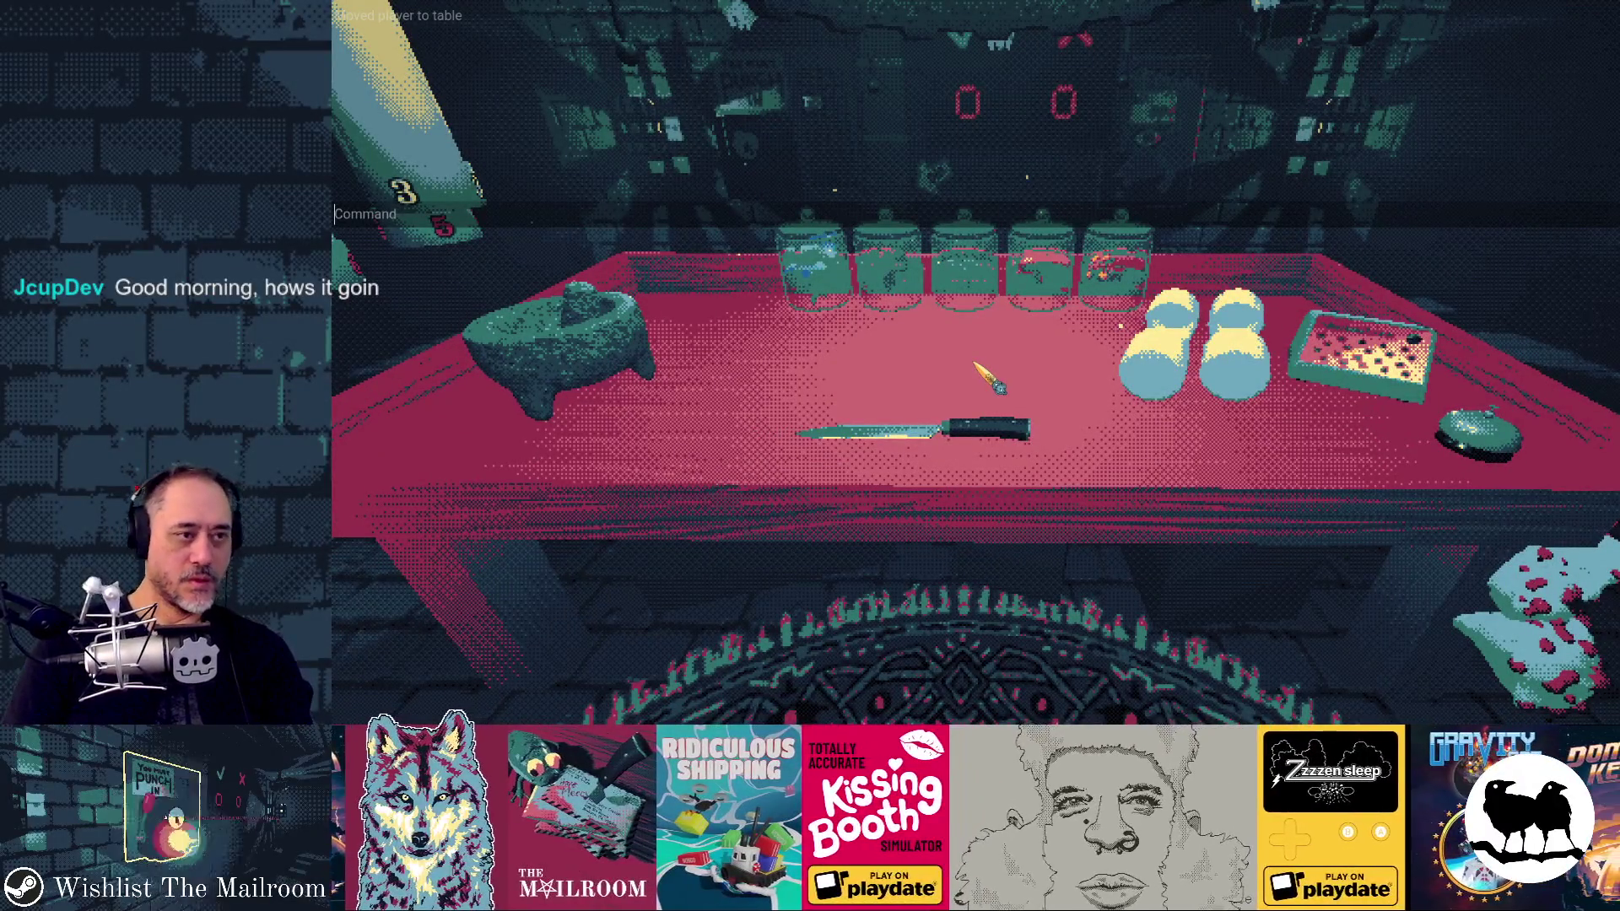
{"action": "type", "text": "event ro"}
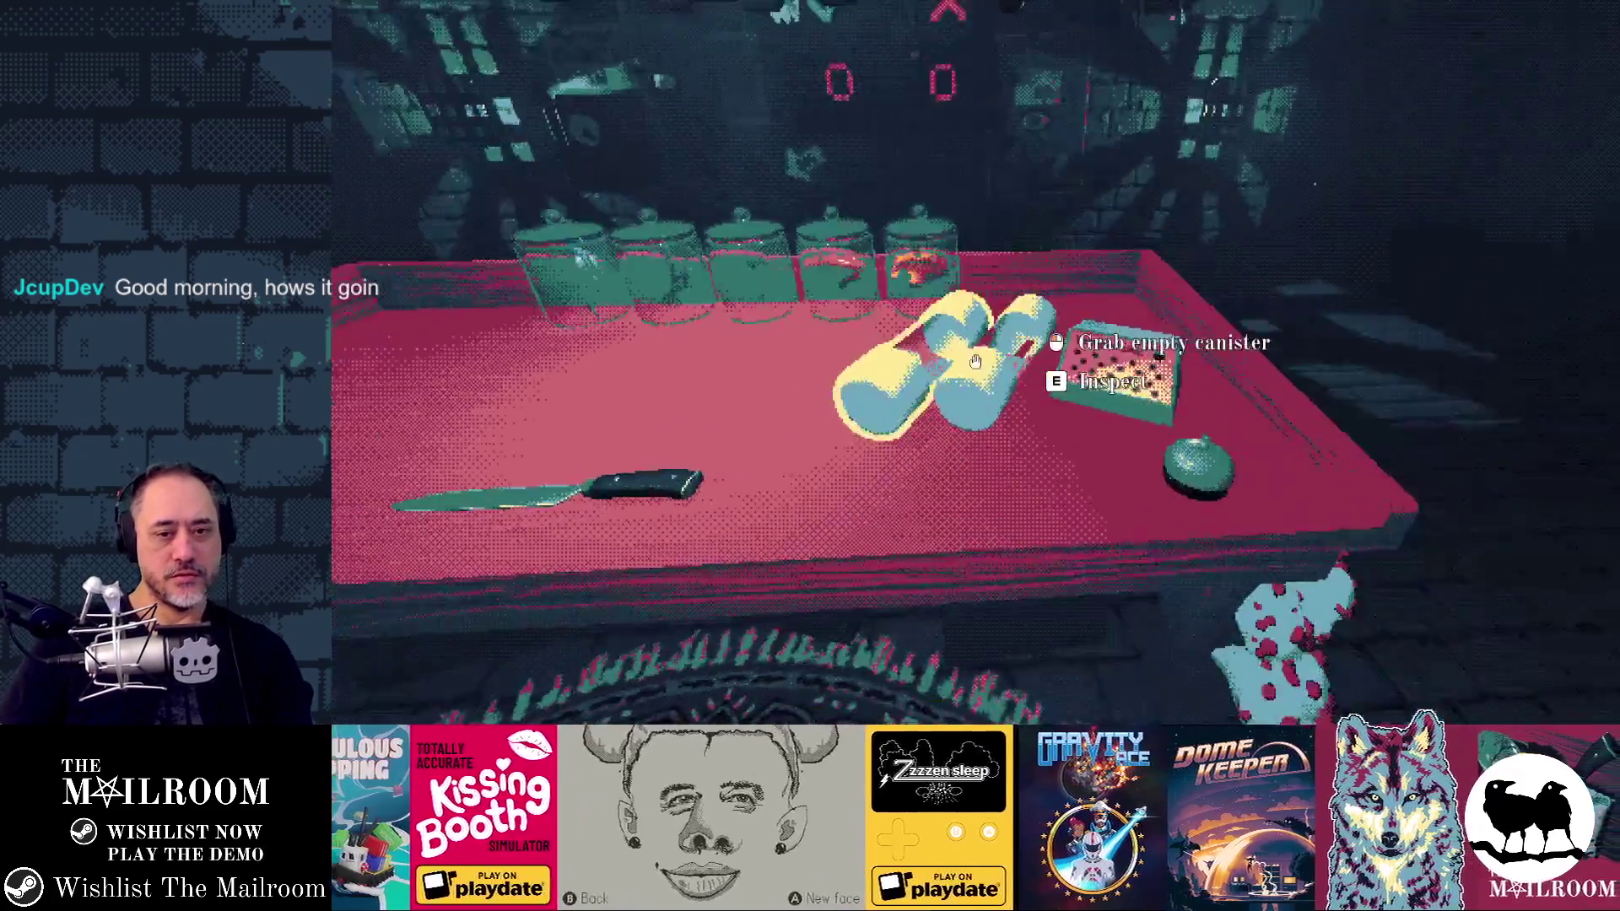
{"action": "mouse_move", "coordinate": [976, 362]}
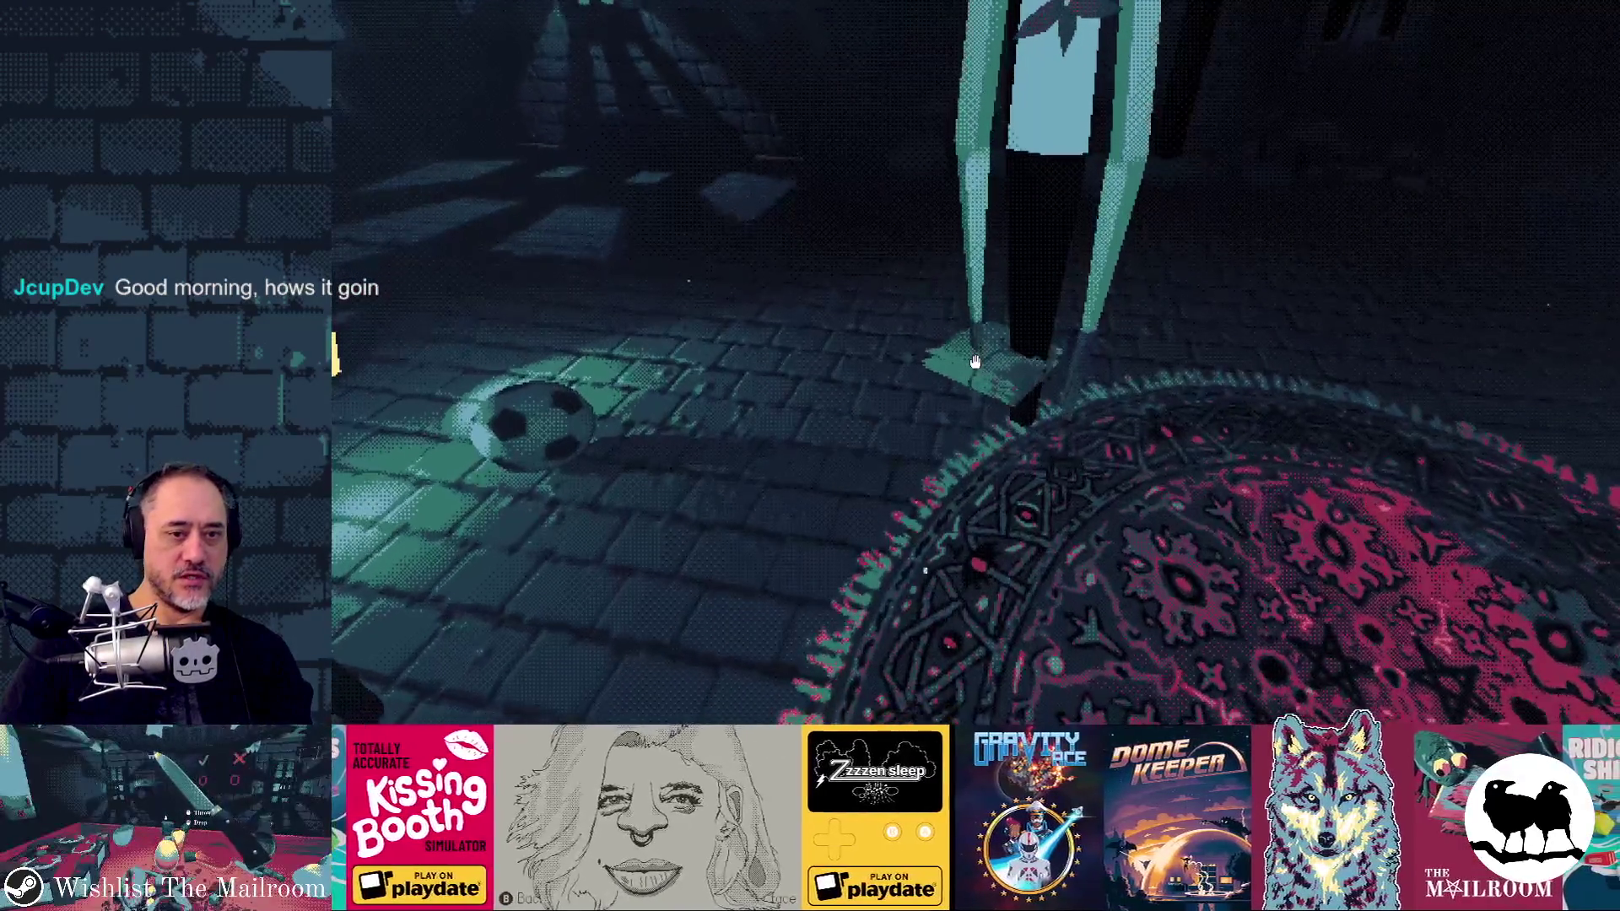
{"action": "left_click", "coordinate": [976, 362]}
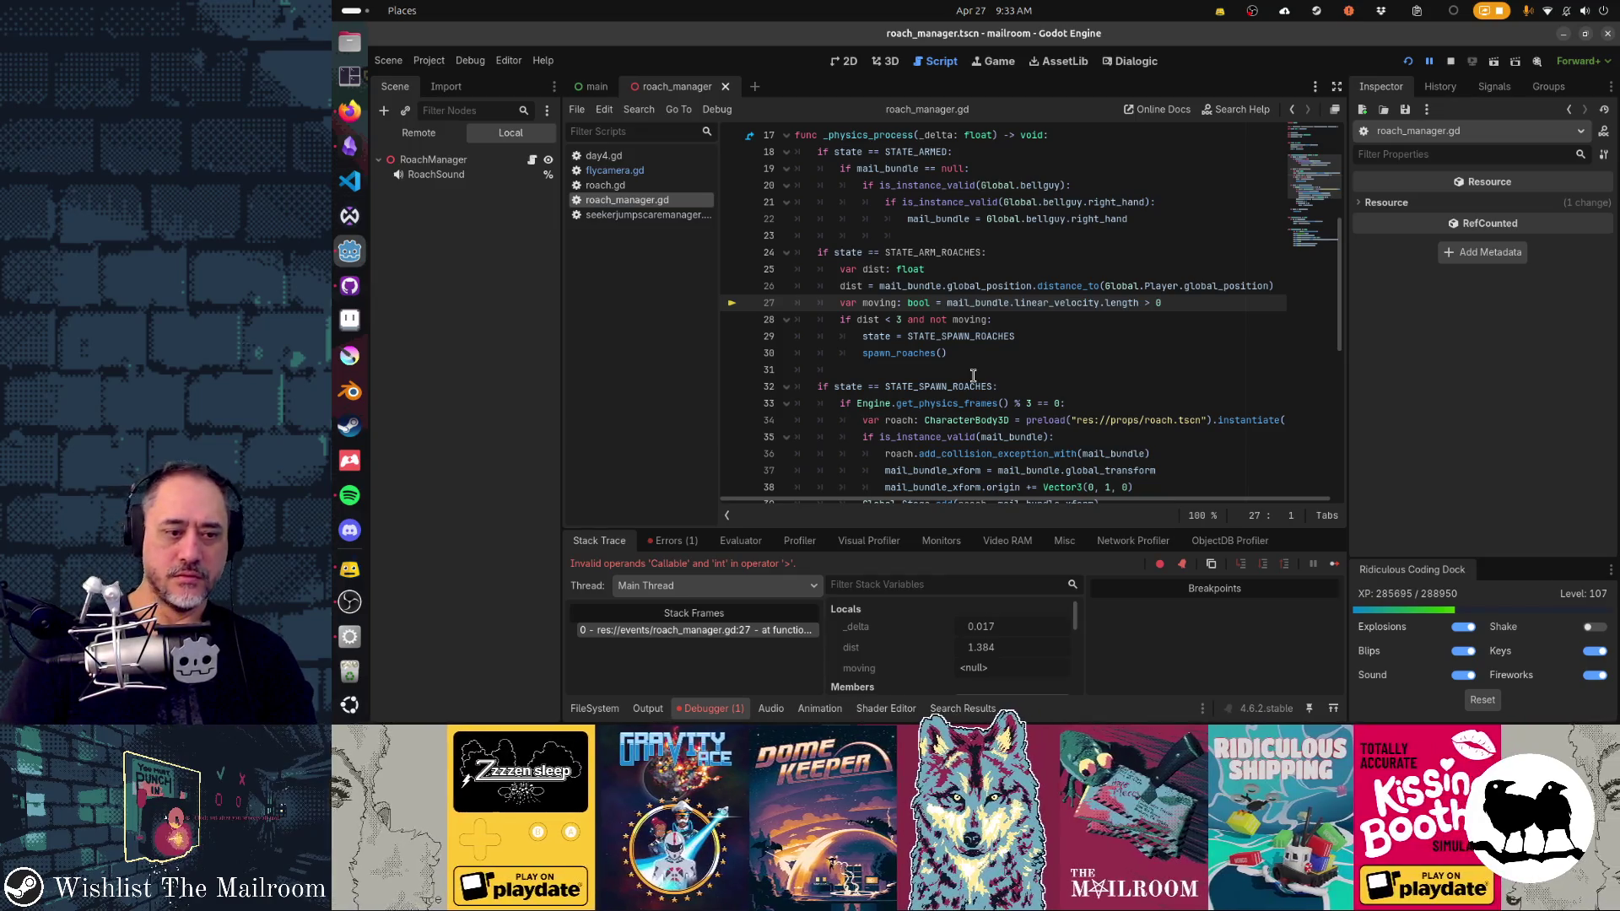
Step: Change line 27 to call linear_velocity.length(), then relaunch the game to its title menu
{"action": "key", "text": "End"}
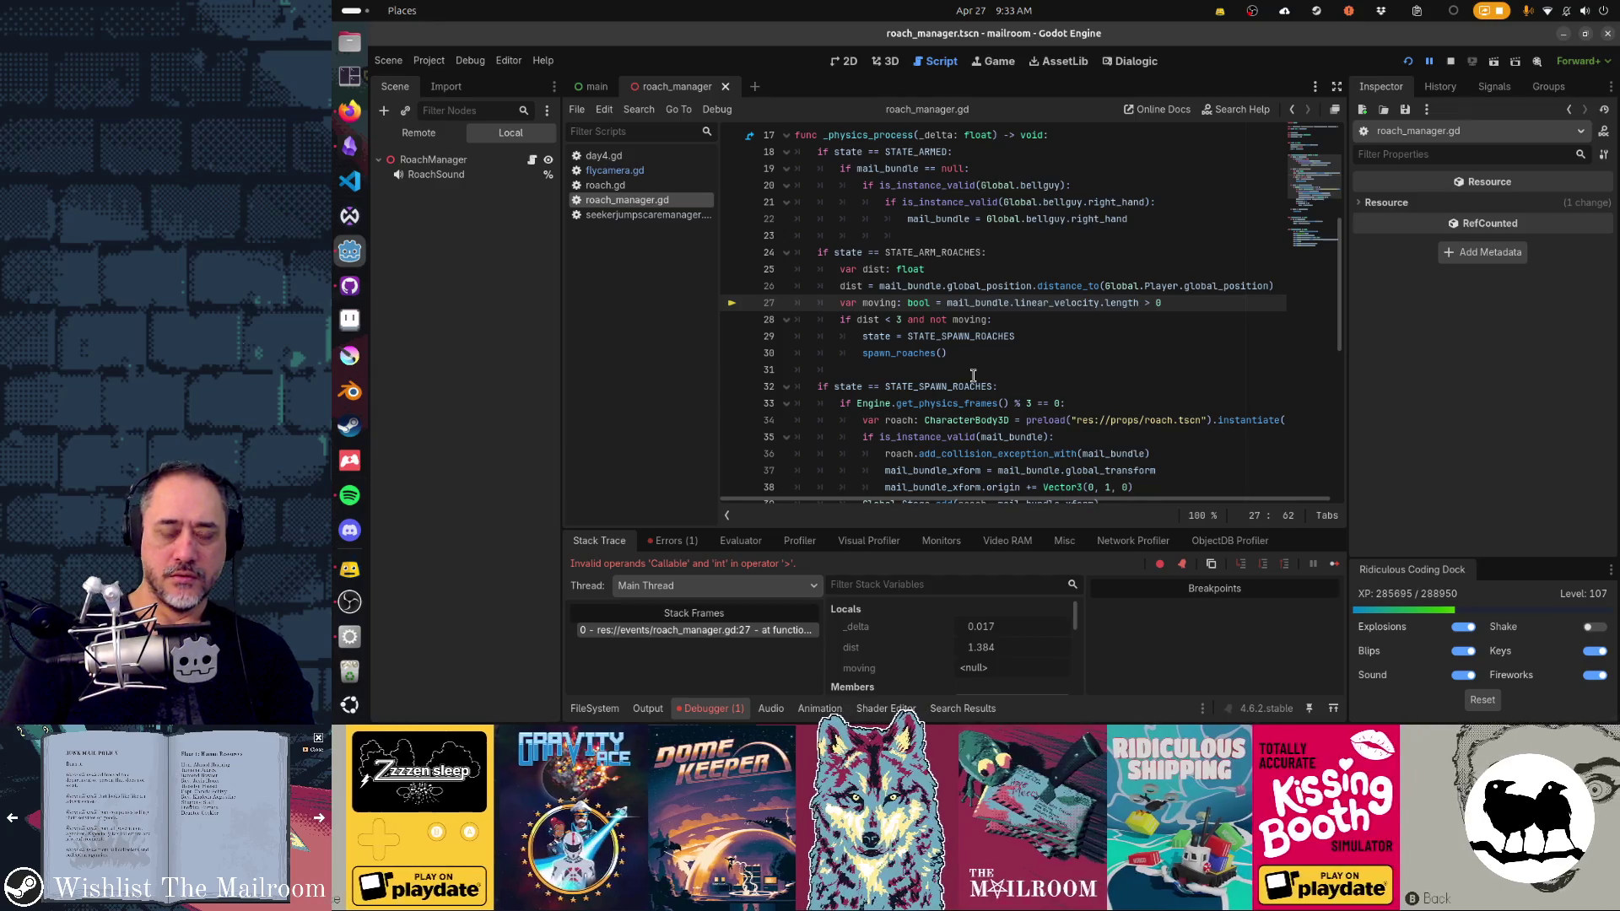
{"action": "type", "text": "("}
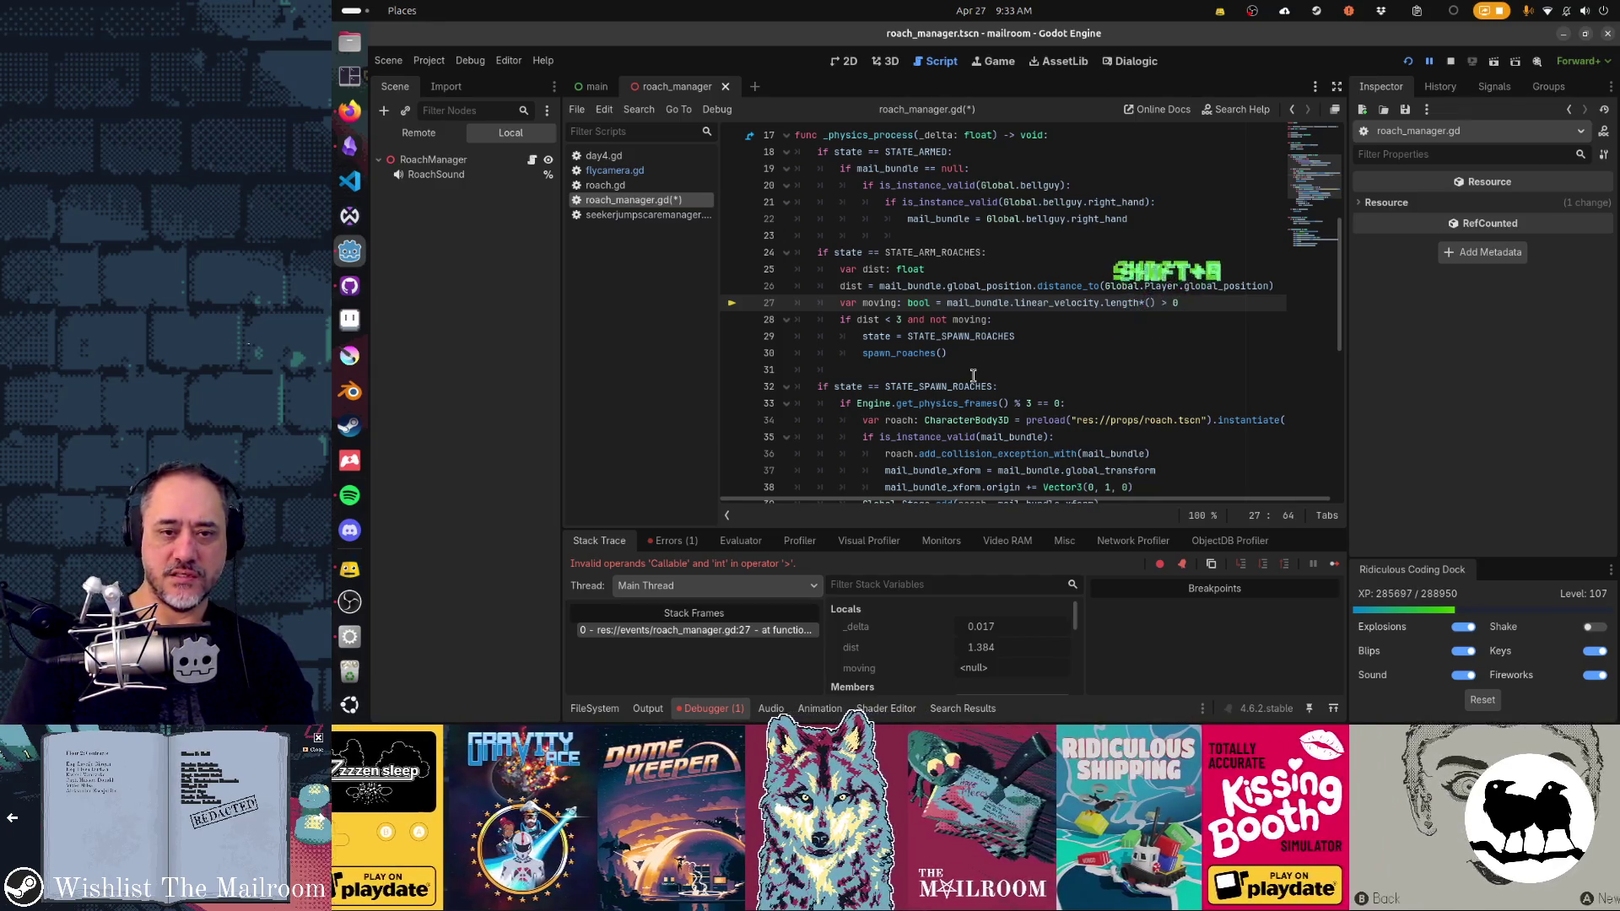
{"action": "key", "text": "BackSpace"}
{"action": "key", "text": "shift+F9"}
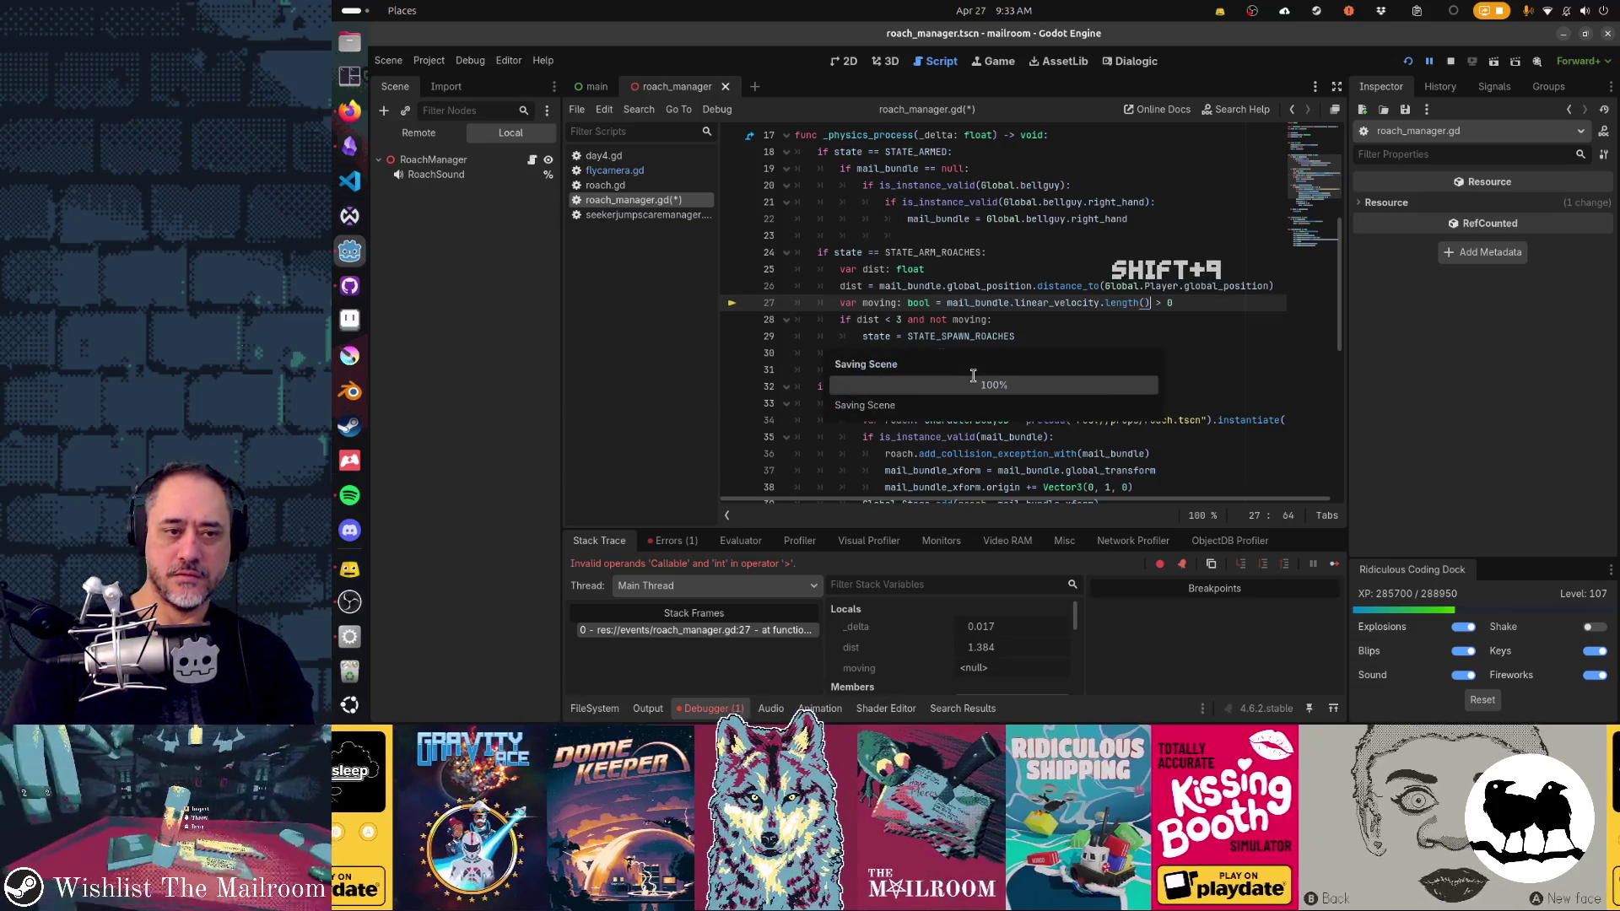
{"action": "key", "text": "grave"}
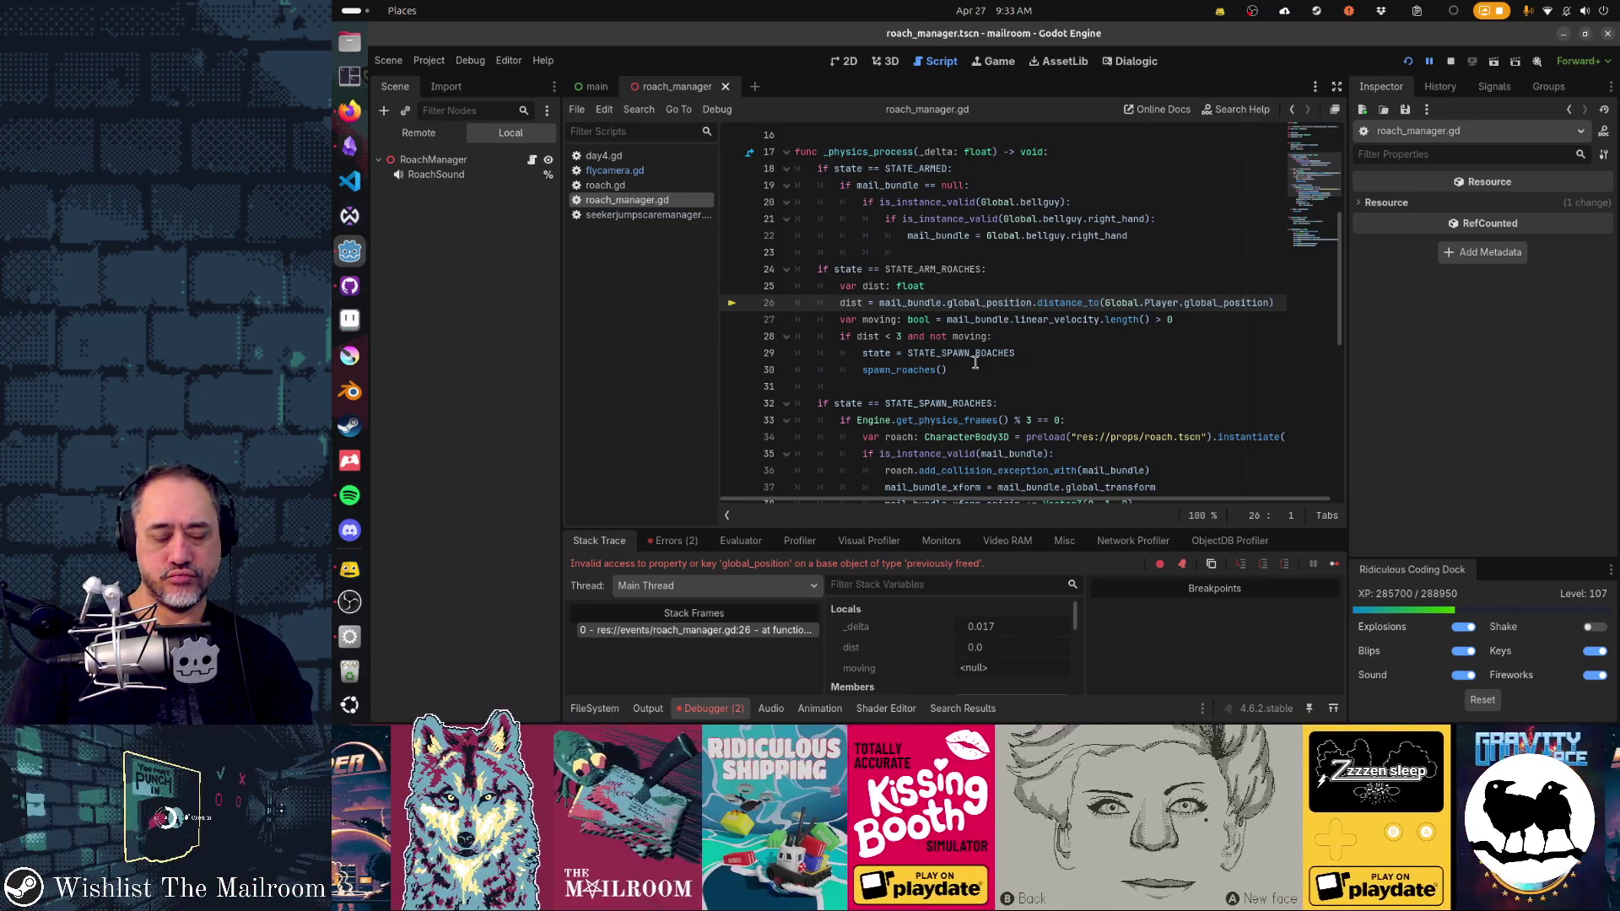
{"action": "key", "text": "F8"}
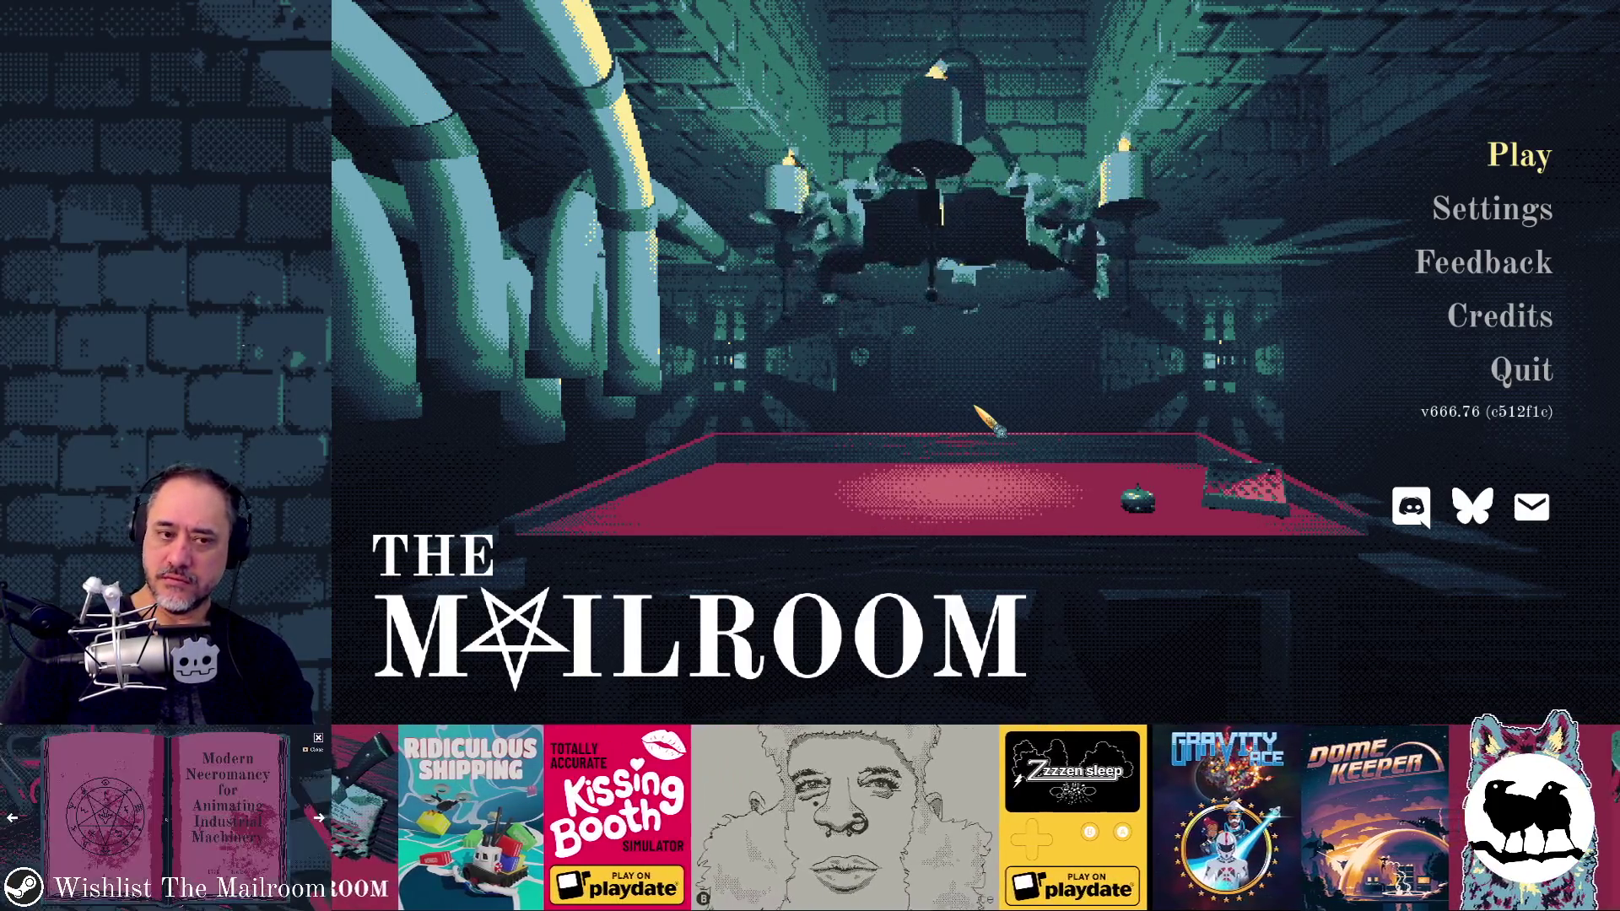
Step: Start a new game, run 'event roach' in the console, and delete the package
{"action": "key", "text": "Return"}
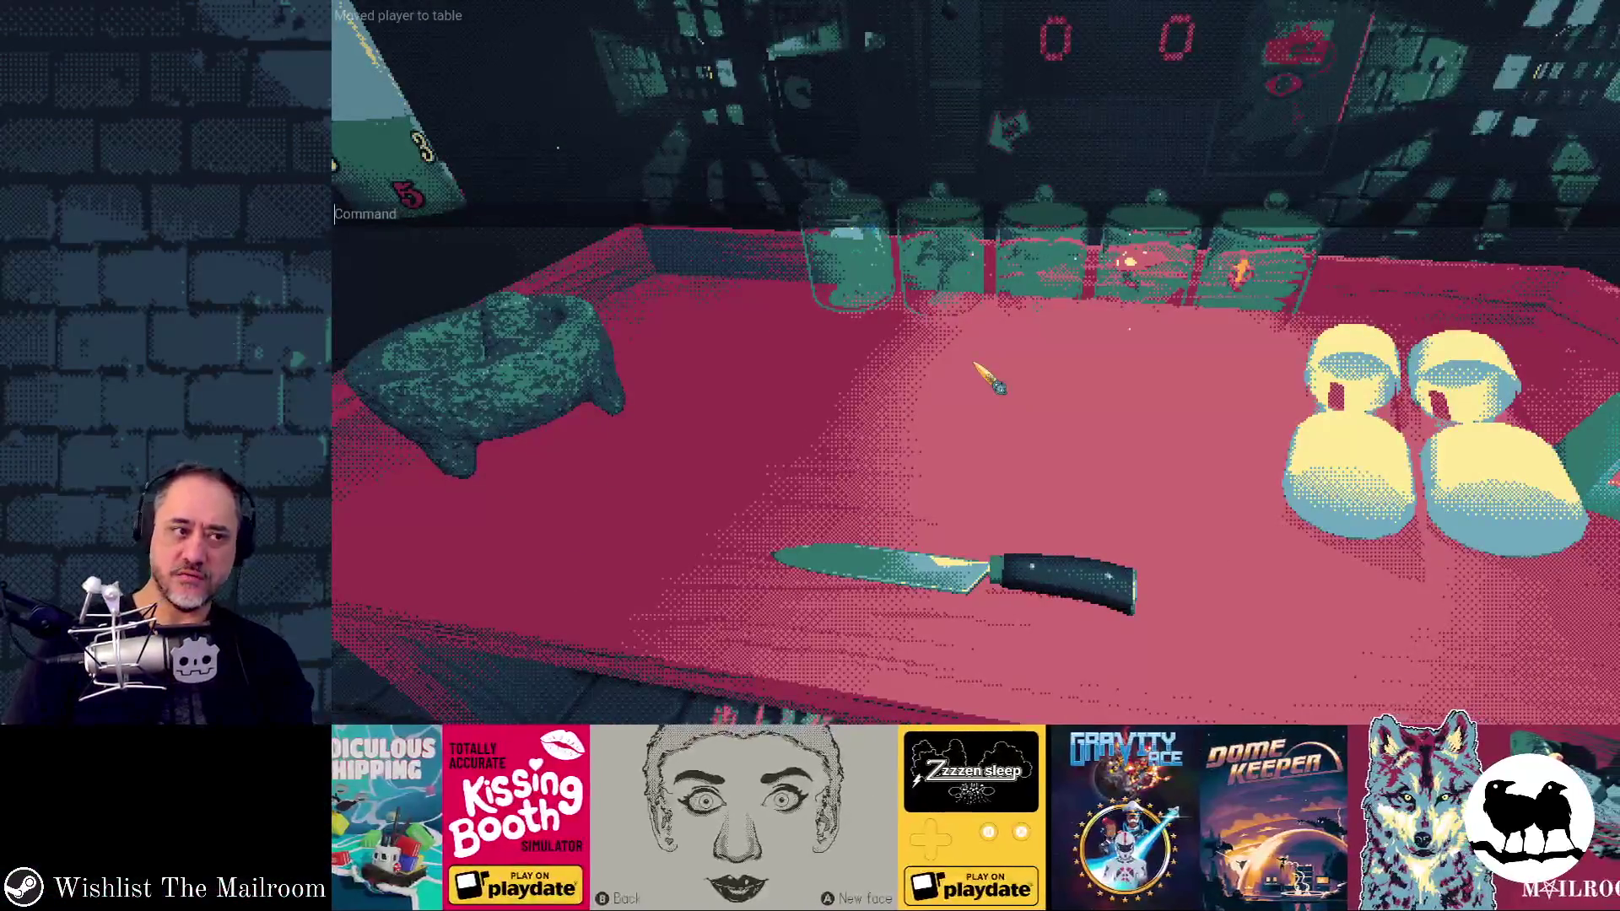
{"action": "type", "text": "event roach"}
{"action": "key", "text": "Return"}
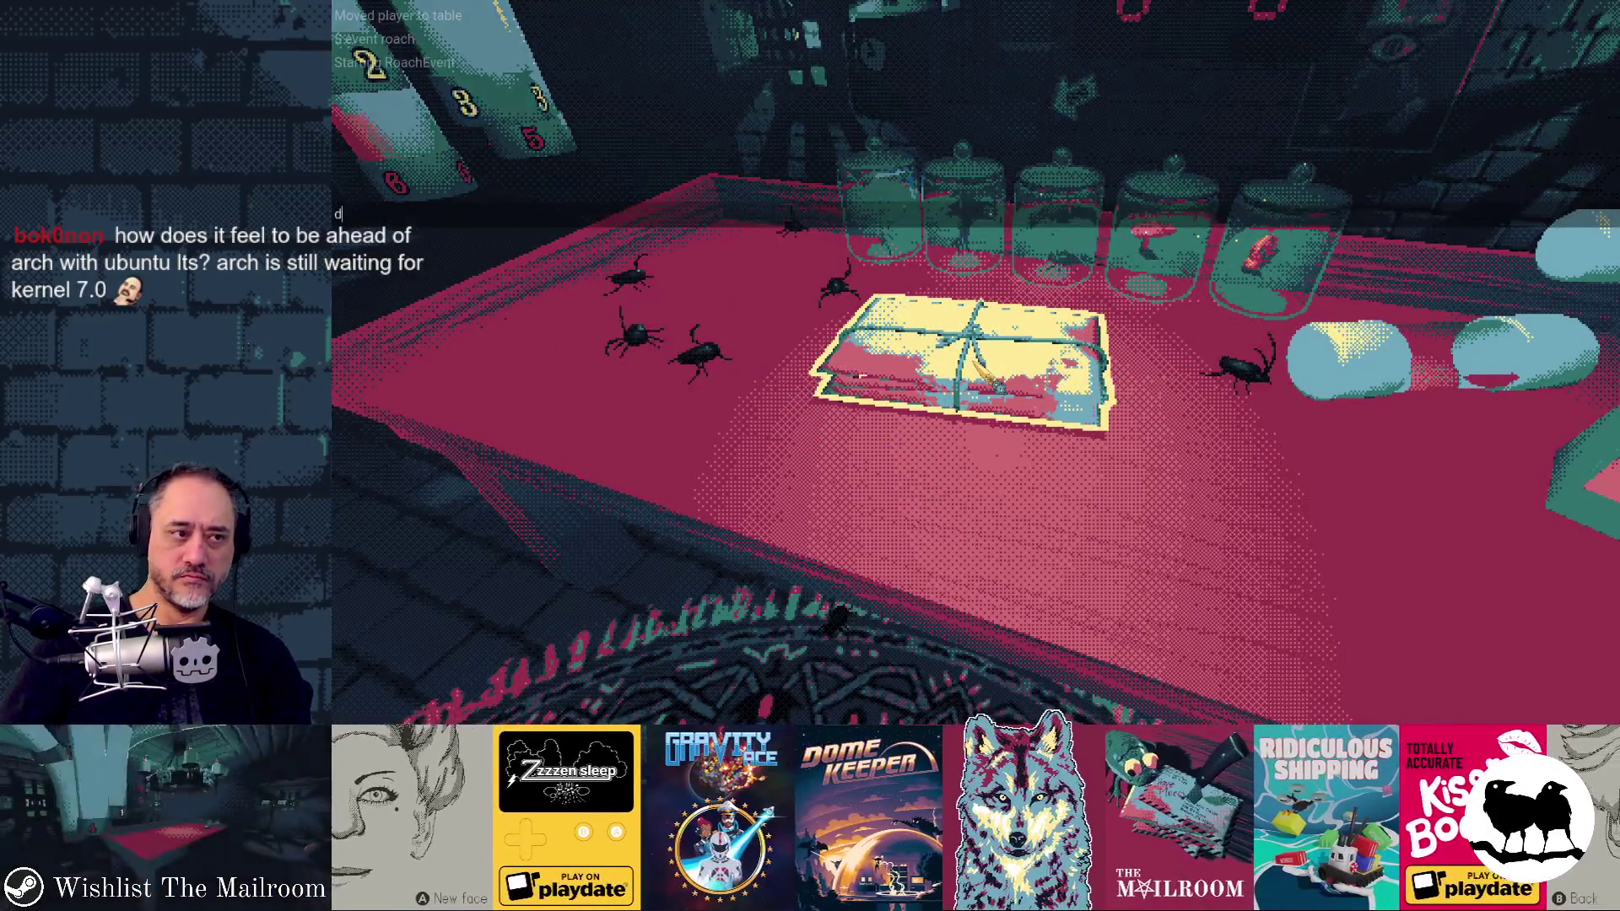
{"action": "left_click", "coordinate": [976, 361]}
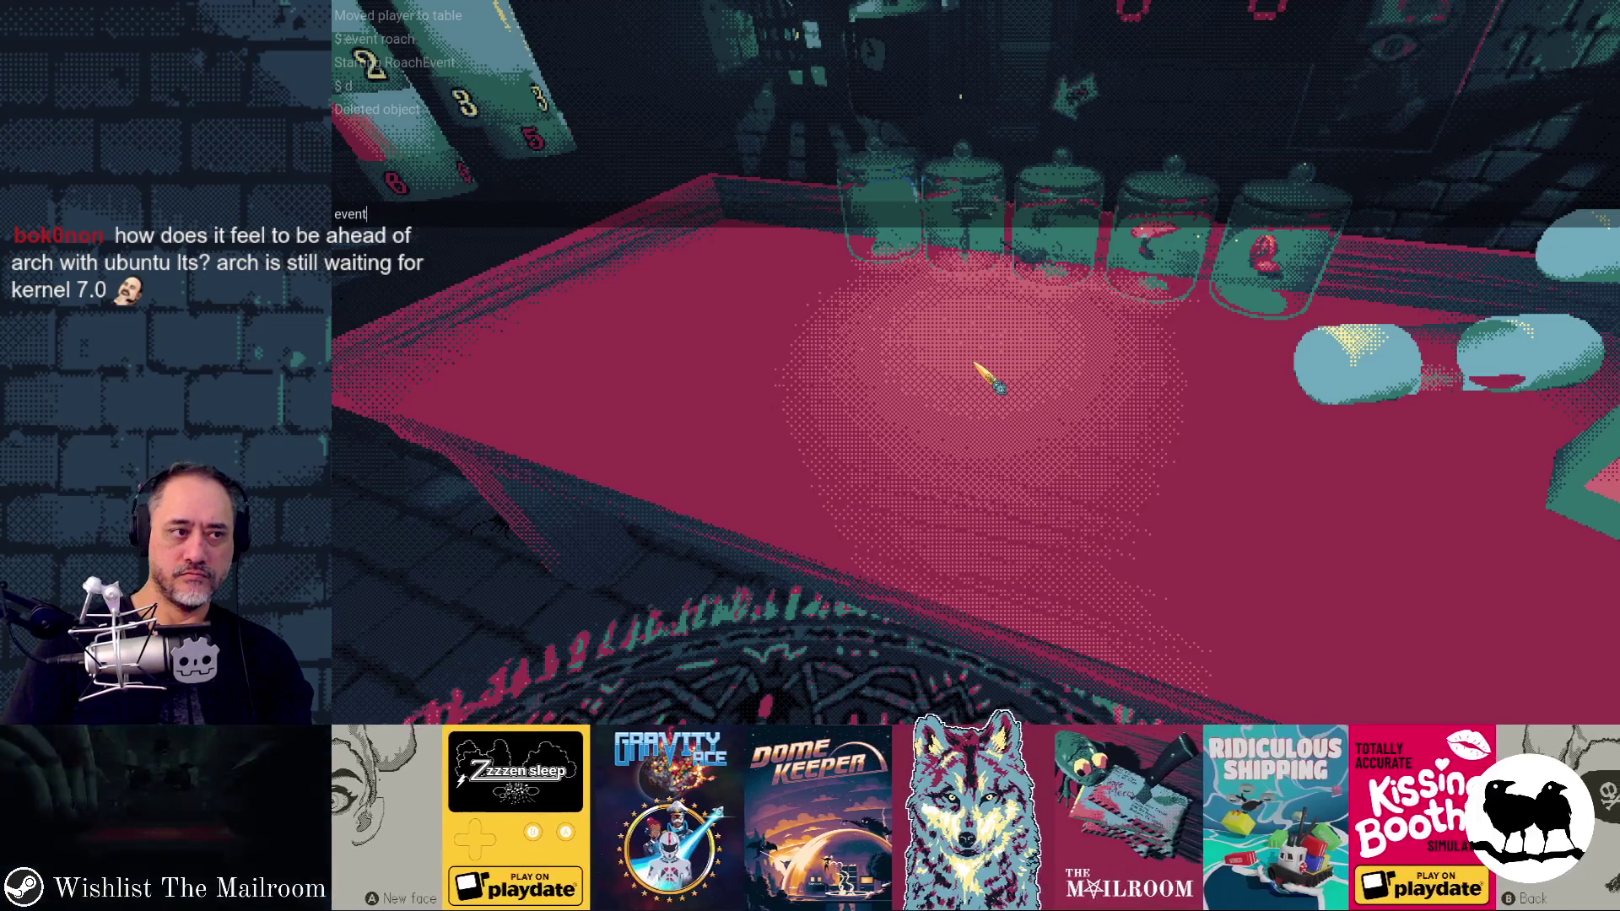
{"action": "key", "text": "grave"}
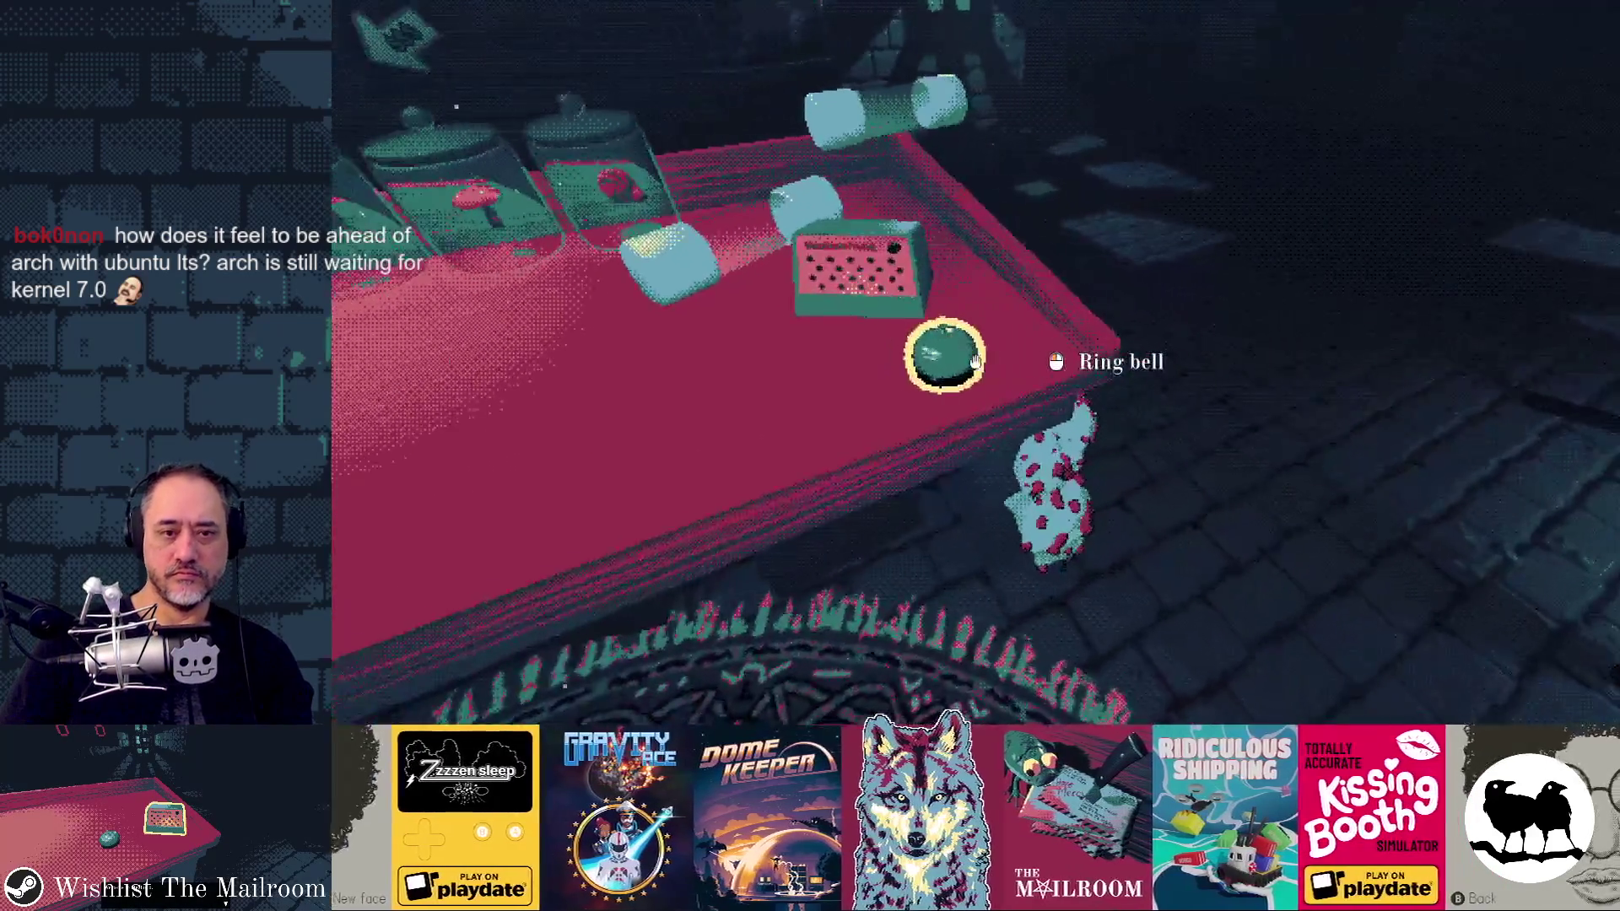
Step: Ring the bell, grab the knife and set it back on the table, then return to Godot
{"action": "left_click", "coordinate": [975, 361]}
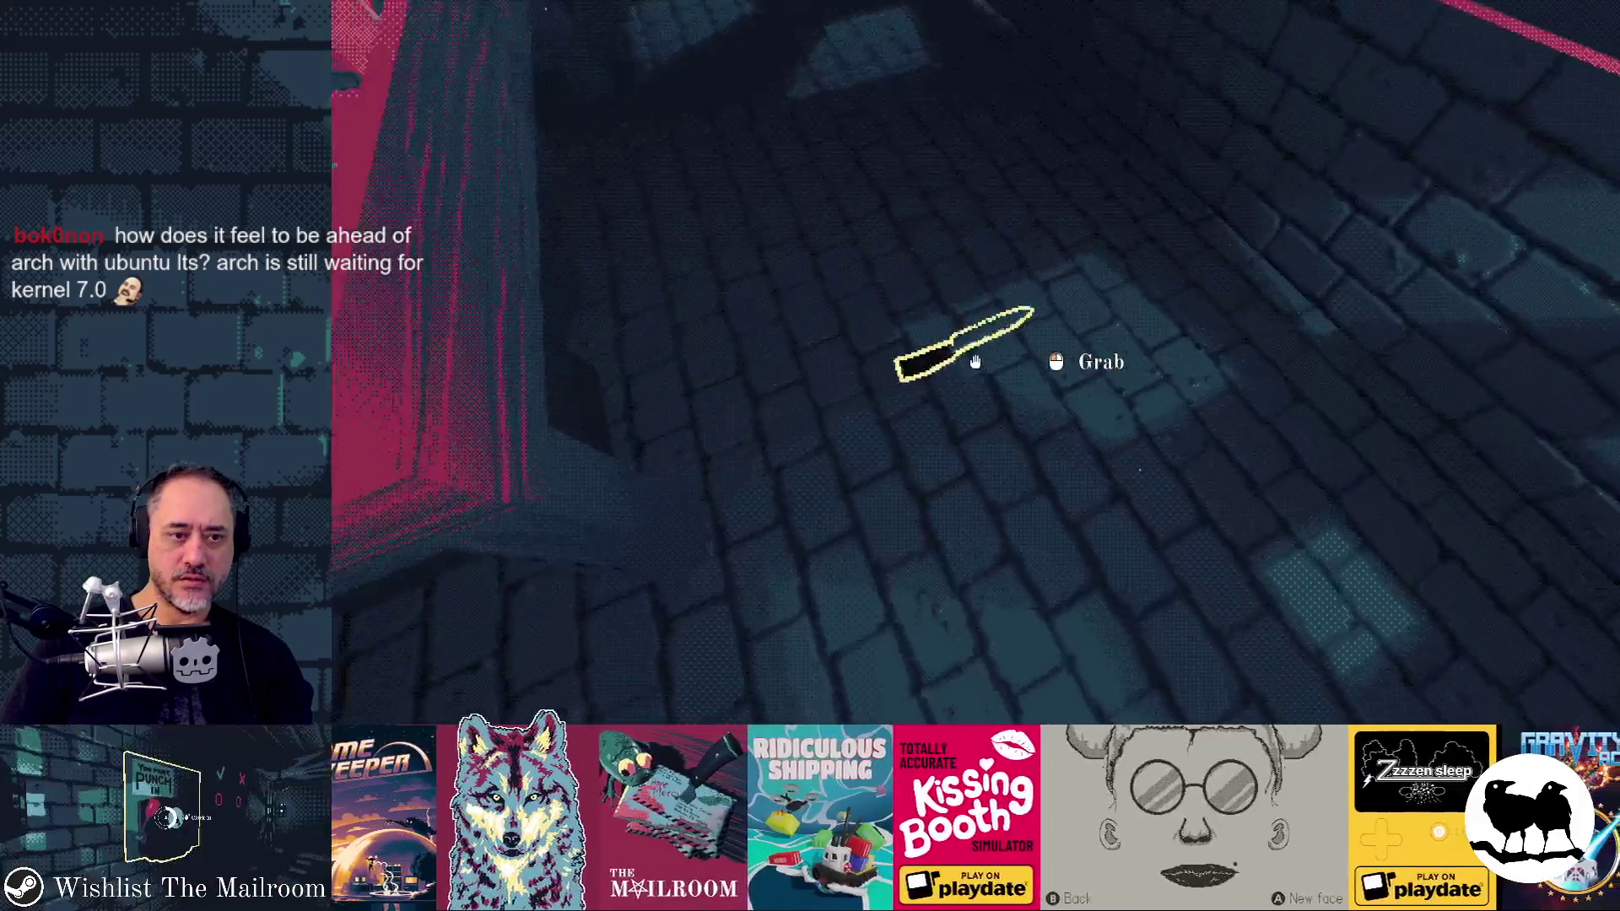
{"action": "left_click", "coordinate": [976, 361]}
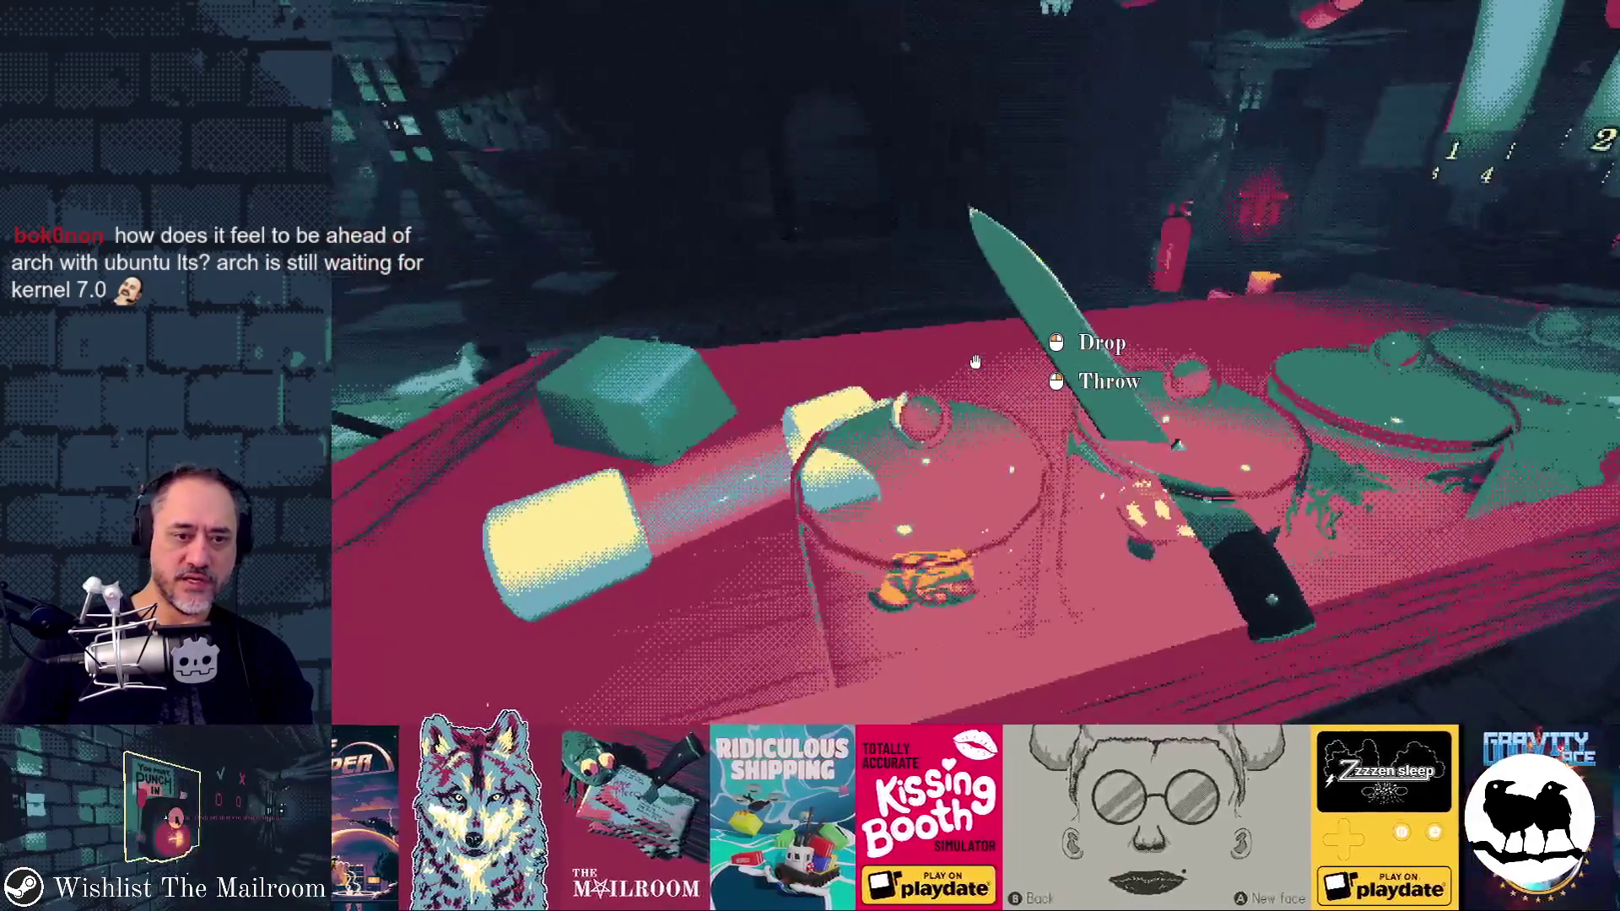
{"action": "left_click", "coordinate": [975, 361]}
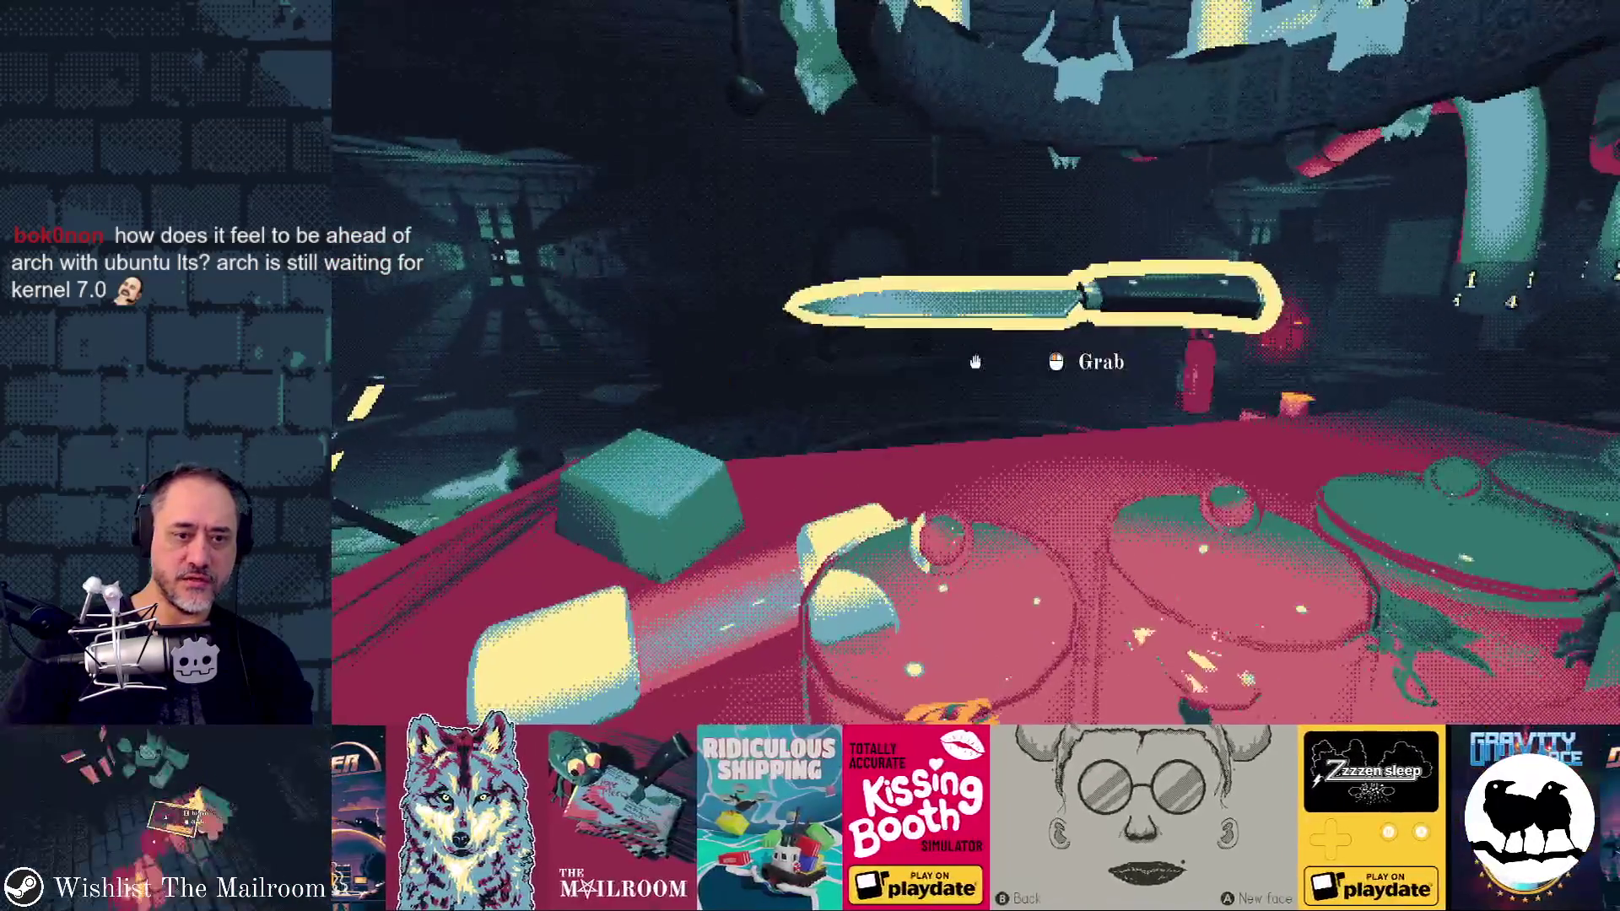
{"action": "key", "text": "alt+Tab"}
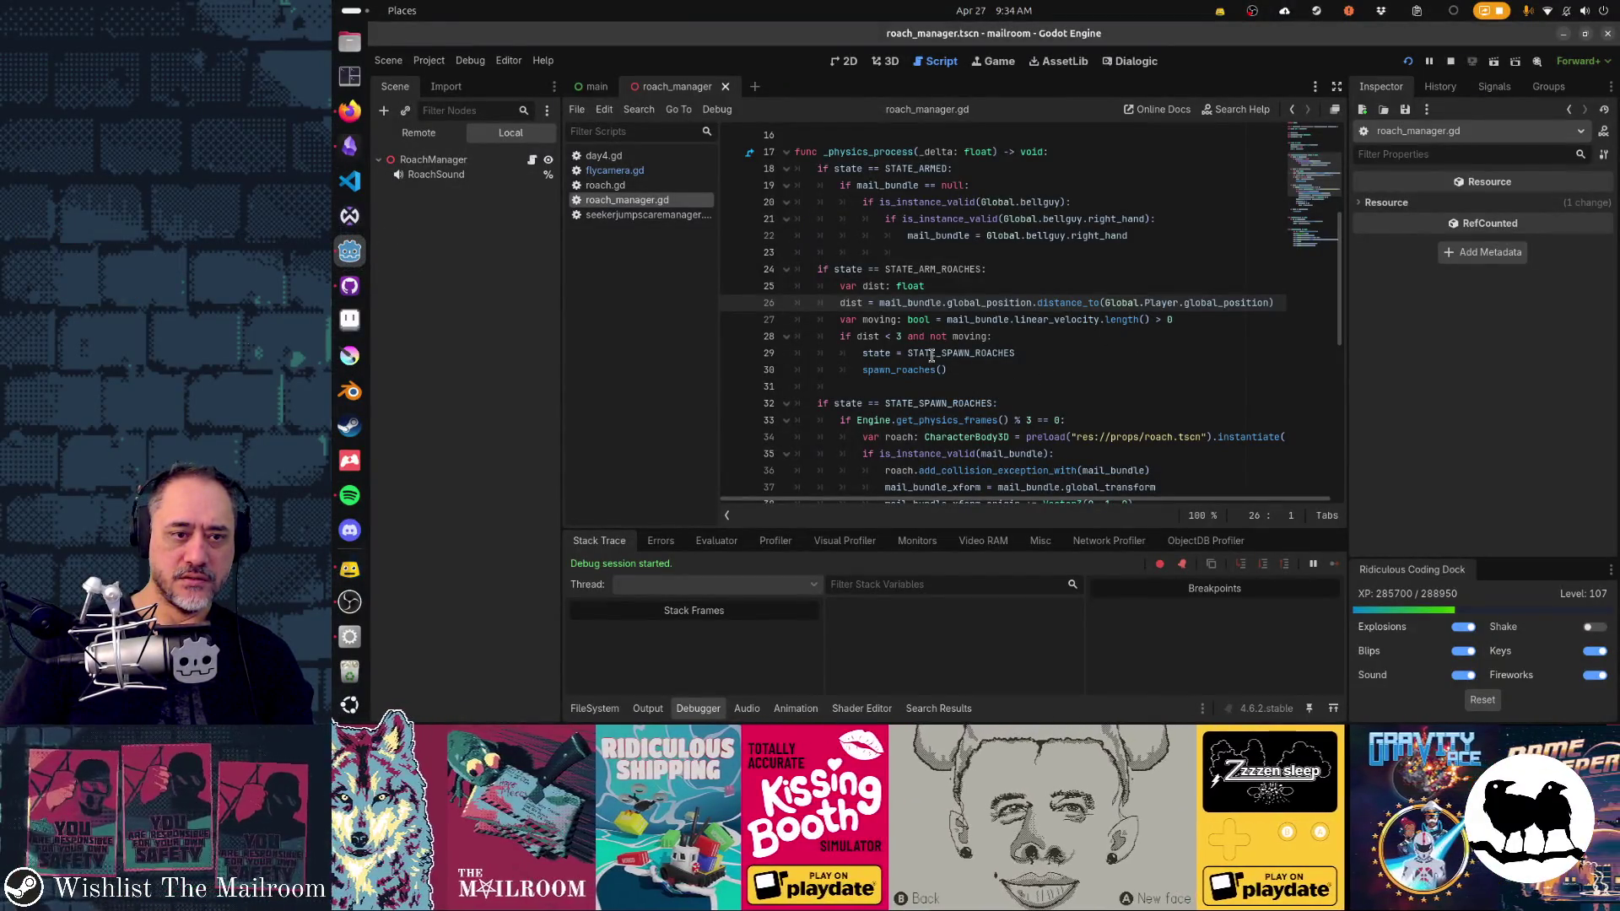
Step: Change line 28's spawn check to 'dist < 2', then reopen the game's developer console
{"action": "left_click", "coordinate": [938, 337]}
{"action": "mouse_move", "coordinate": [981, 435]}
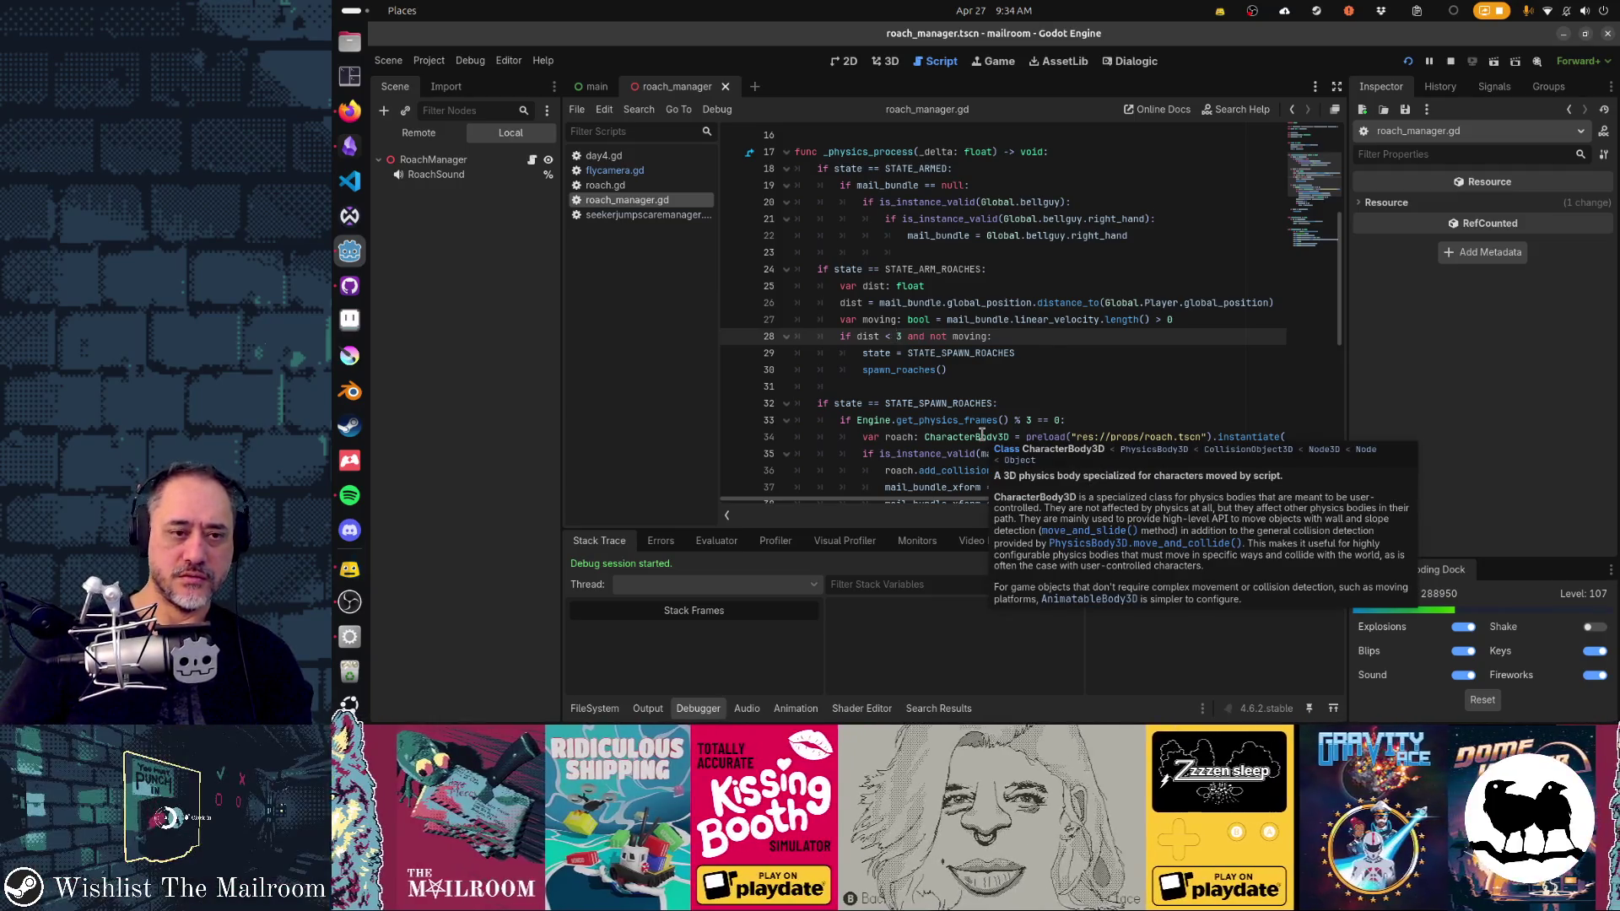
{"action": "key", "text": "BackSpace"}
{"action": "type", "text": "2"}
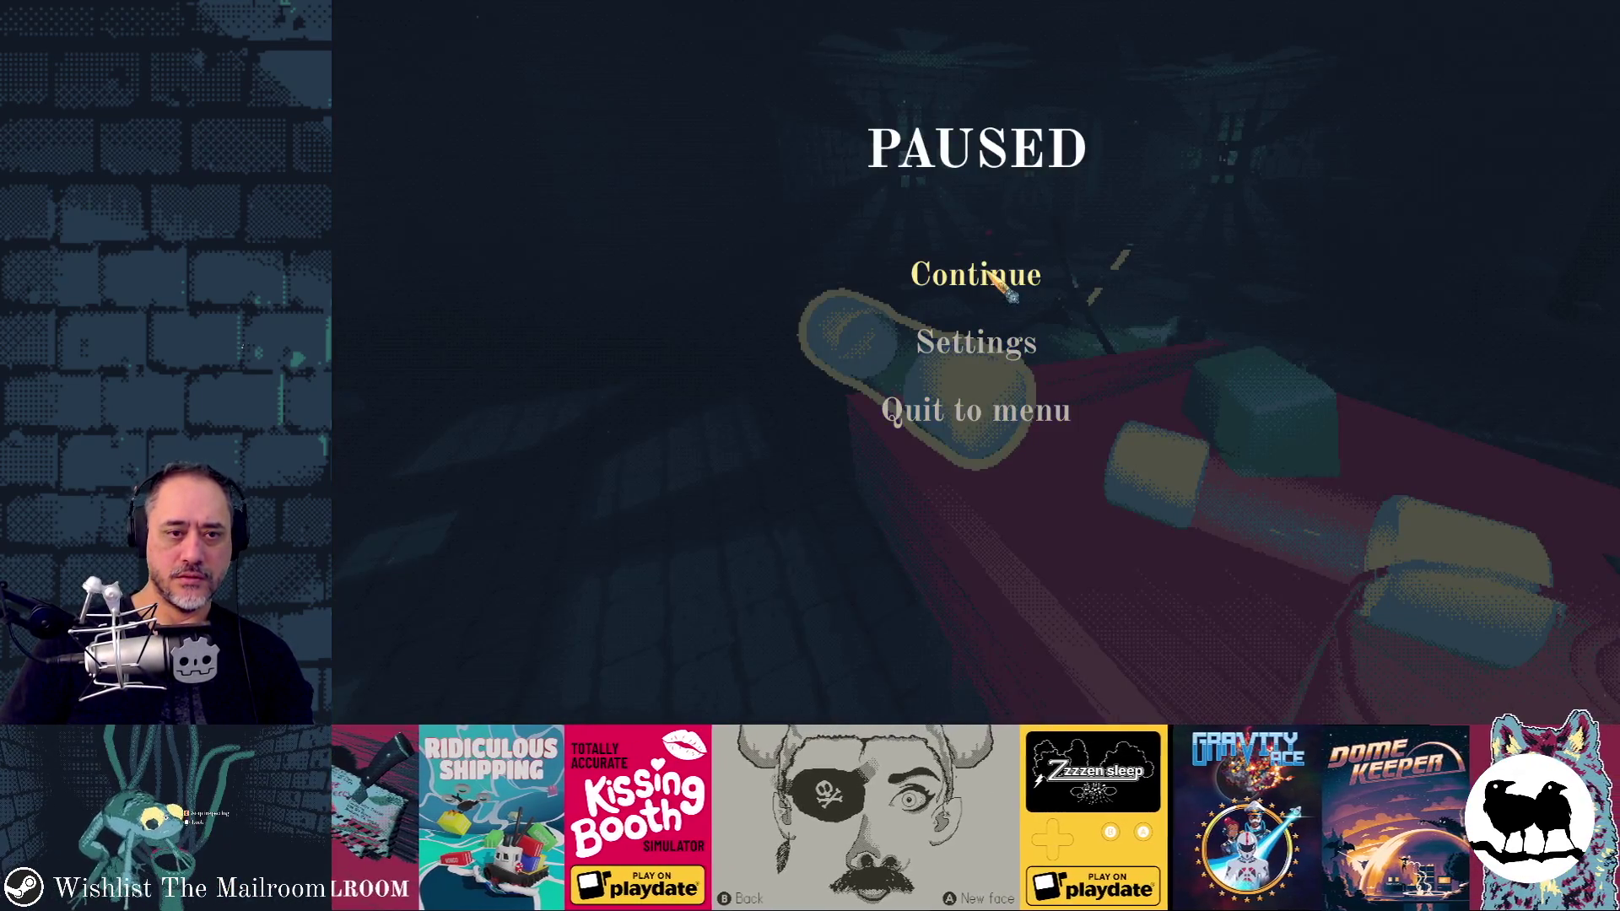
{"action": "left_click", "coordinate": [1006, 291]}
{"action": "key", "text": "grave"}
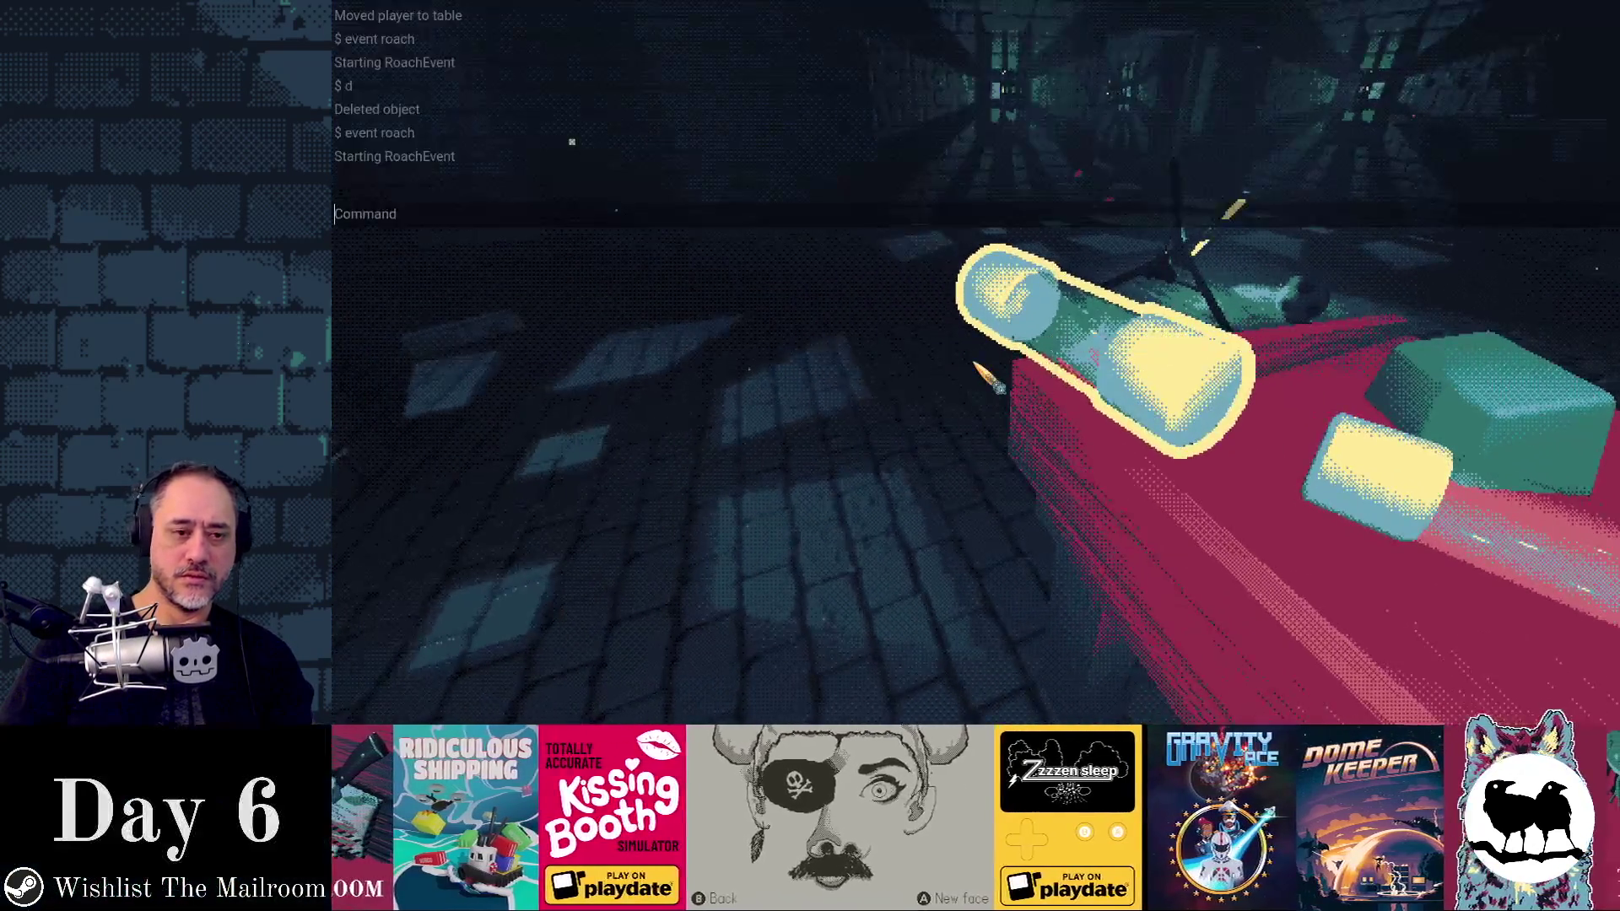
Step: Reload the scene, pick up the book, and spray then drop the fire extinguisher
{"action": "type", "text": "reload"}
{"action": "key", "text": "Return"}
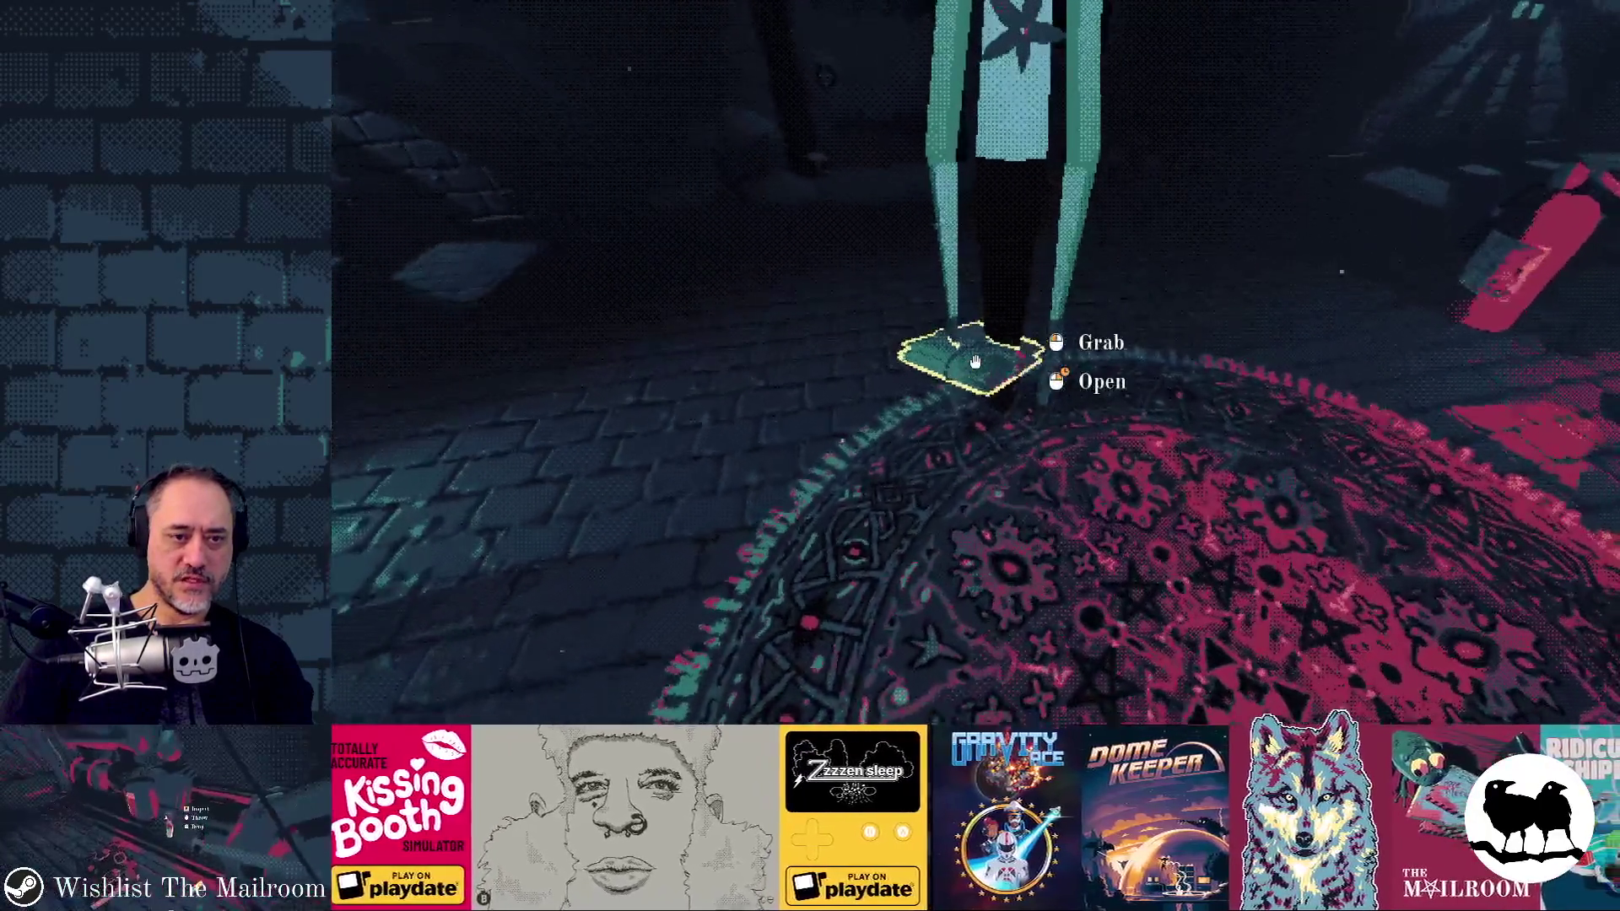
{"action": "left_click", "coordinate": [974, 362]}
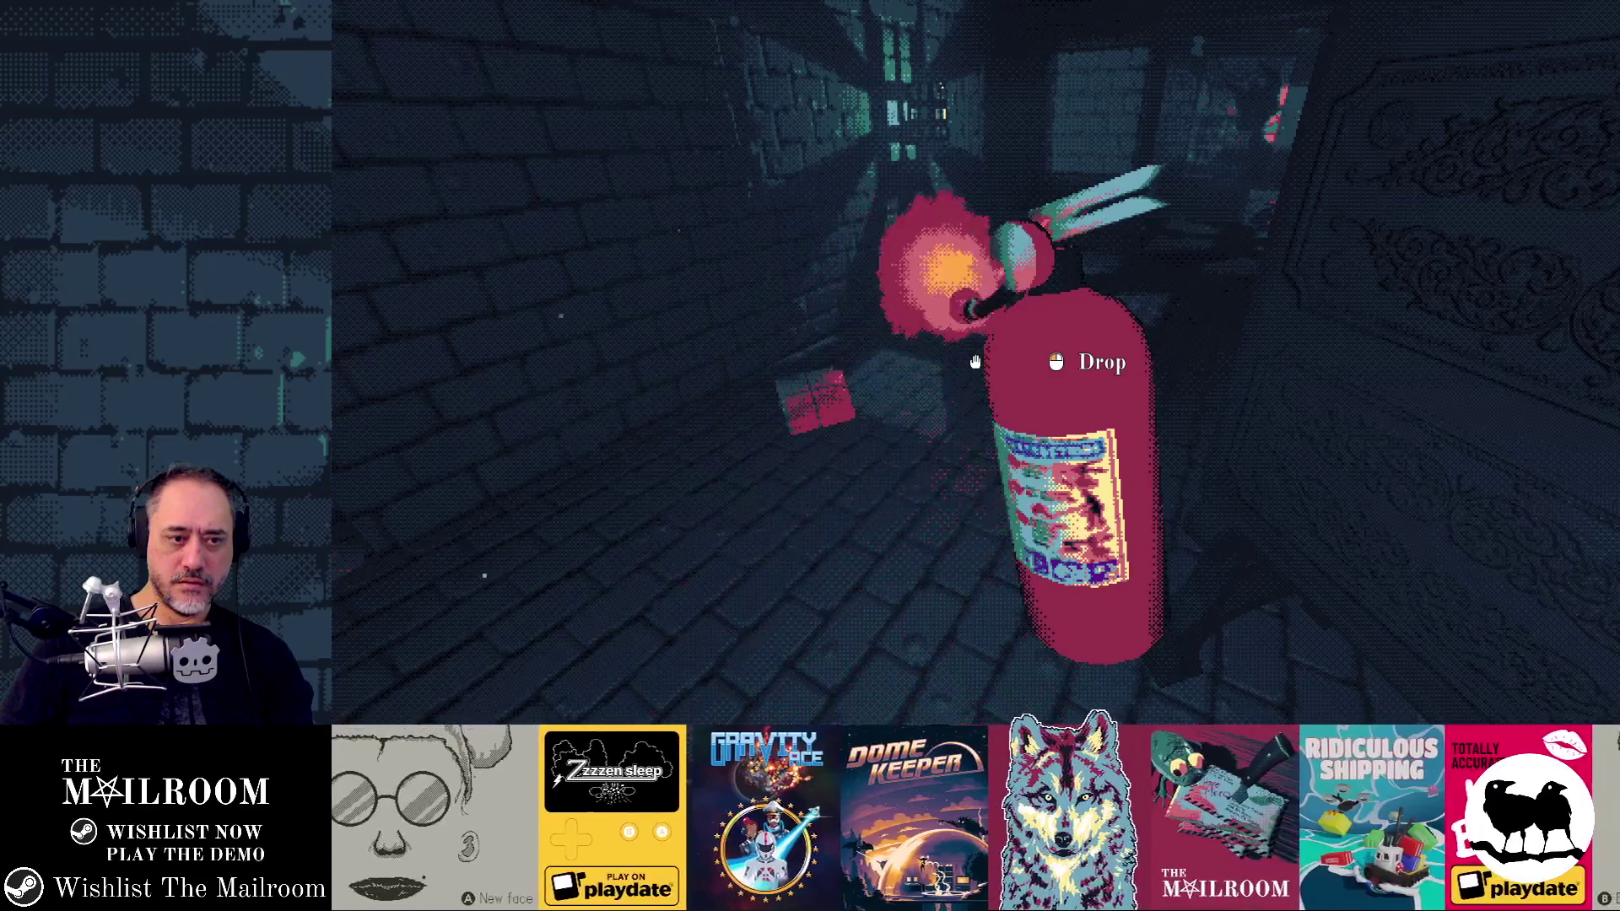
{"action": "left_click", "coordinate": [975, 362]}
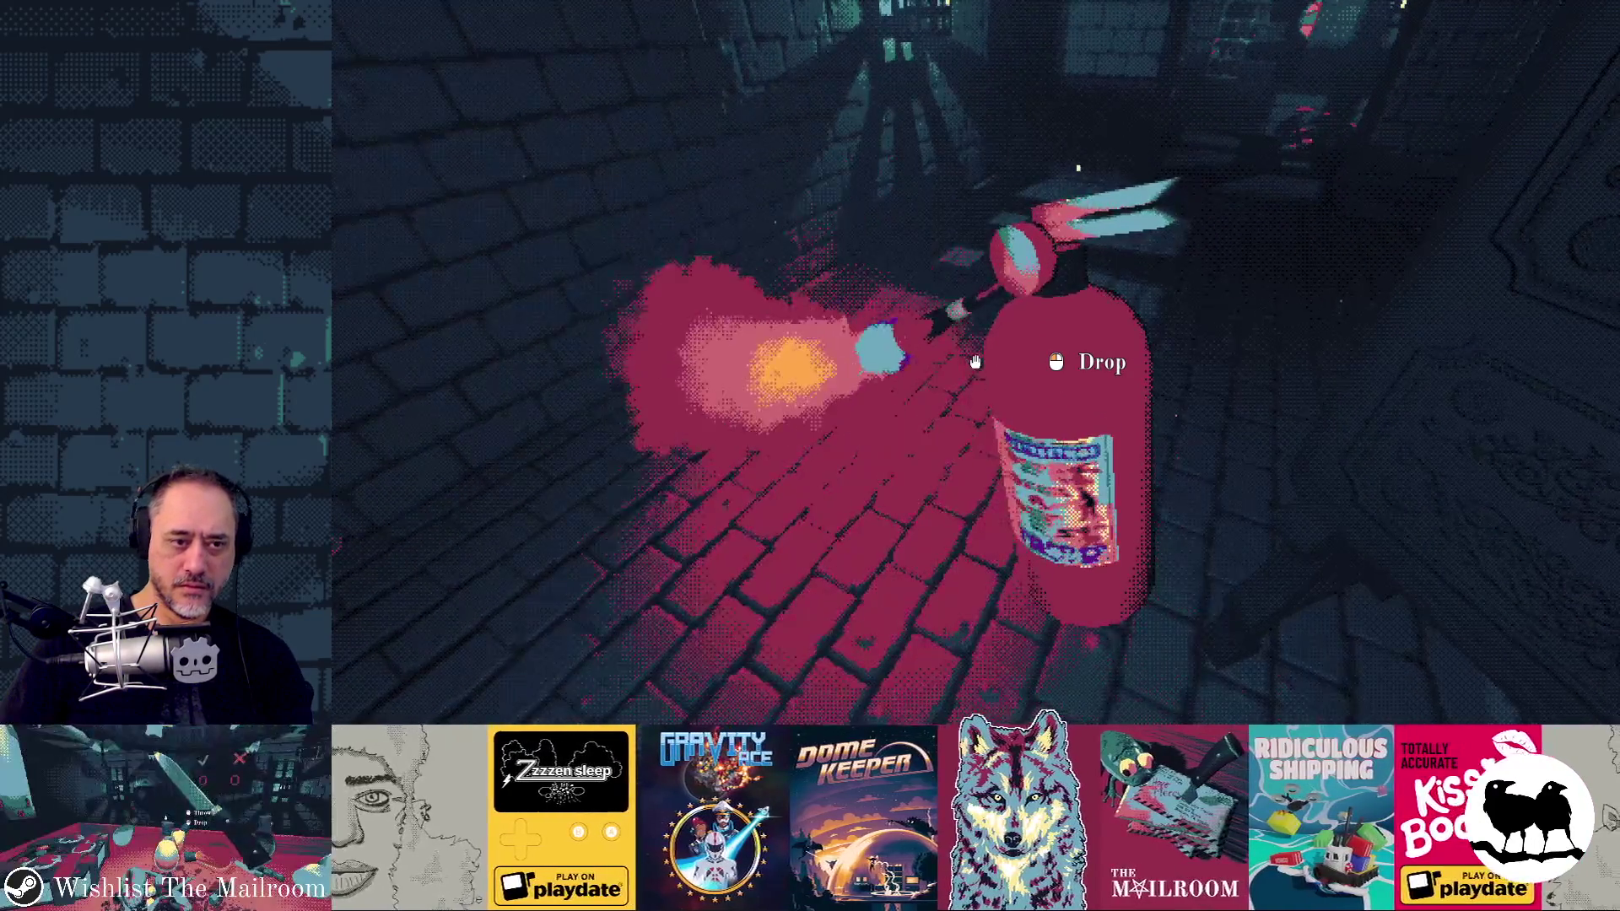
{"action": "right_click", "coordinate": [975, 362]}
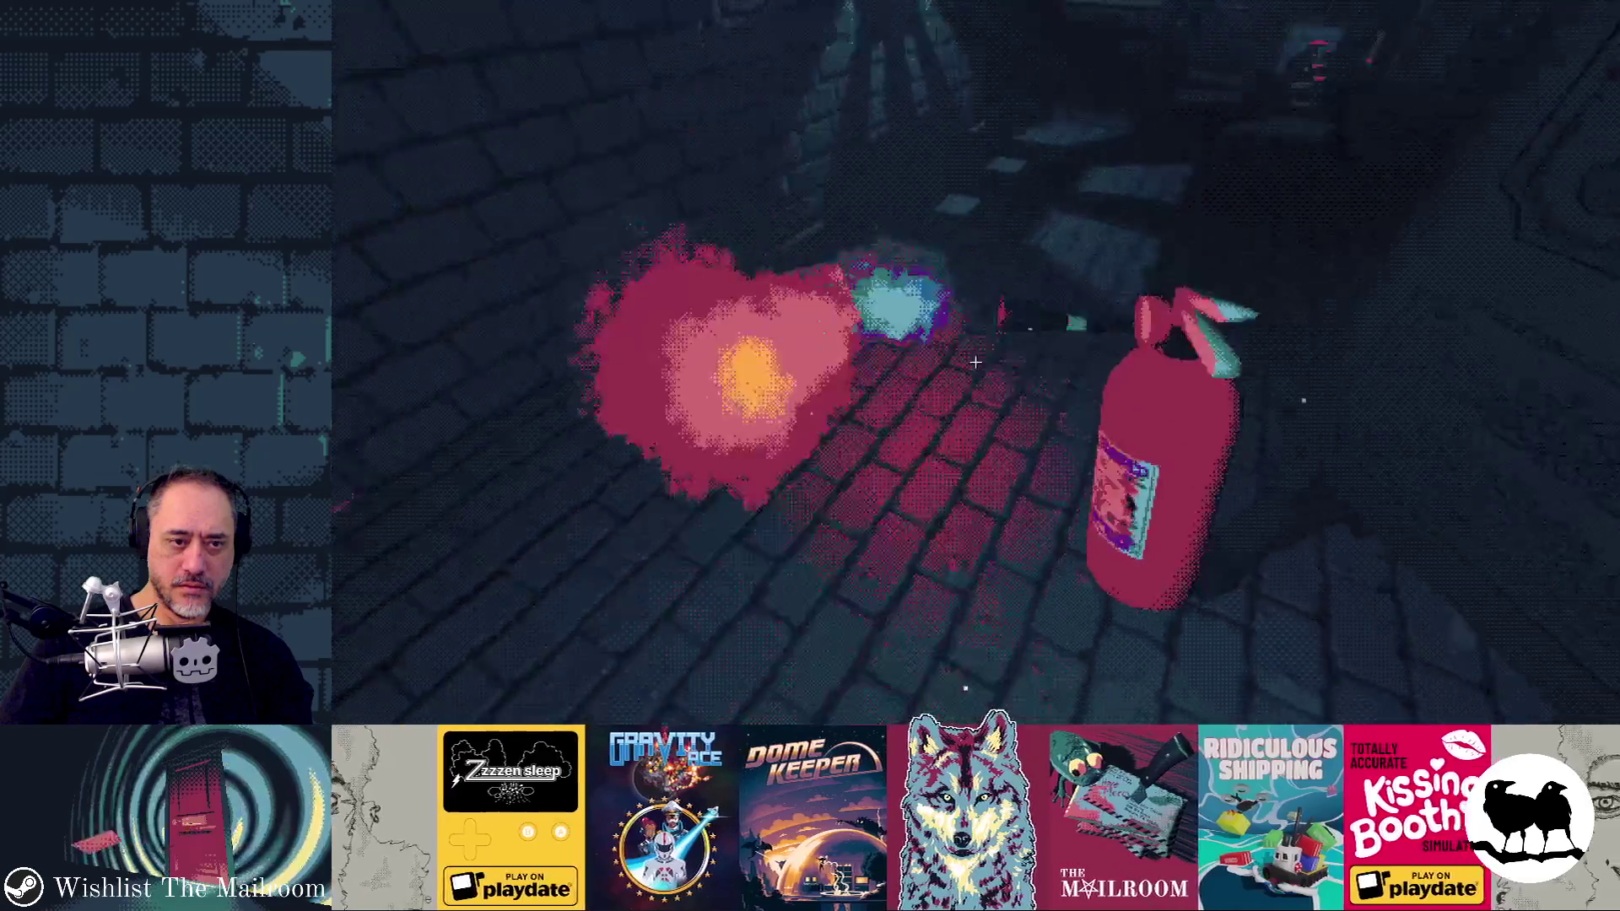
Step: Squash the roaches around the floor letter, put the letter on the table, and stop the game
{"action": "mouse_move", "coordinate": [975, 362]}
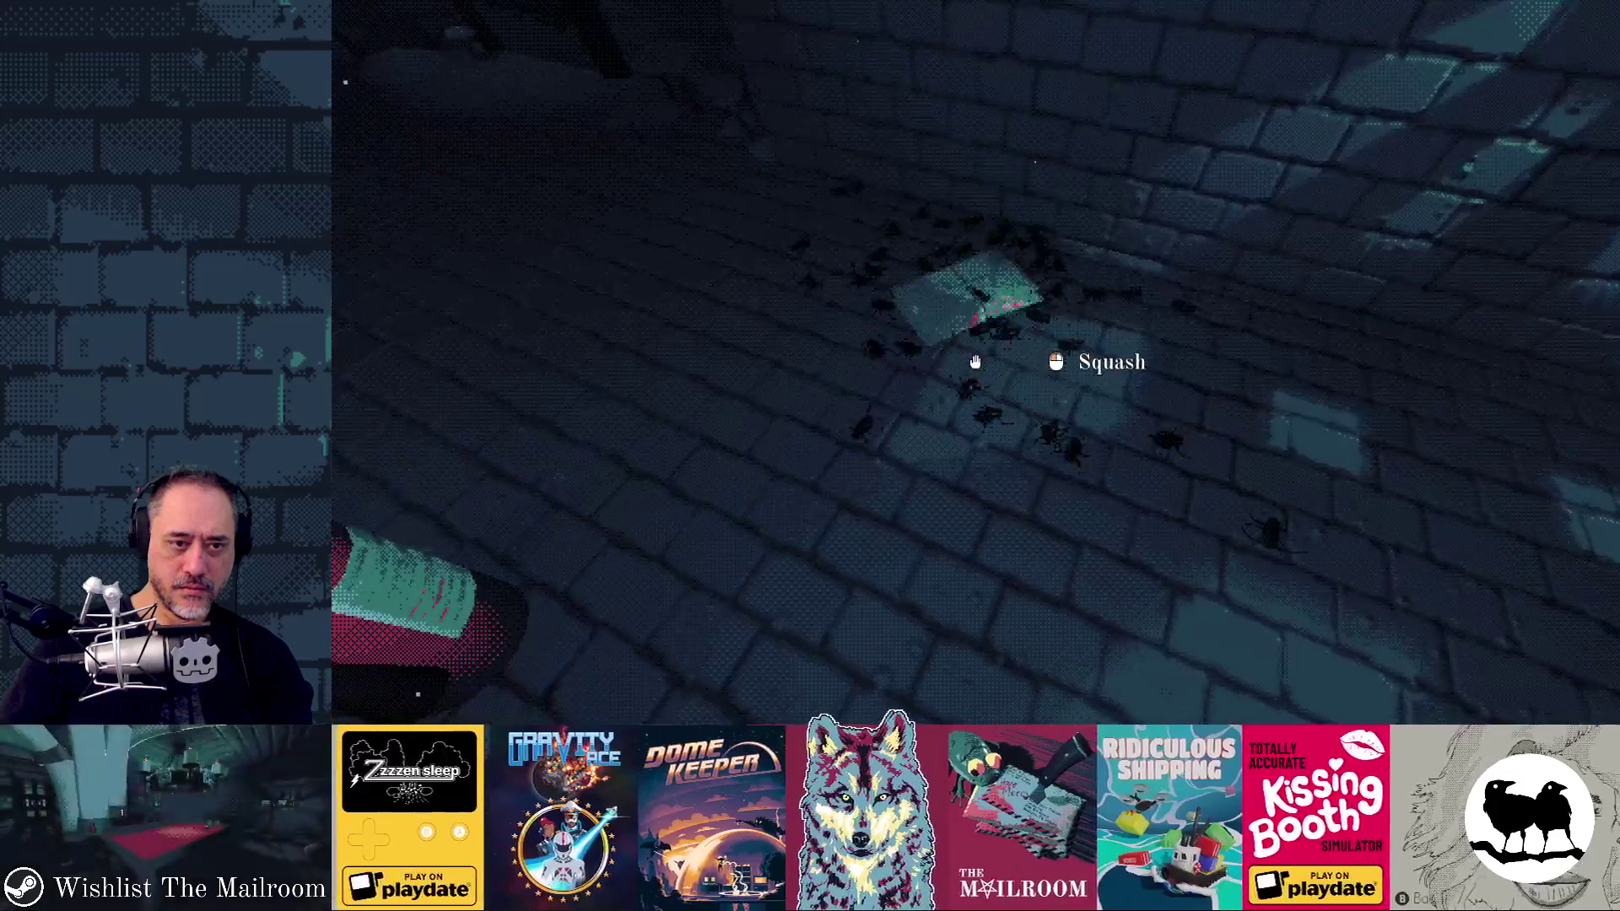
{"action": "left_click", "coordinate": [976, 362]}
{"action": "left_click", "coordinate": [975, 362]}
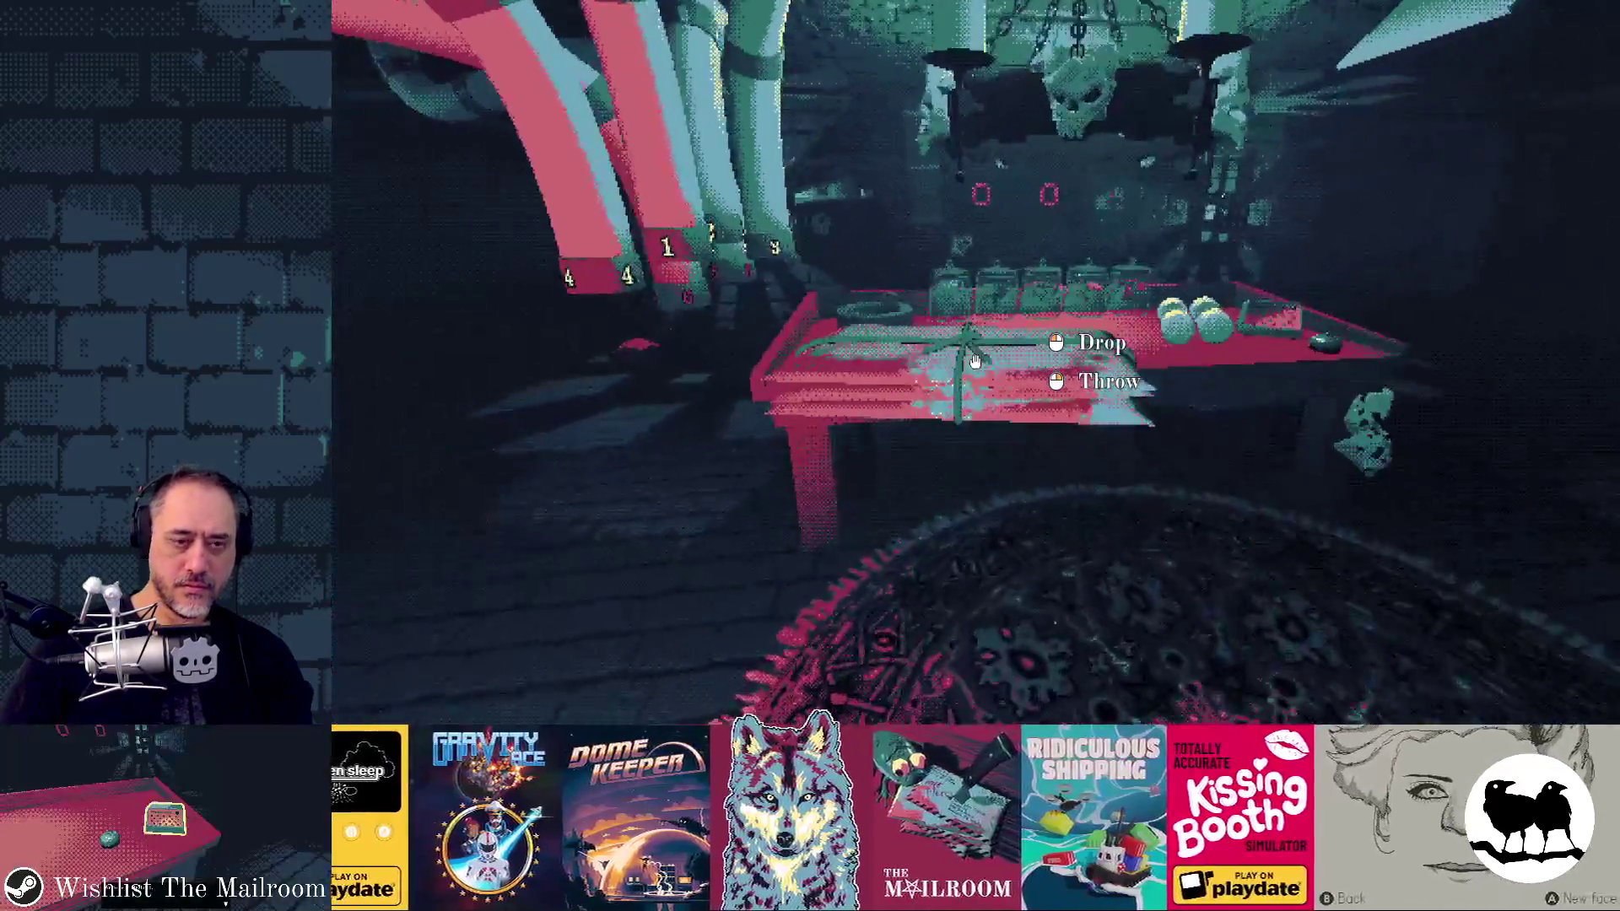
{"action": "left_click", "coordinate": [975, 362]}
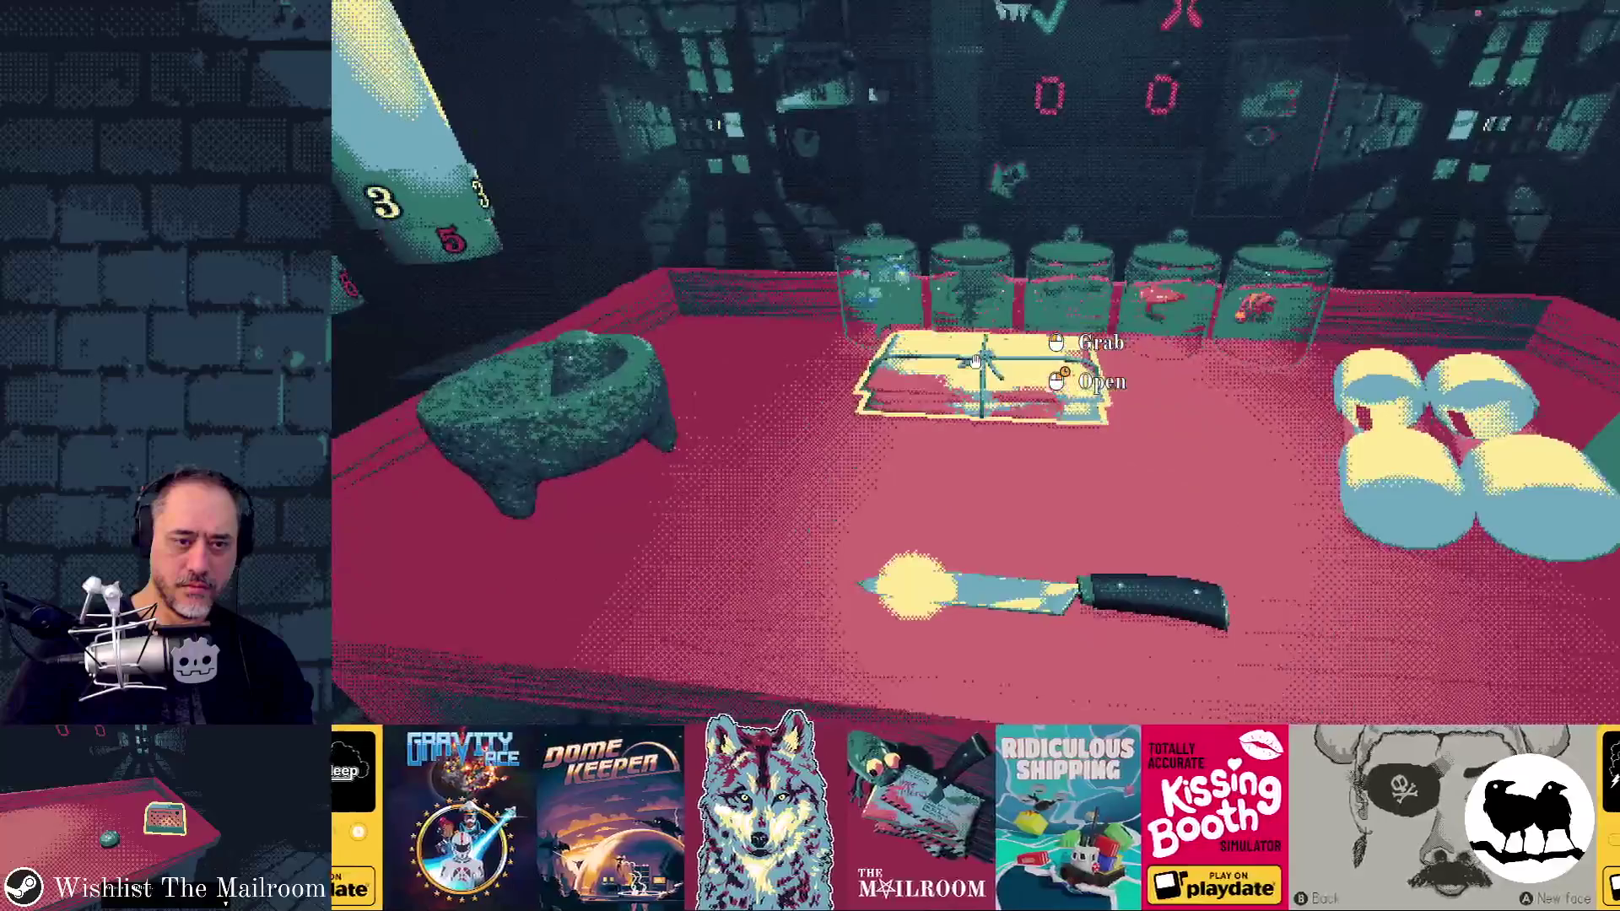
{"action": "key", "text": "F8"}
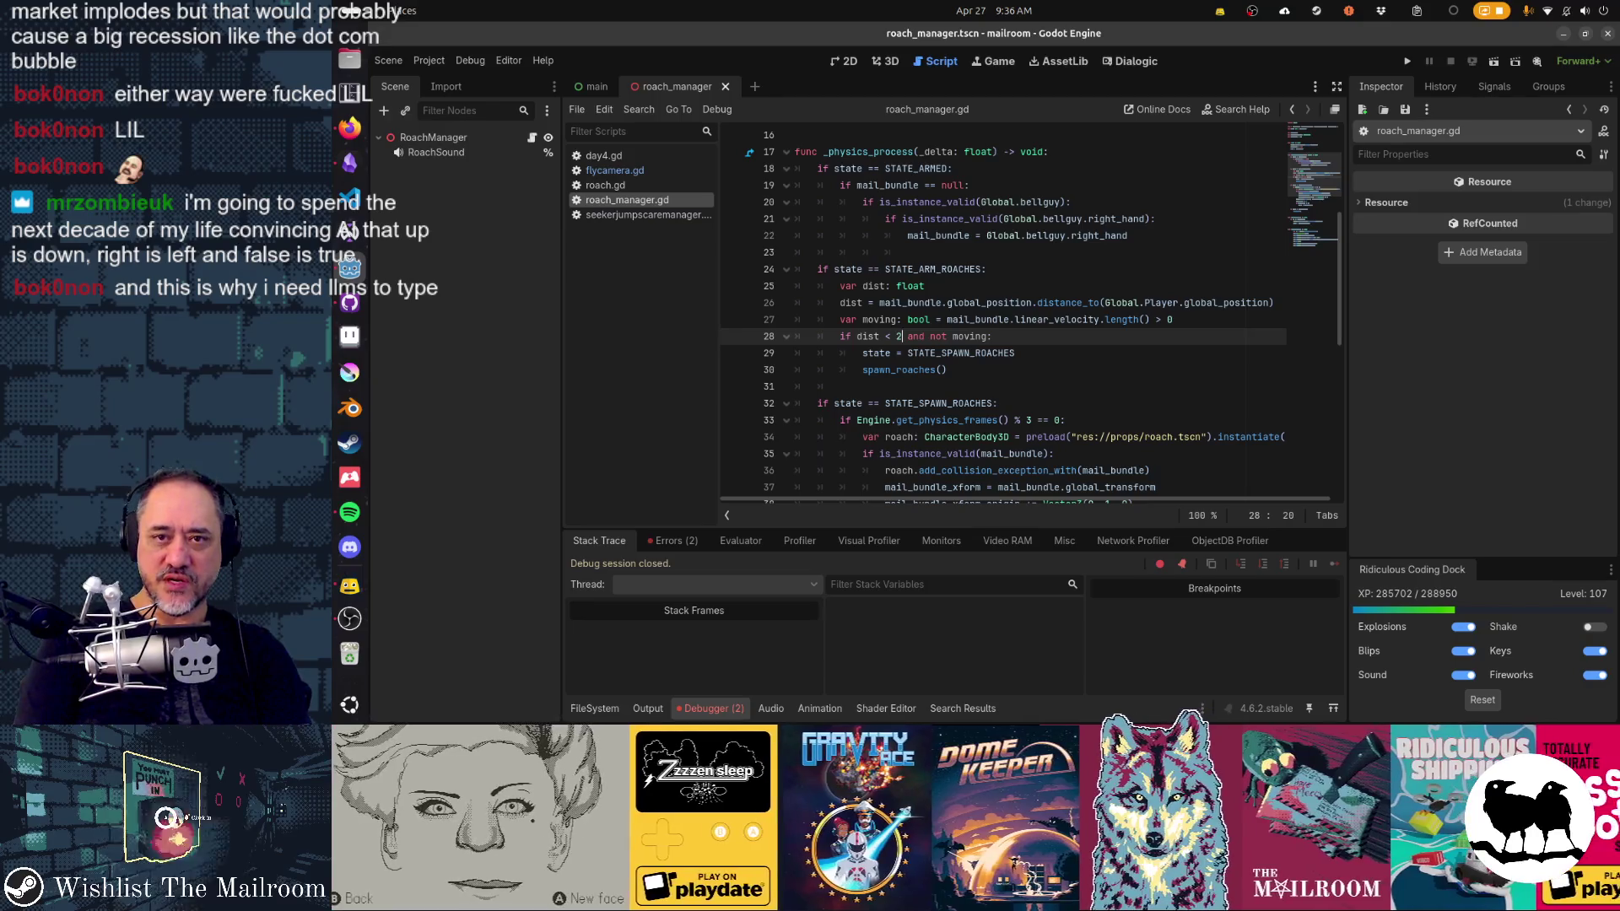
{"action": "left_click", "coordinate": [1350, 10]}
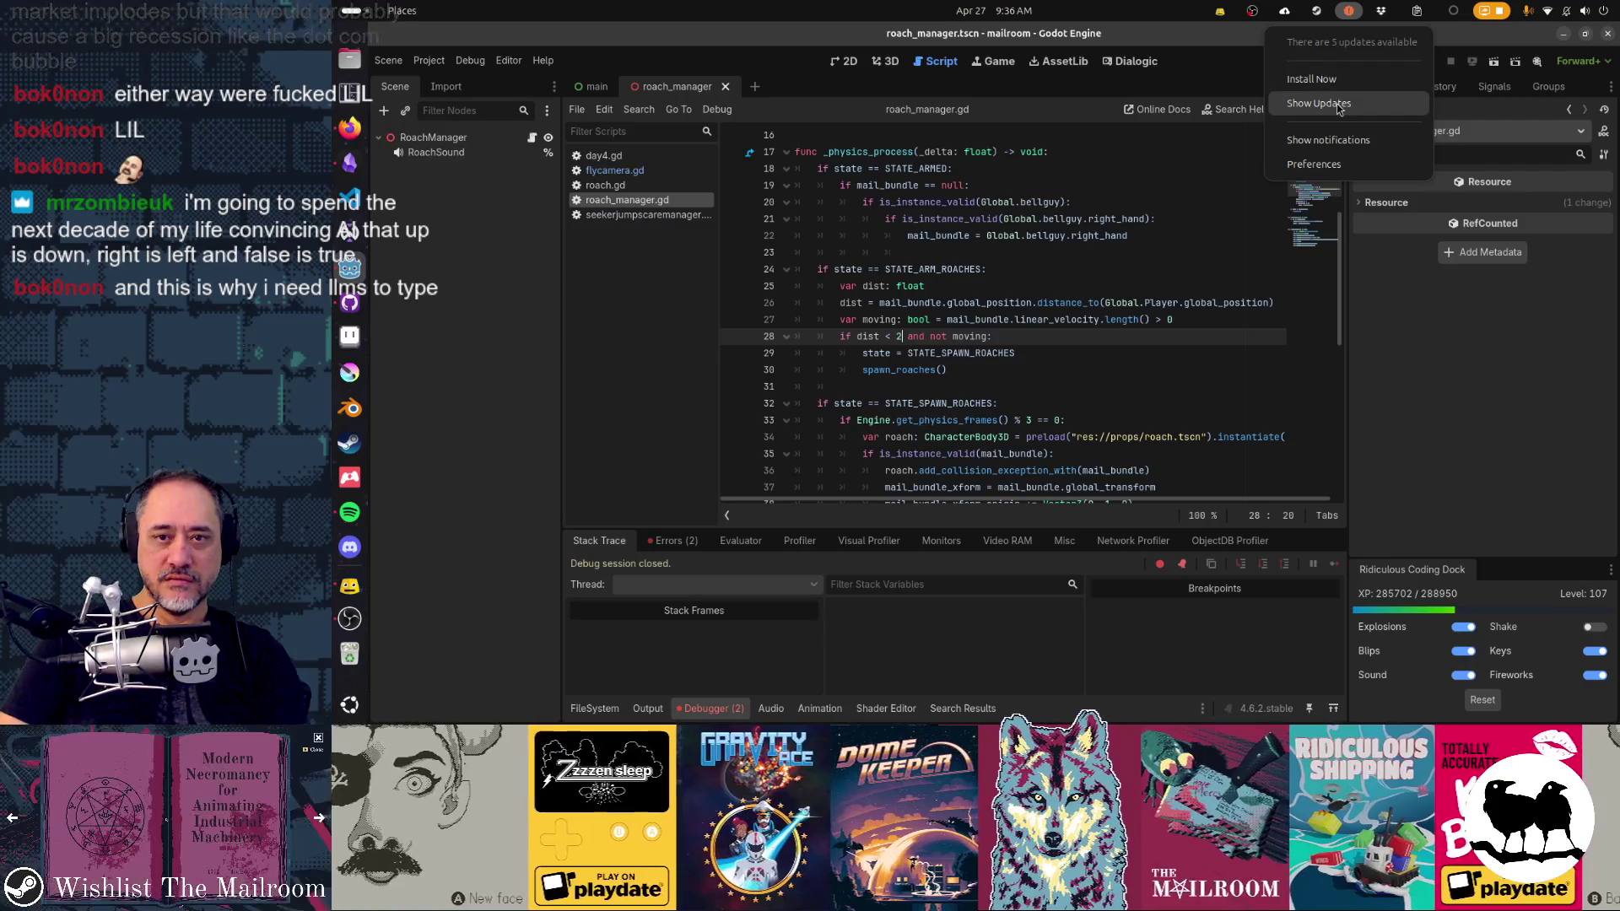
{"action": "left_click", "coordinate": [1339, 104]}
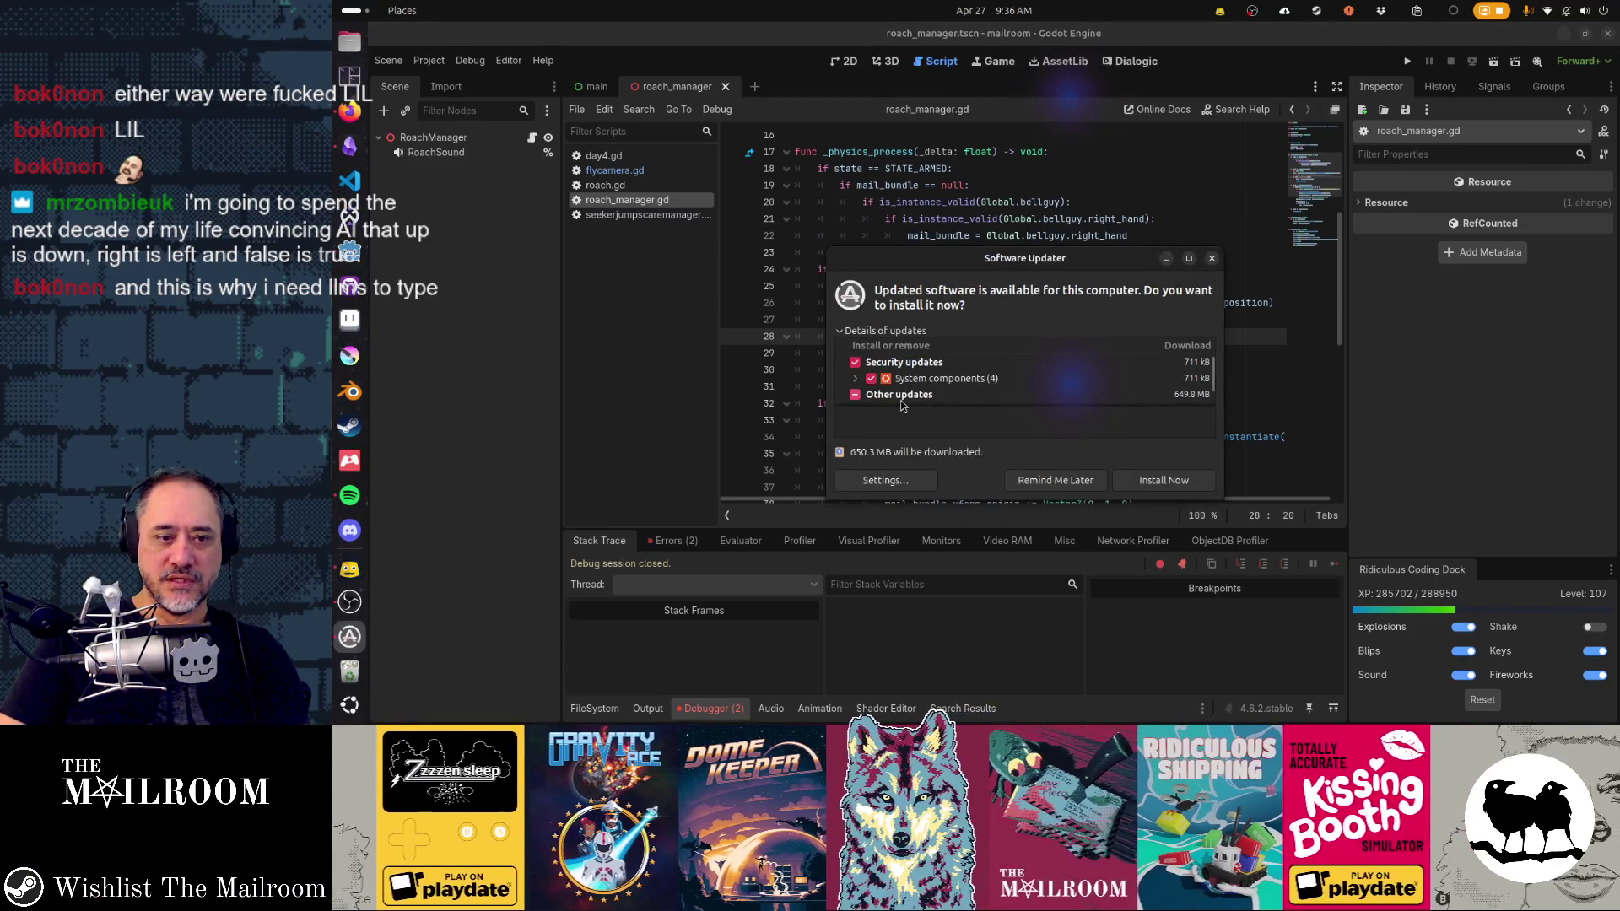
{"action": "left_click", "coordinate": [1213, 258]}
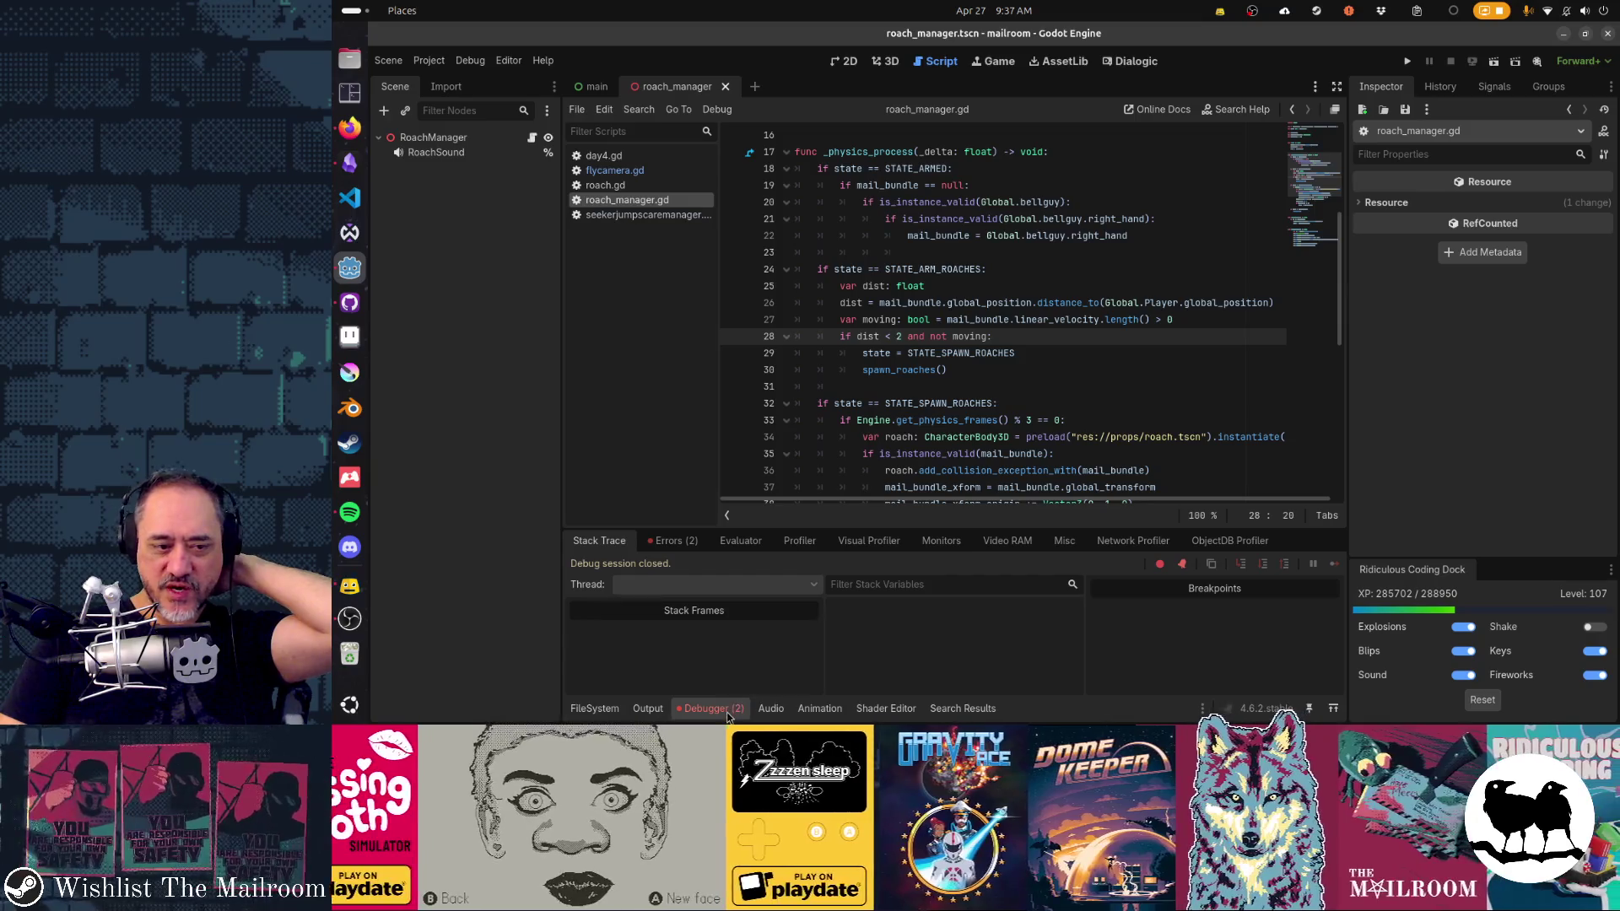
{"action": "left_click", "coordinate": [727, 716]}
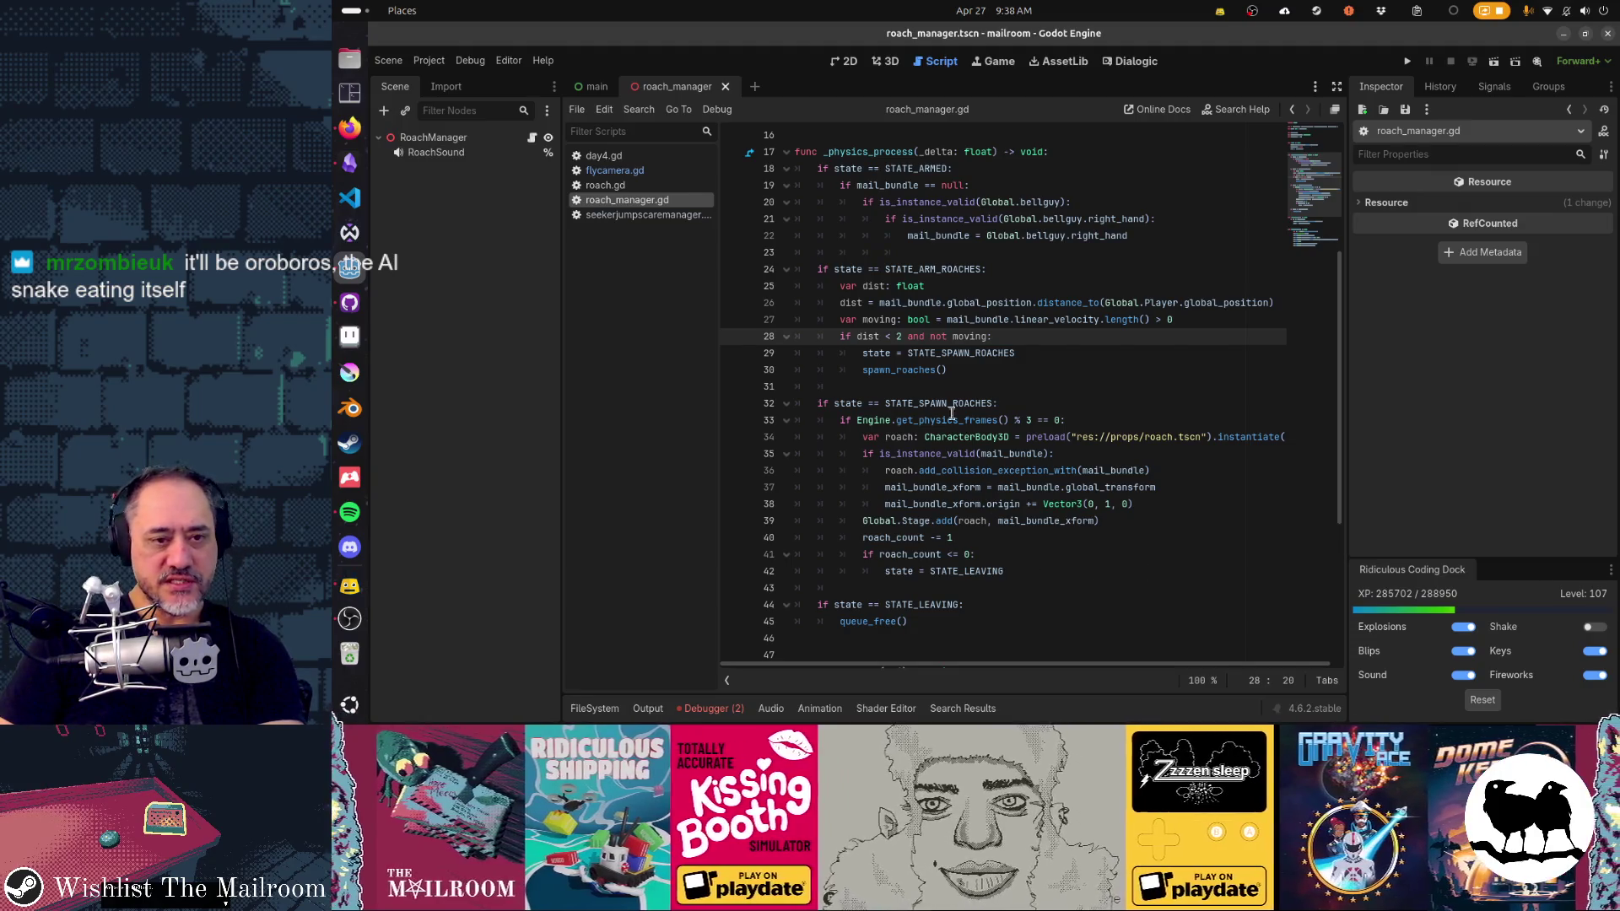
{"action": "left_click", "coordinate": [983, 370]}
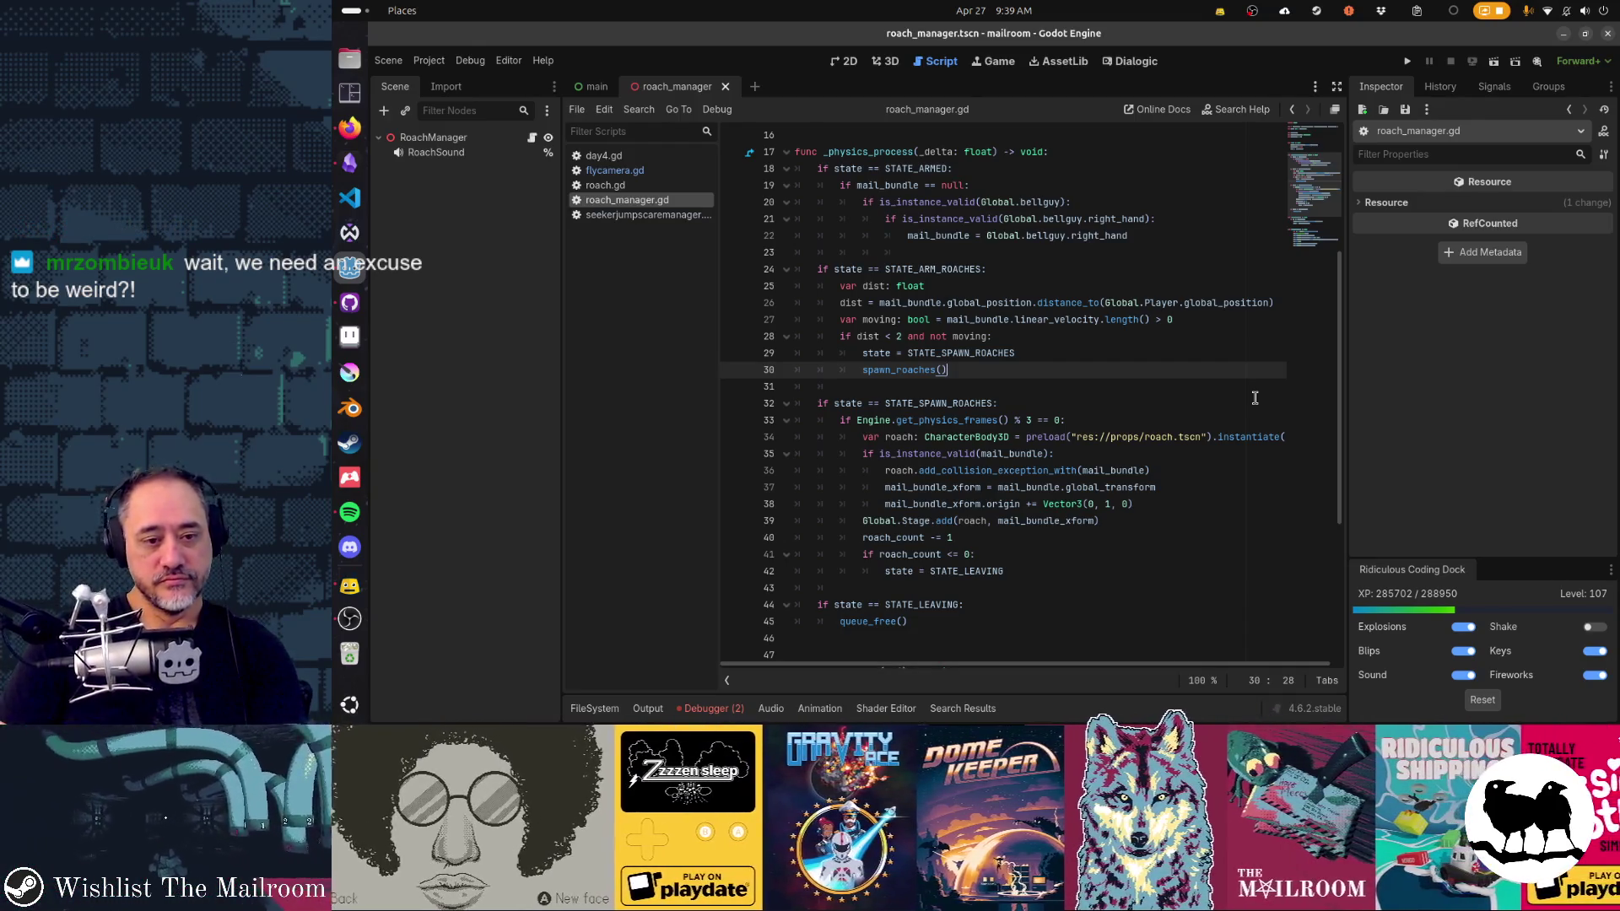
{"action": "scroll", "coordinate": [1255, 397], "scroll_direction": "down", "scroll_amount": 3}
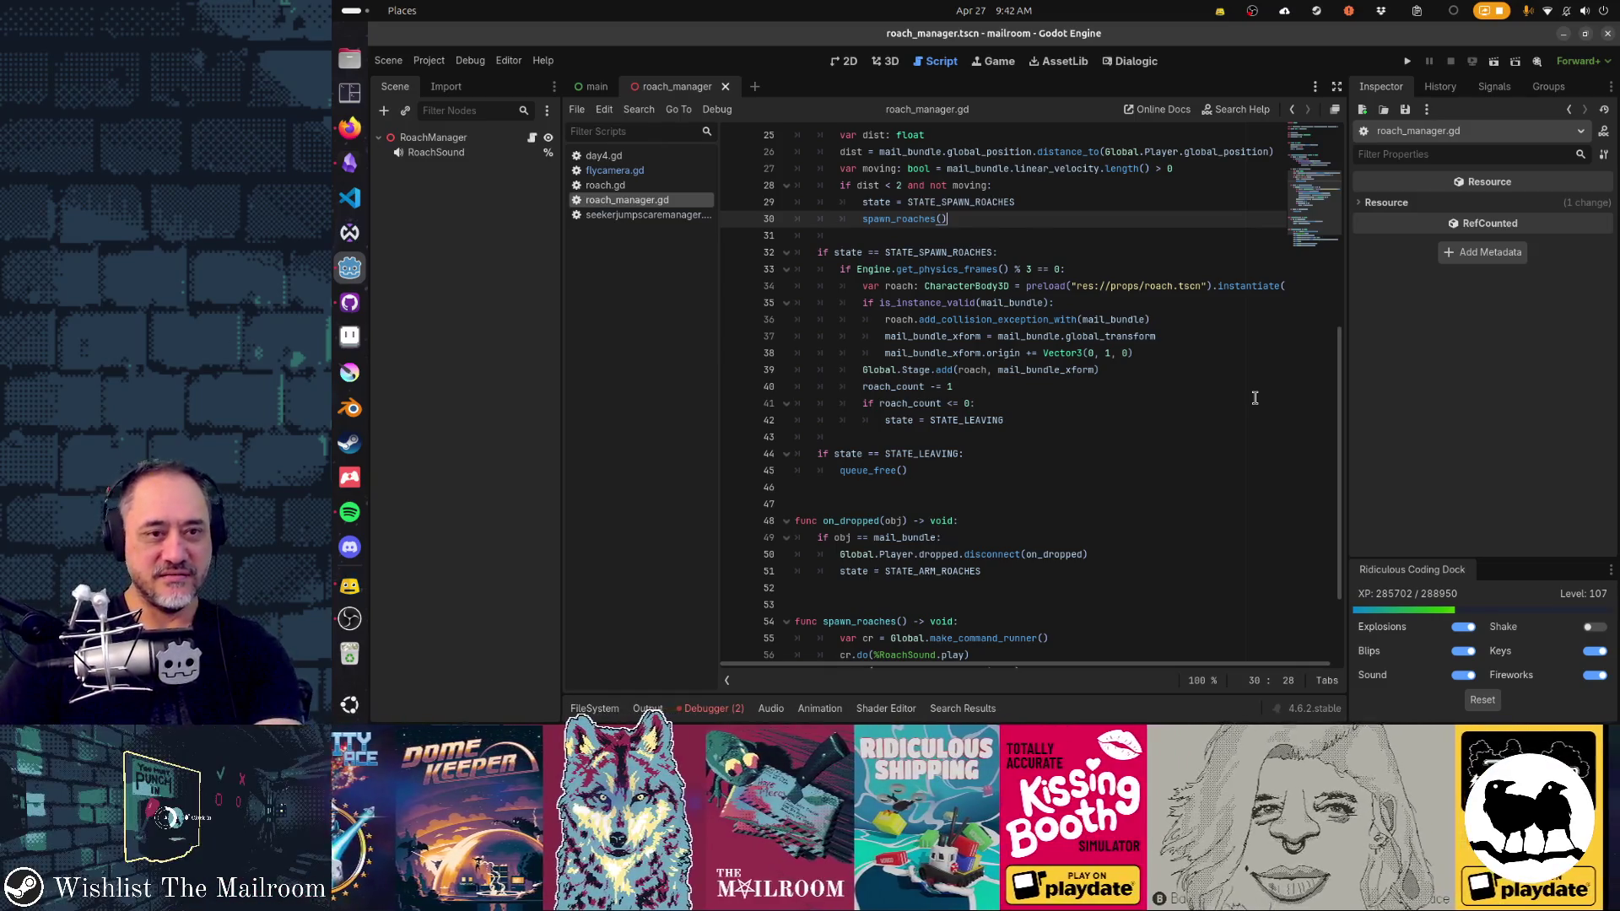
{"action": "left_click", "coordinate": [713, 708]}
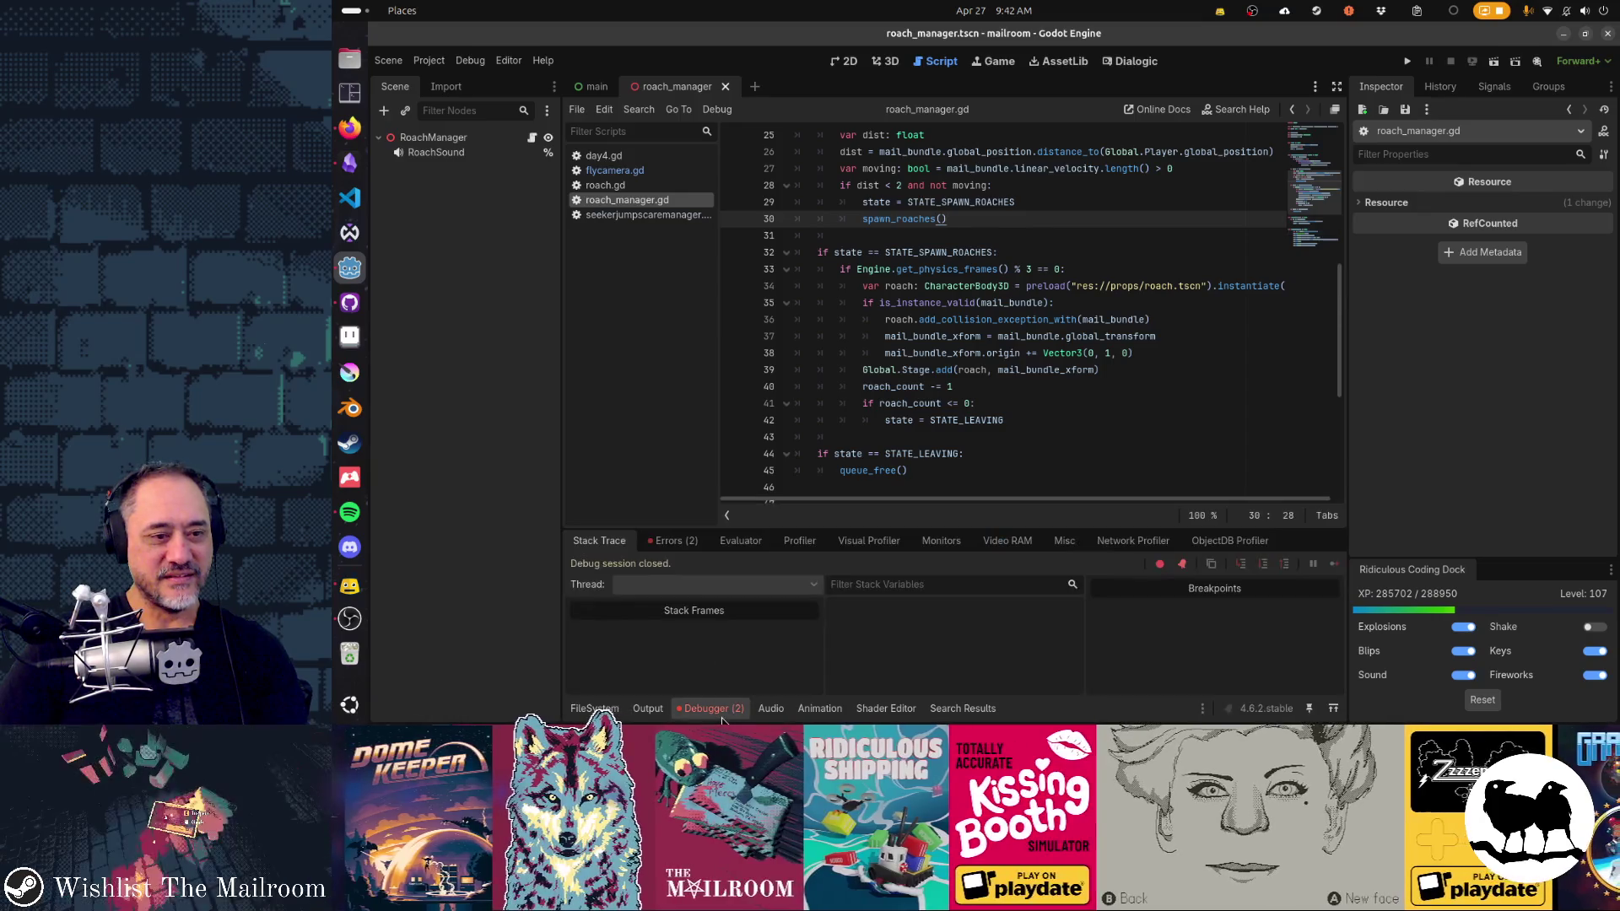
Step: Clear the two roach.gd look_at errors from the Errors tab and collapse the Debugger panel
{"action": "left_click", "coordinate": [687, 541]}
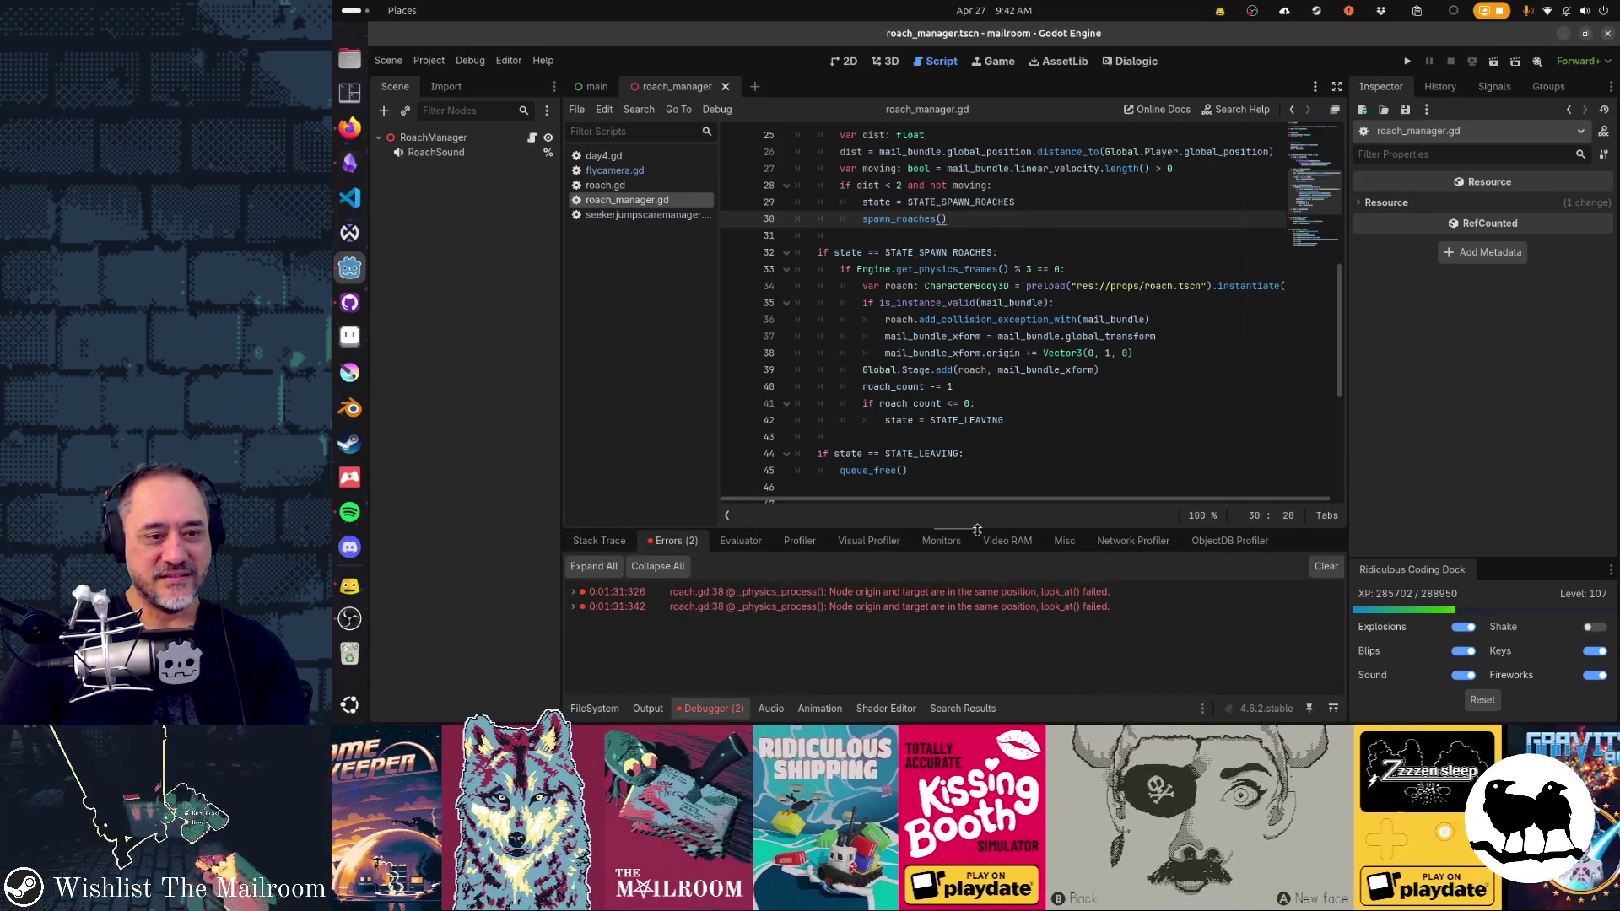
{"action": "left_click", "coordinate": [1325, 567]}
{"action": "left_click", "coordinate": [698, 708]}
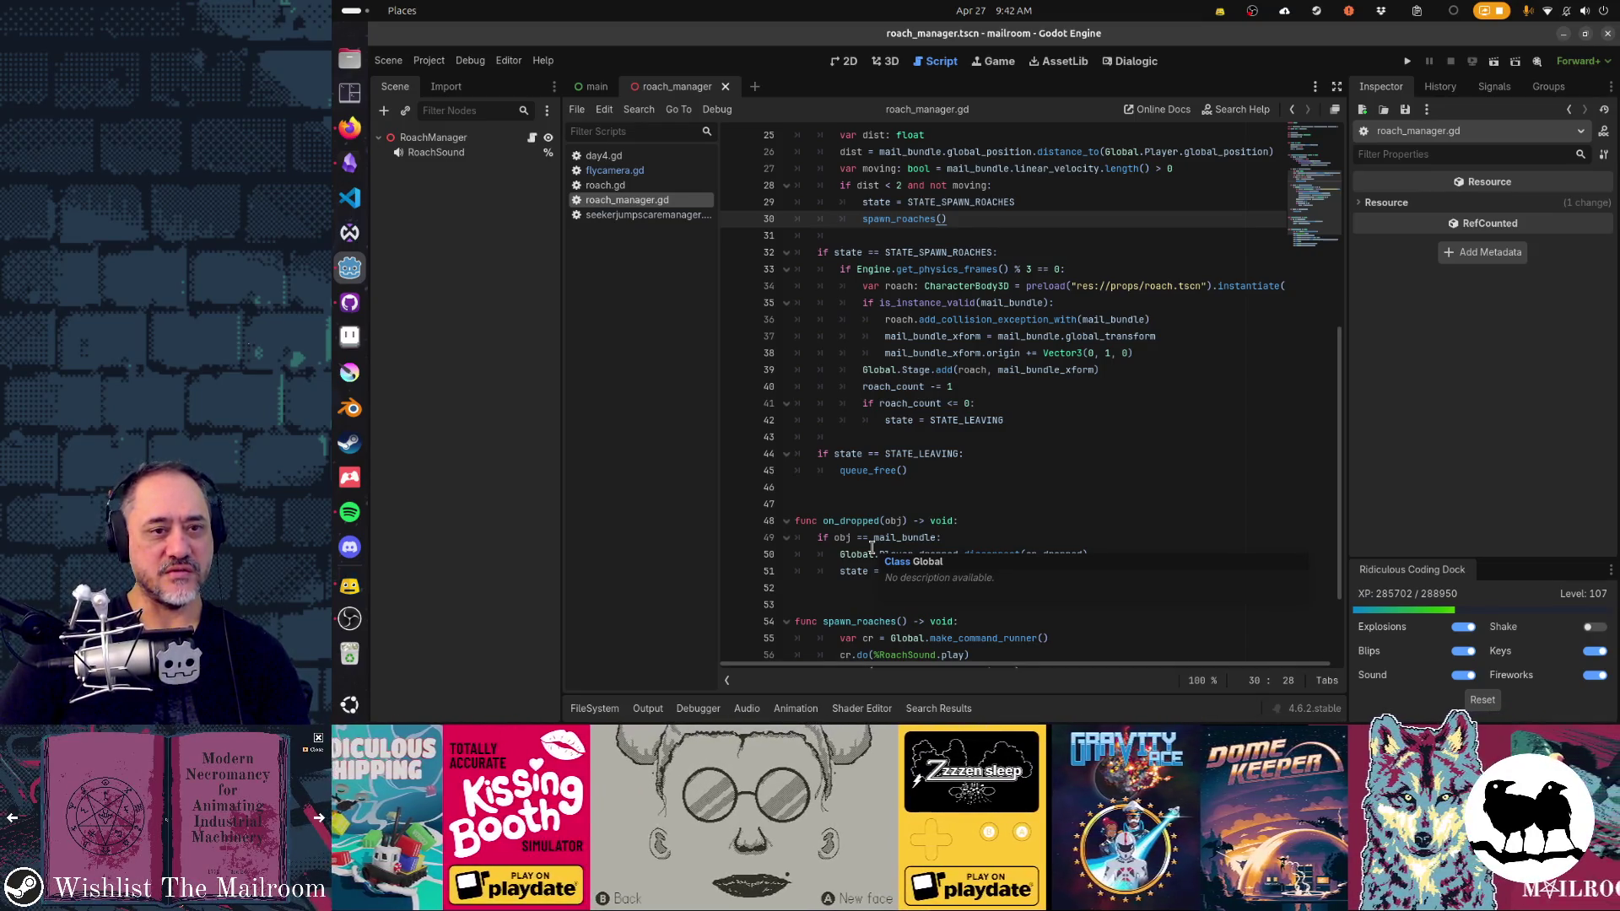
{"action": "scroll", "coordinate": [1000, 446], "scroll_direction": "up", "scroll_amount": 3}
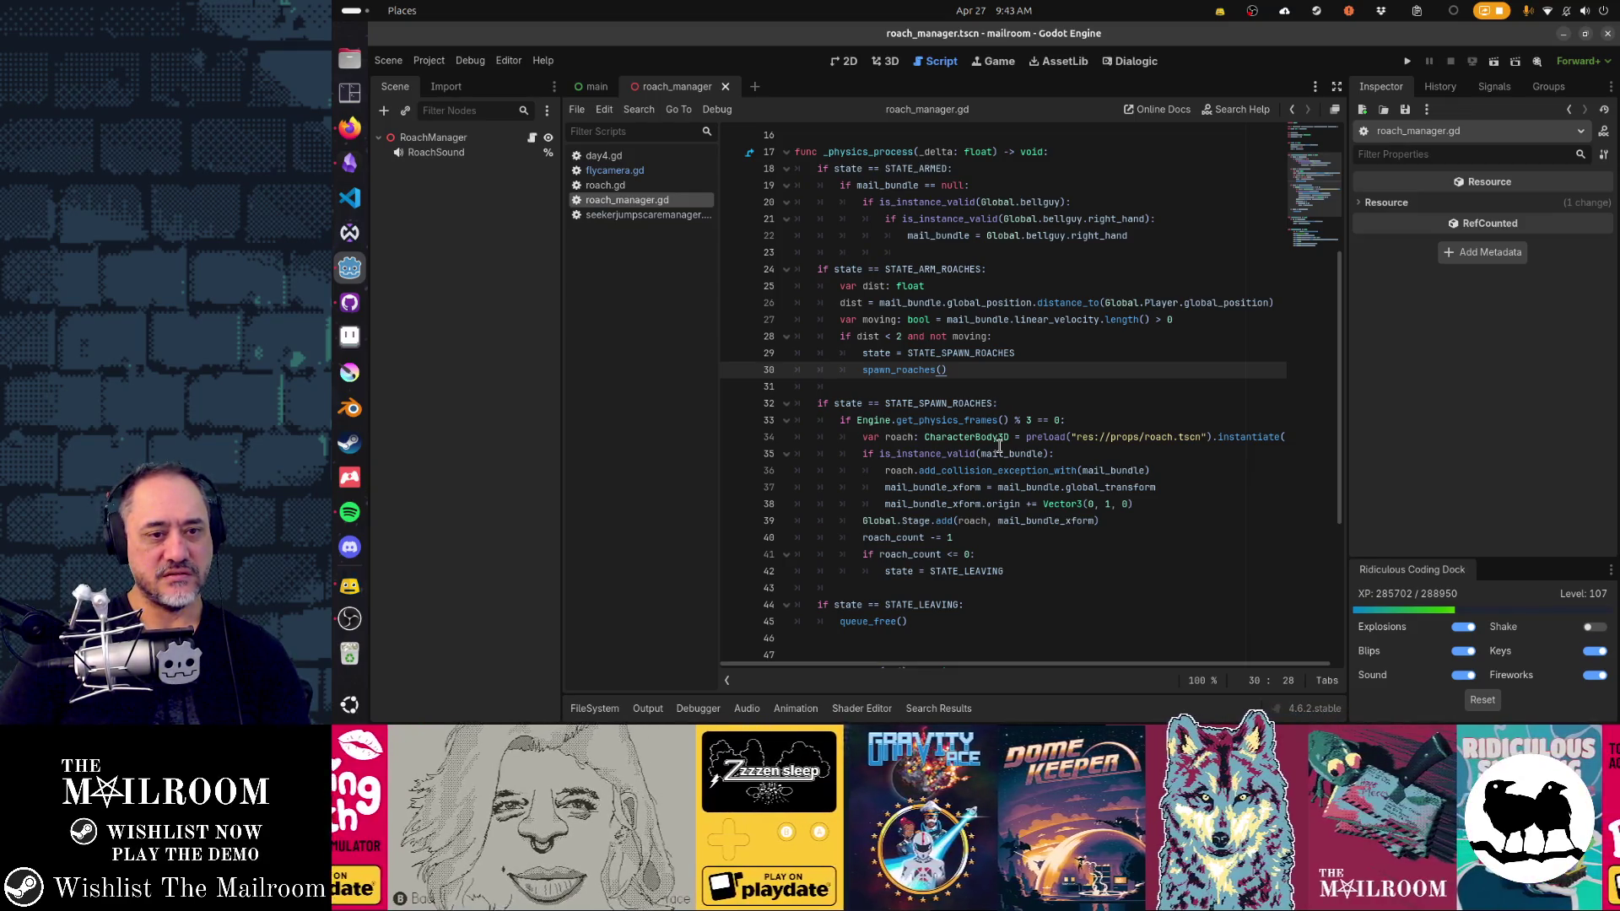
{"action": "scroll", "coordinate": [1000, 446], "scroll_direction": "down", "scroll_amount": 2}
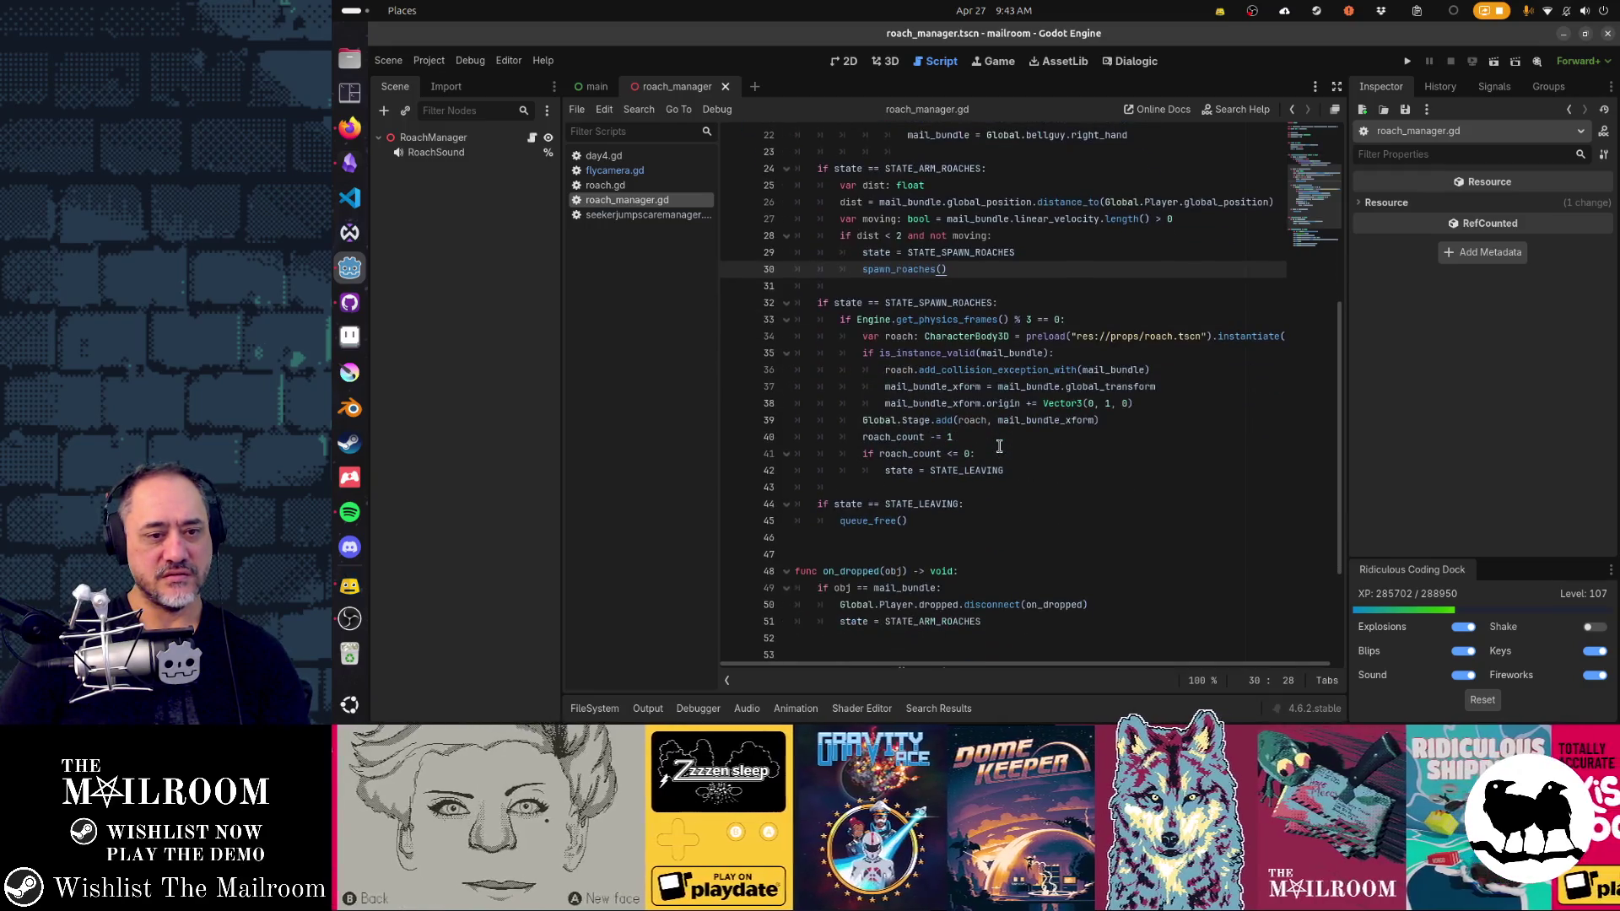
{"action": "scroll", "coordinate": [999, 446], "scroll_direction": "down", "scroll_amount": 2}
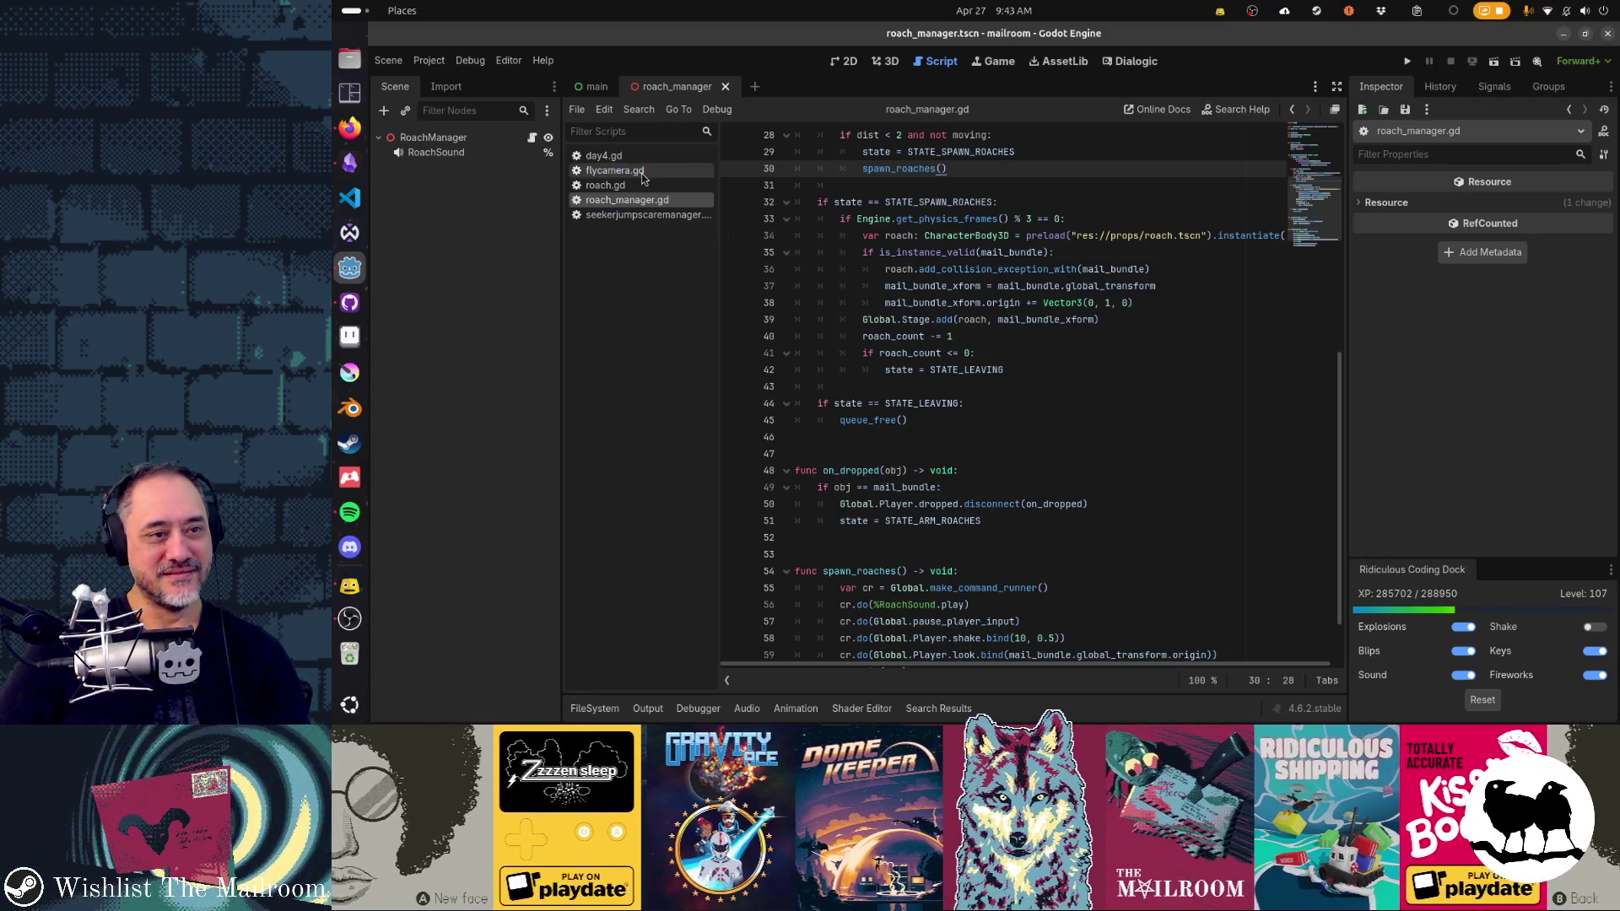
{"action": "middle_click", "coordinate": [641, 172]}
Step: Close day4.gd in the scripts list and bring up the Obsidian Gamedev TODO board
{"action": "middle_click", "coordinate": [626, 159]}
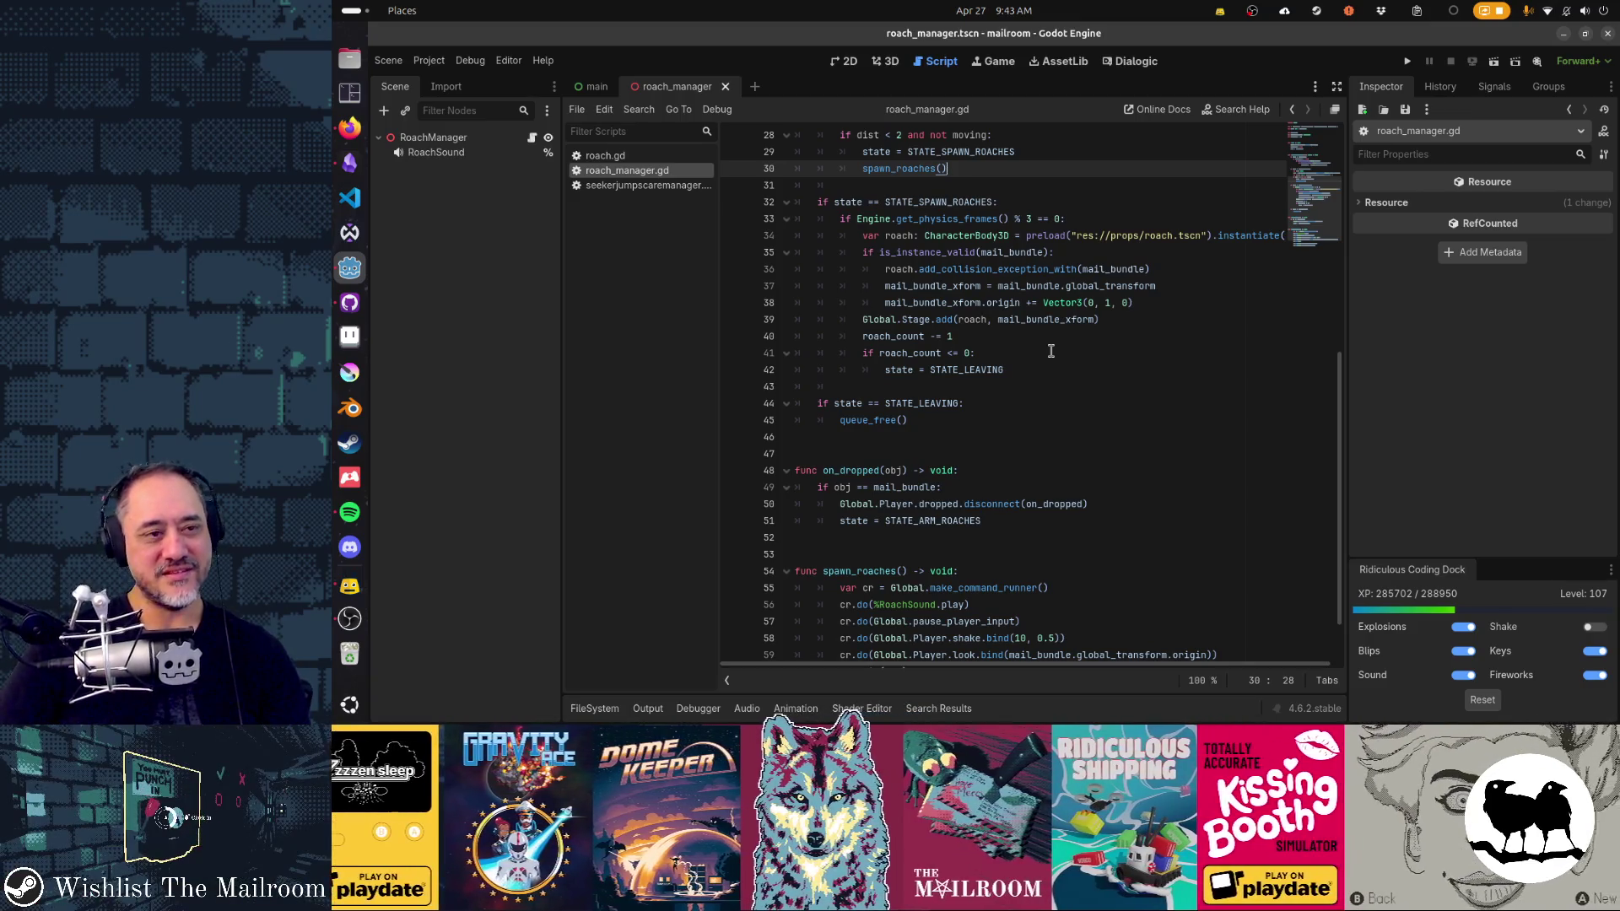
{"action": "key", "text": "alt+Tab"}
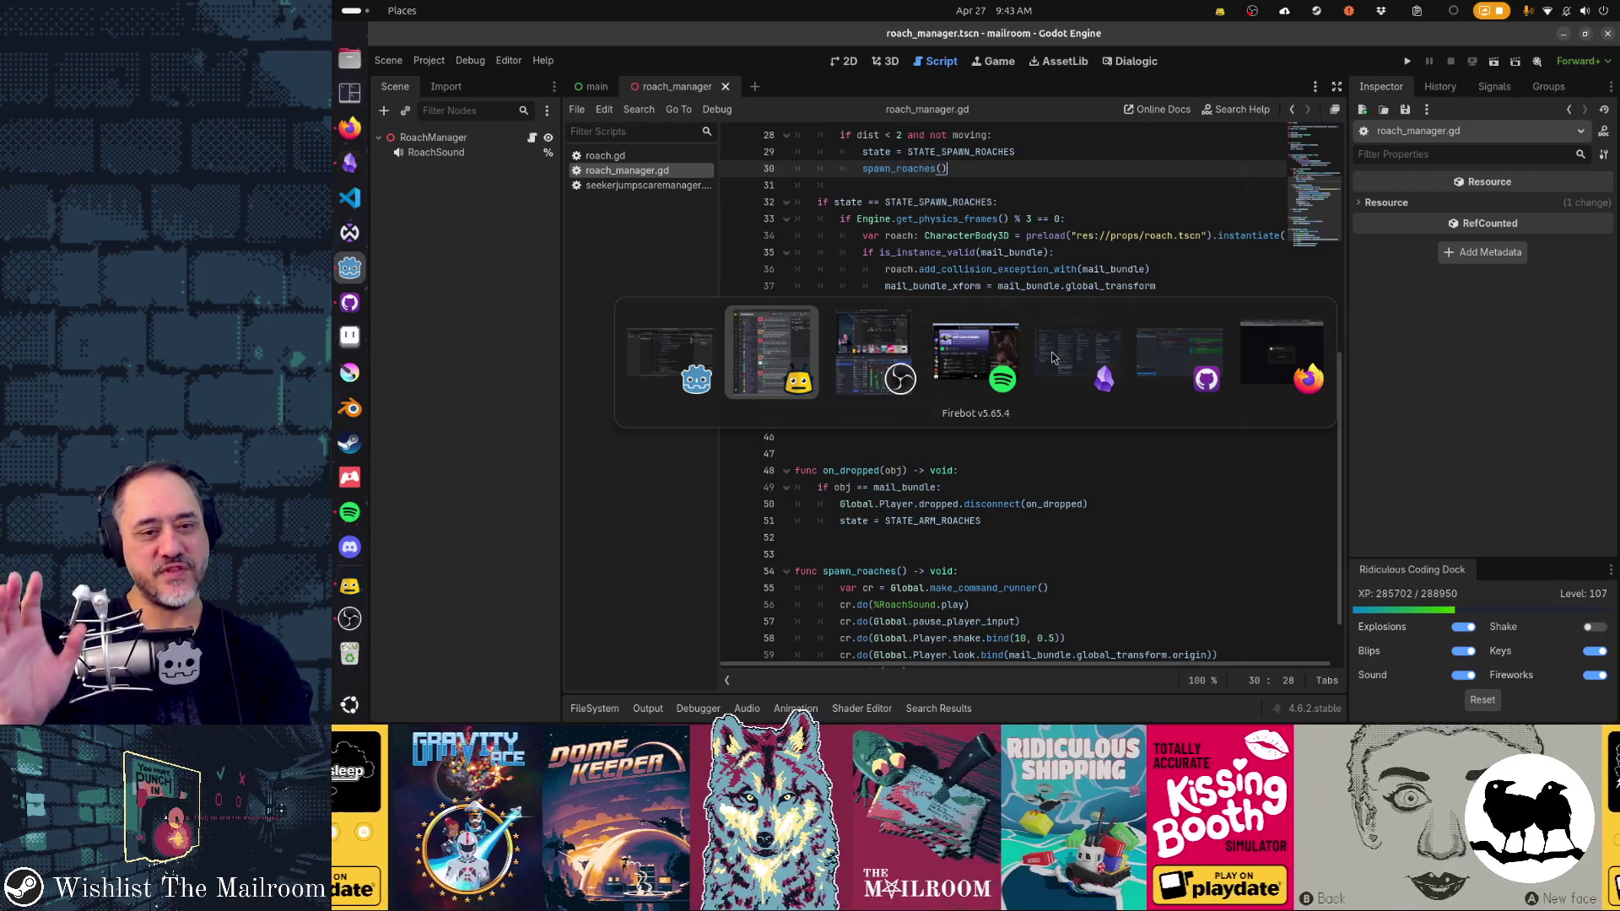
{"action": "key", "text": "alt+Tab"}
{"action": "key", "text": "alt+Tab"}
{"action": "left_click", "coordinate": [1051, 355]}
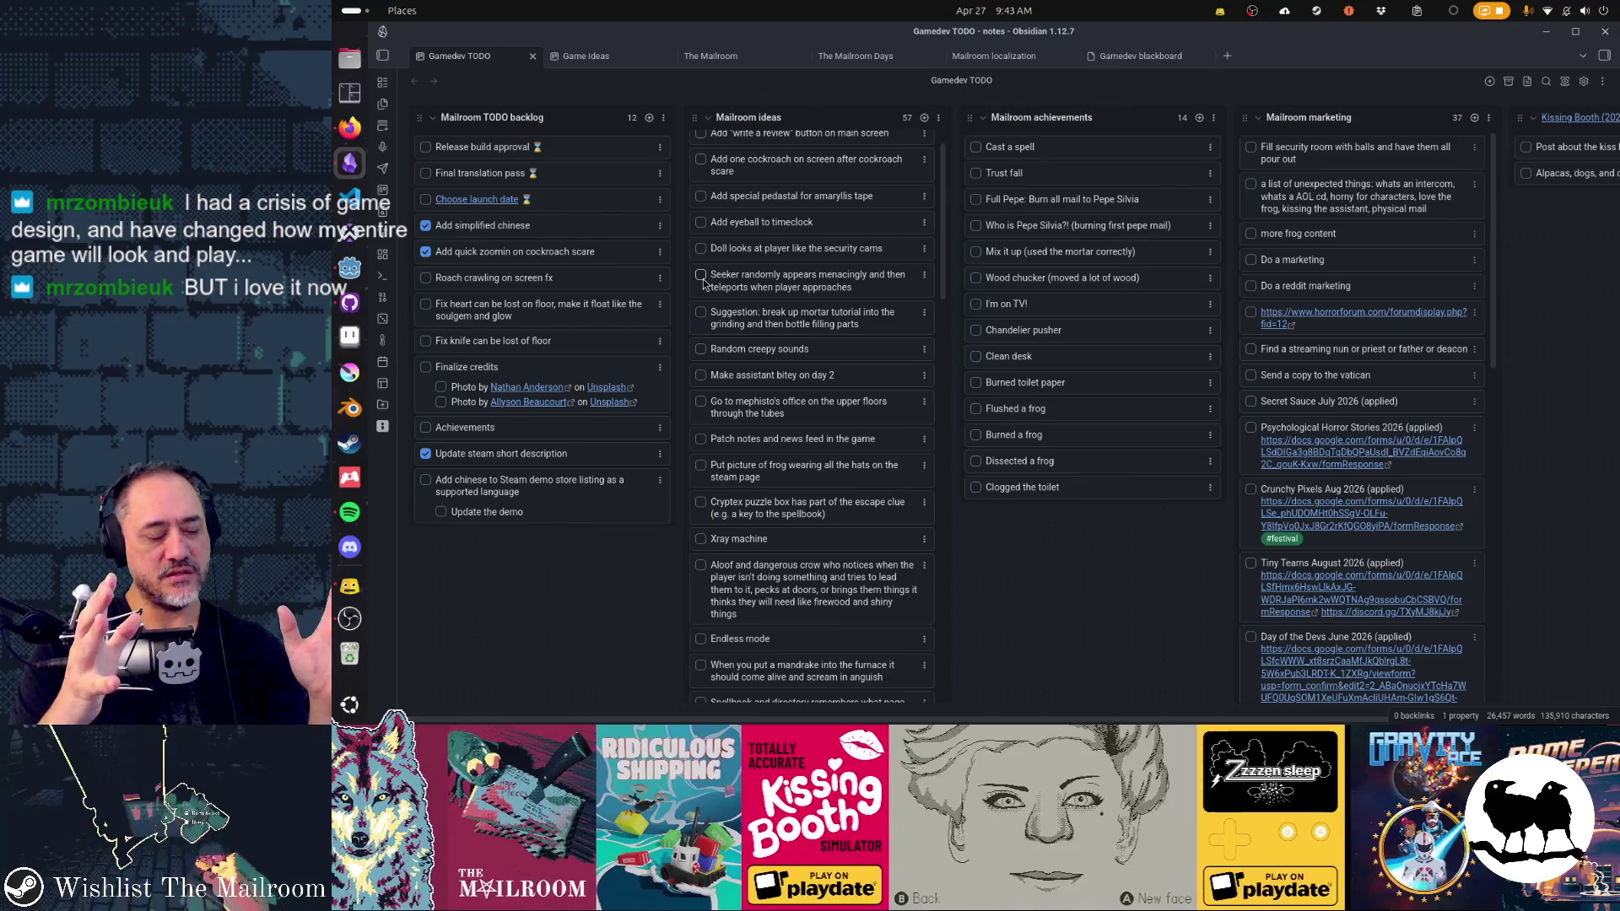
Step: Leave Obsidian and switch back to the Godot editor
{"action": "key", "text": "alt+Tab"}
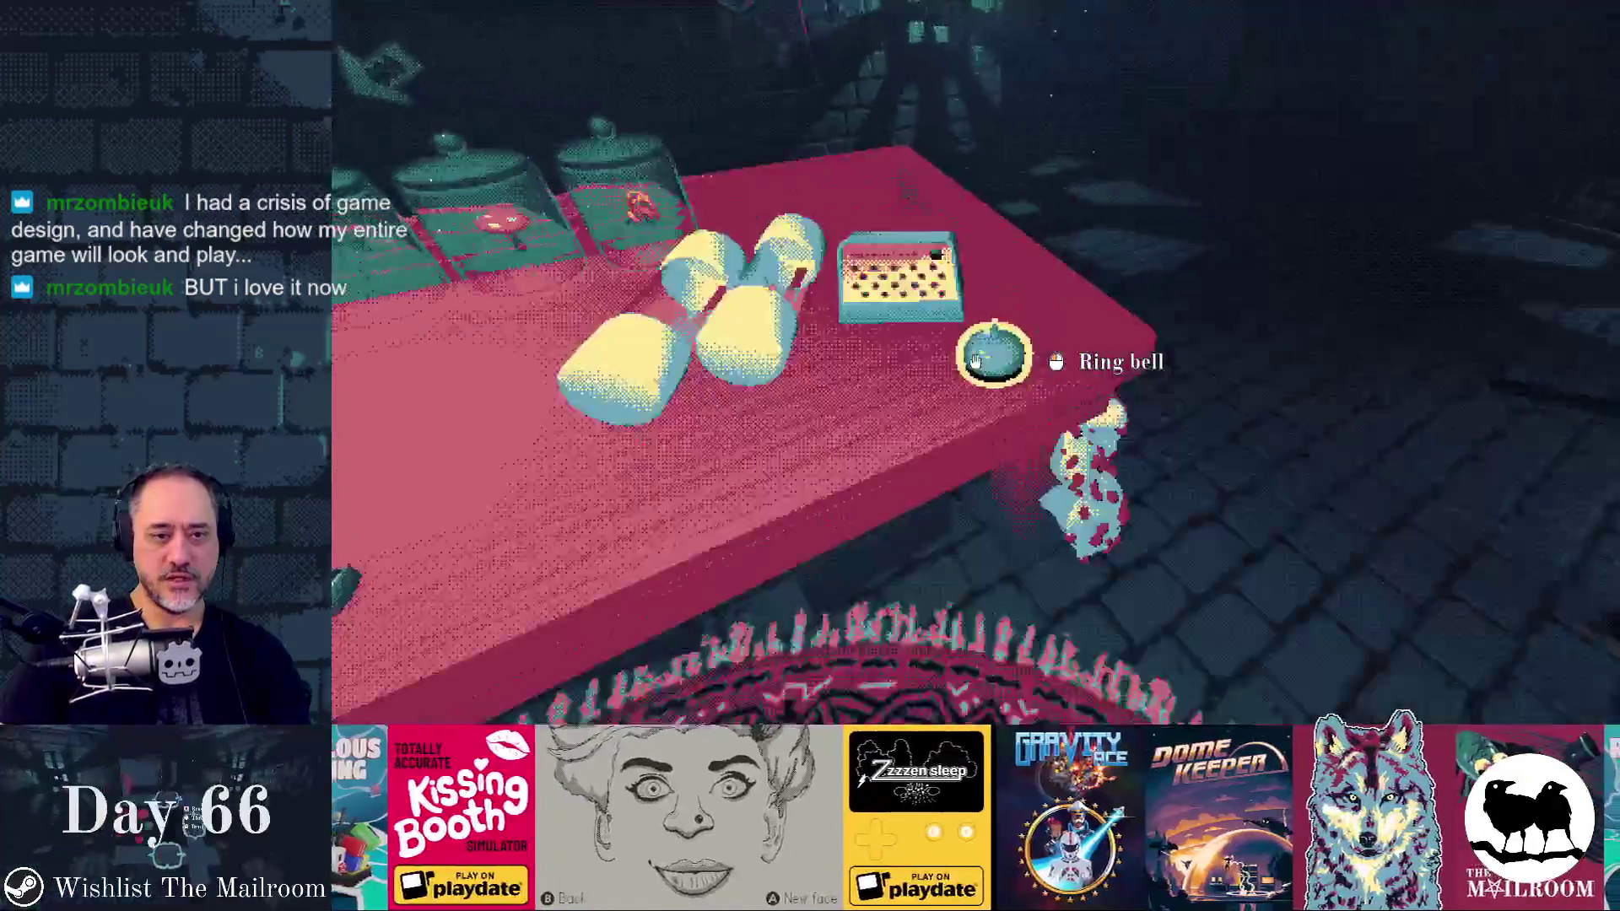
Step: Ring the bell, pick up the delivered package and set it on the table
{"action": "left_click", "coordinate": [974, 362]}
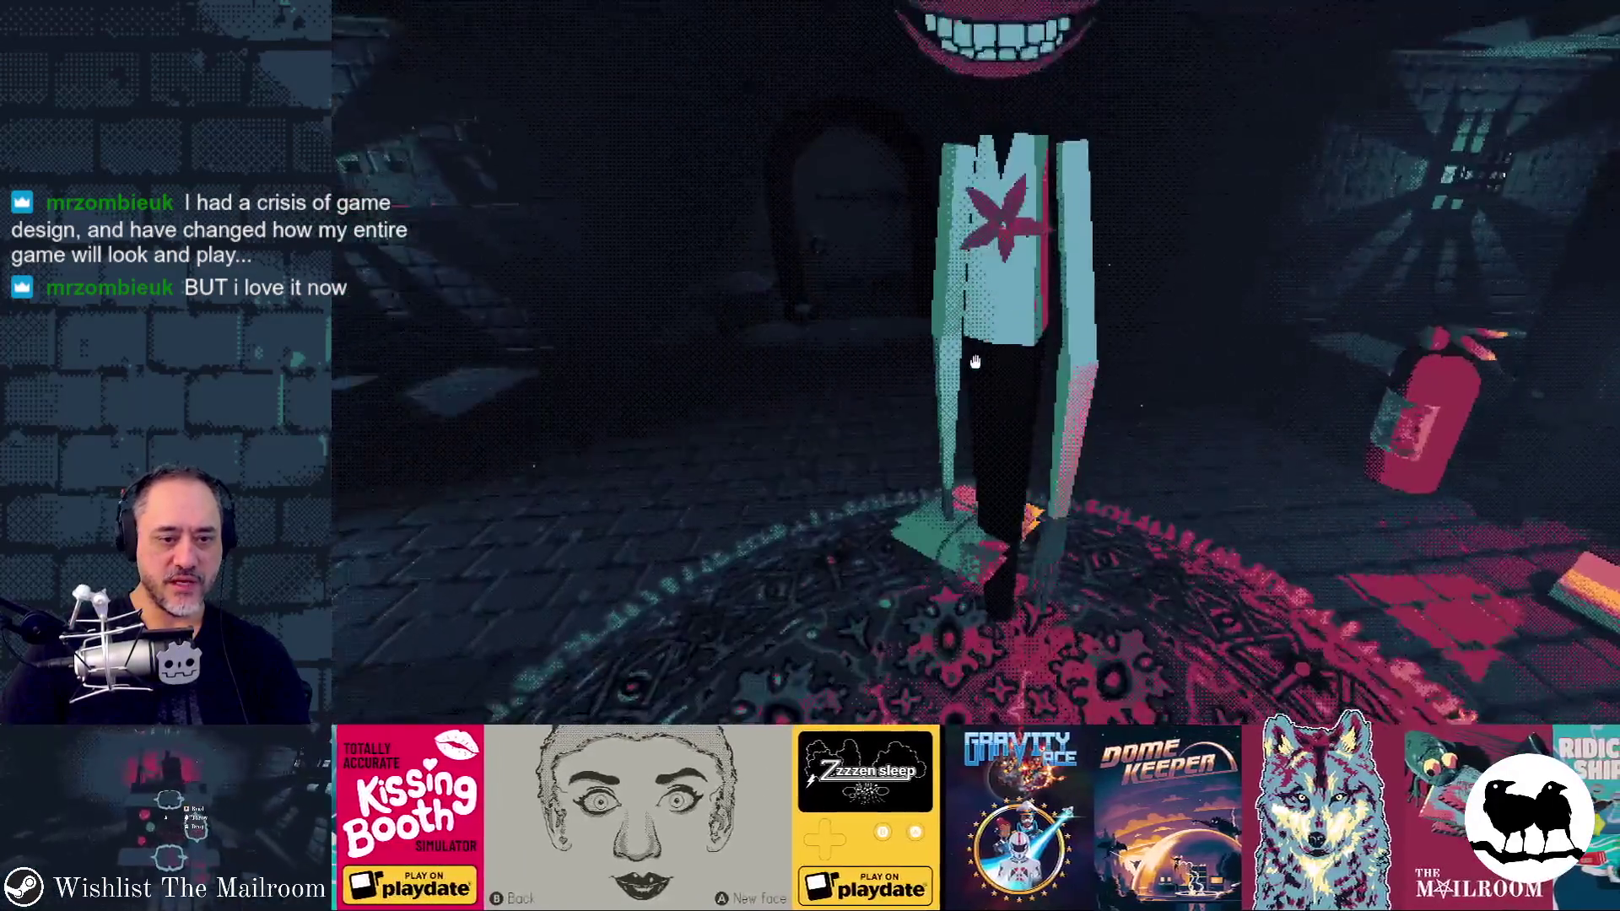
{"action": "left_click", "coordinate": [974, 361]}
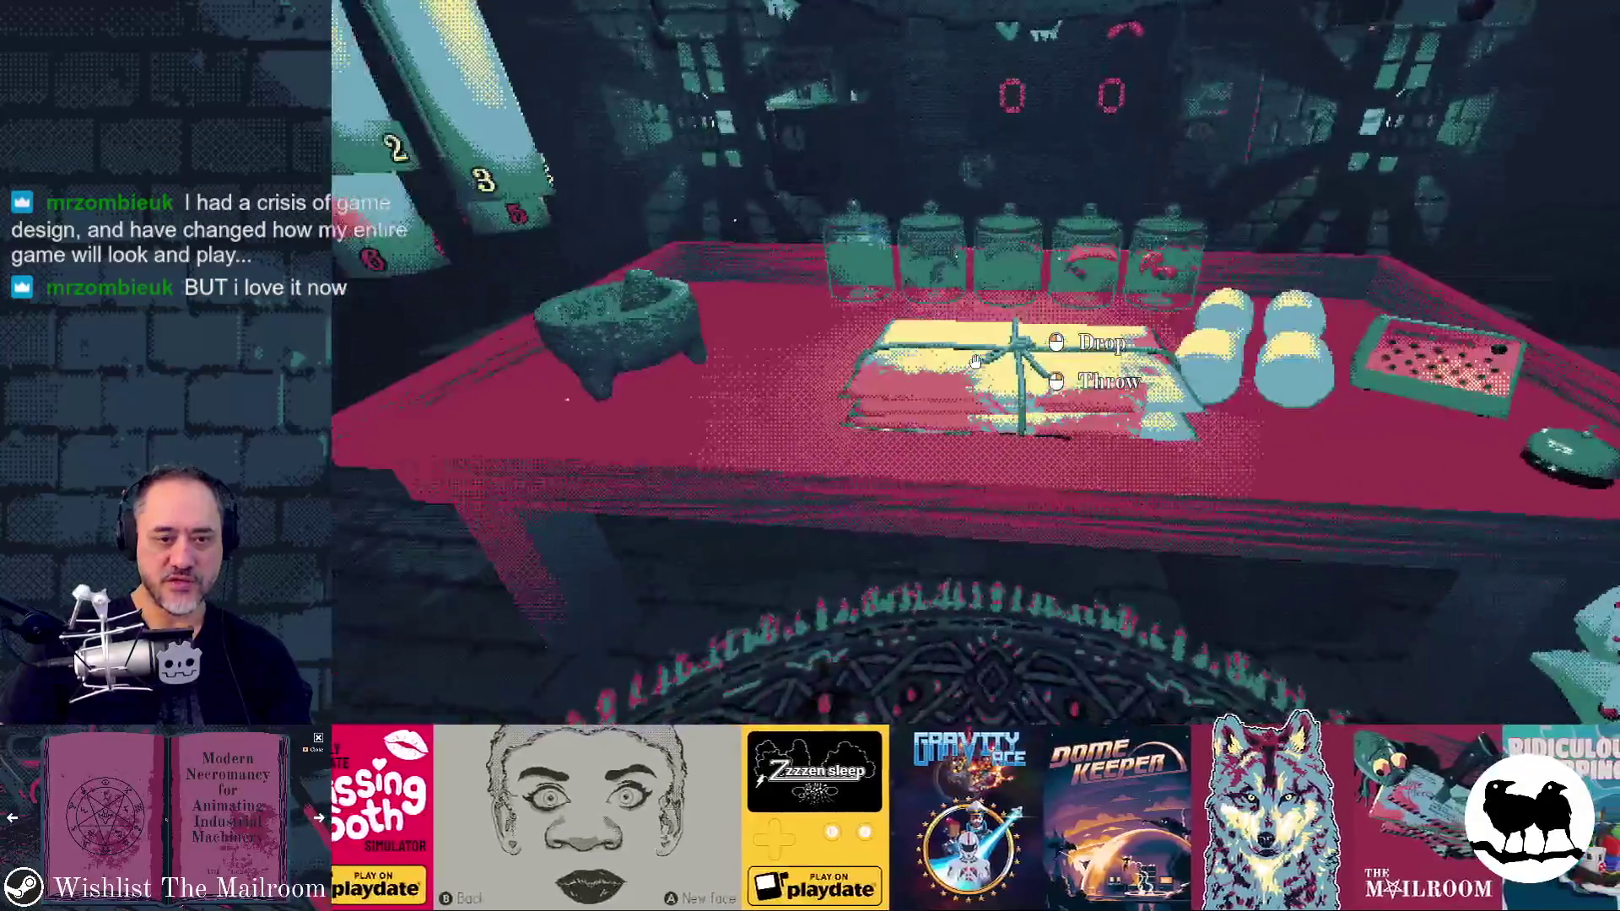
{"action": "left_click", "coordinate": [974, 361]}
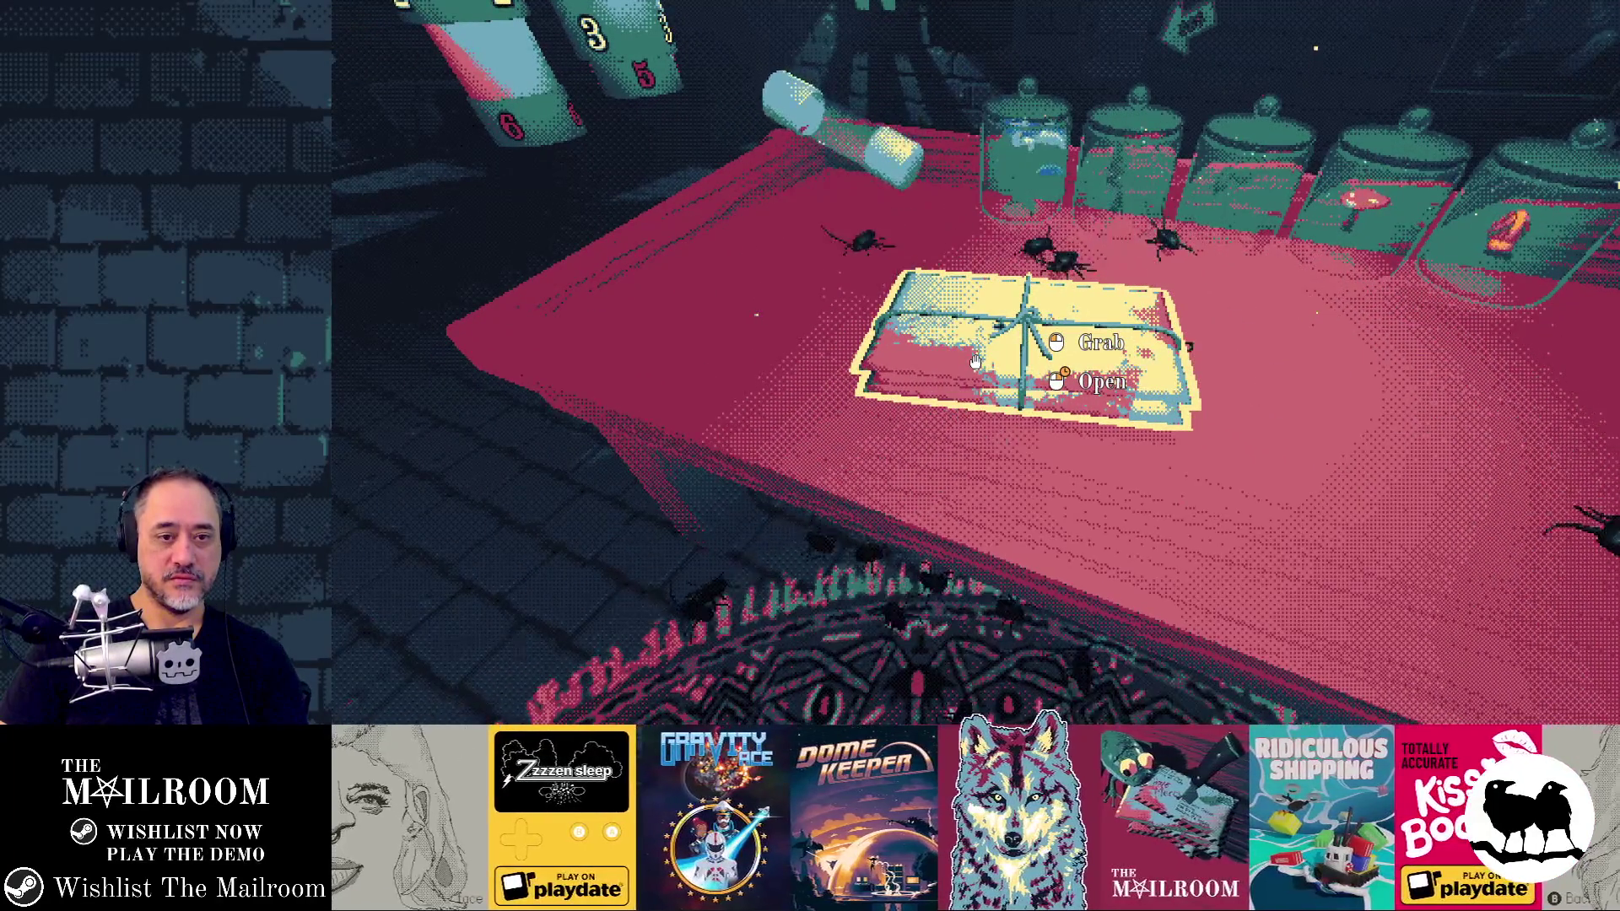
Step: Run the roach event from the console, then ring the bell for the next customer
{"action": "key", "text": "grave"}
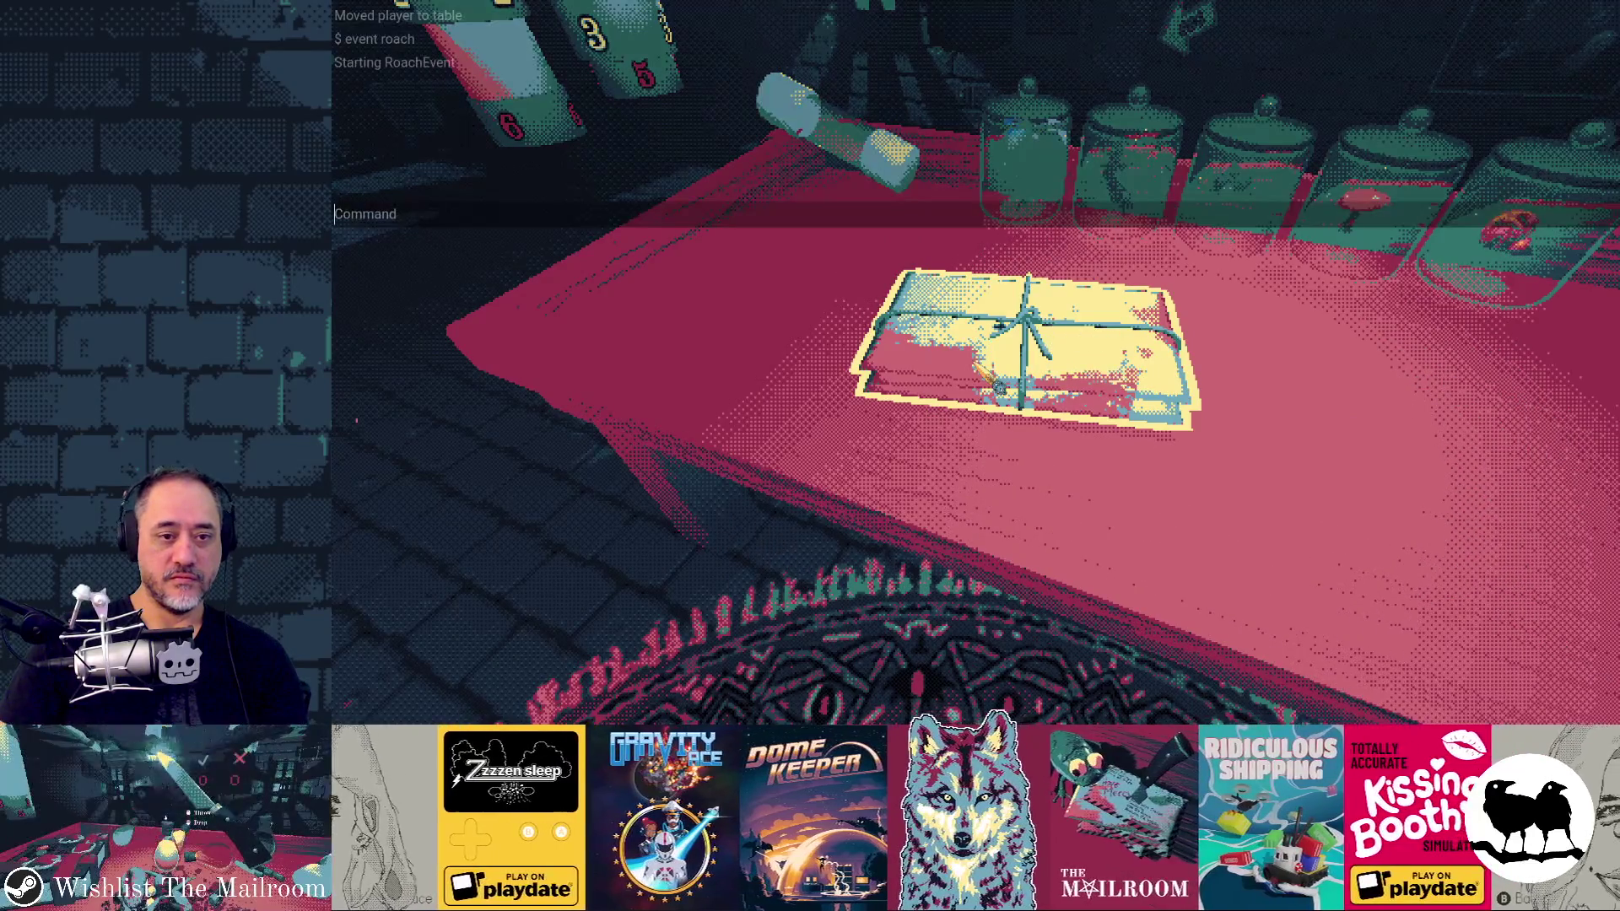
{"action": "type", "text": "event ro"}
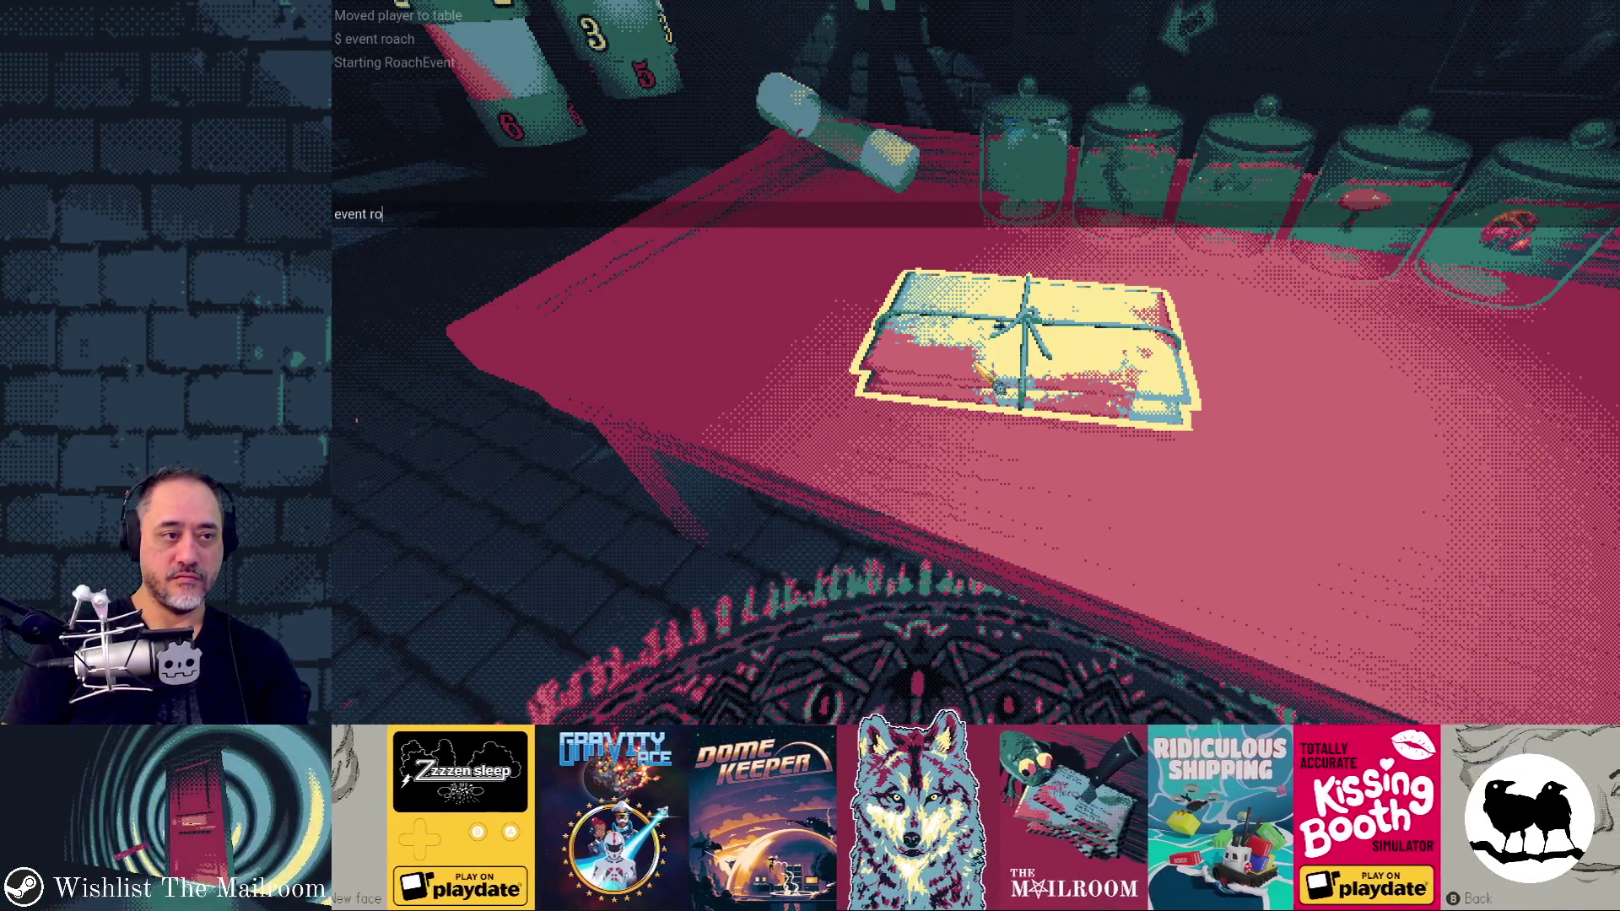
{"action": "key", "text": "grave"}
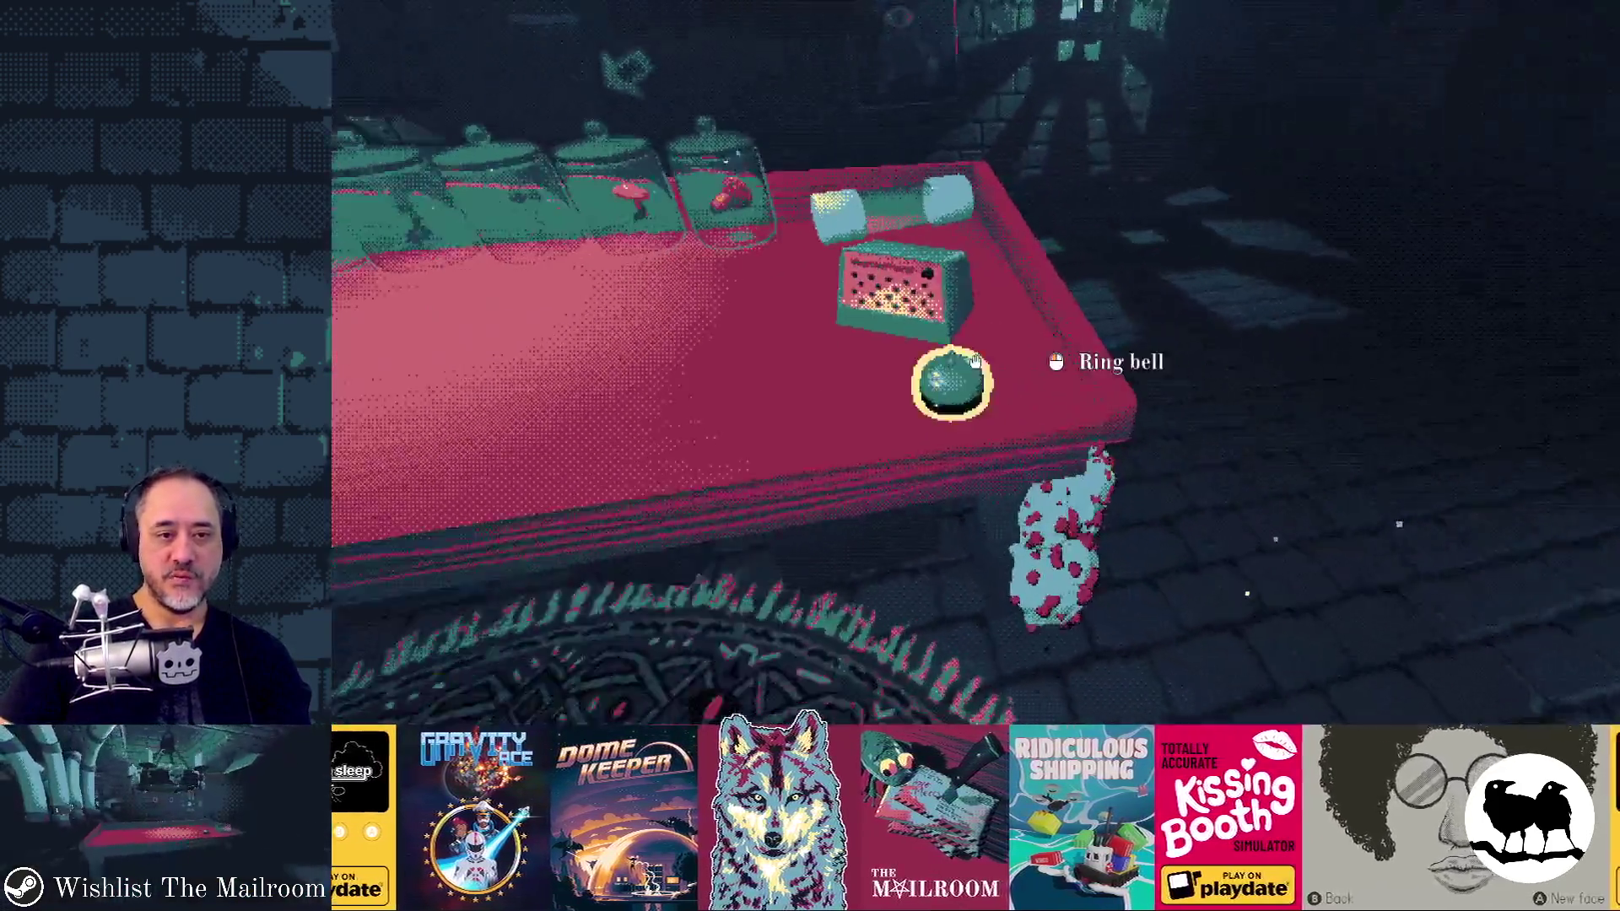
{"action": "left_click", "coordinate": [976, 361]}
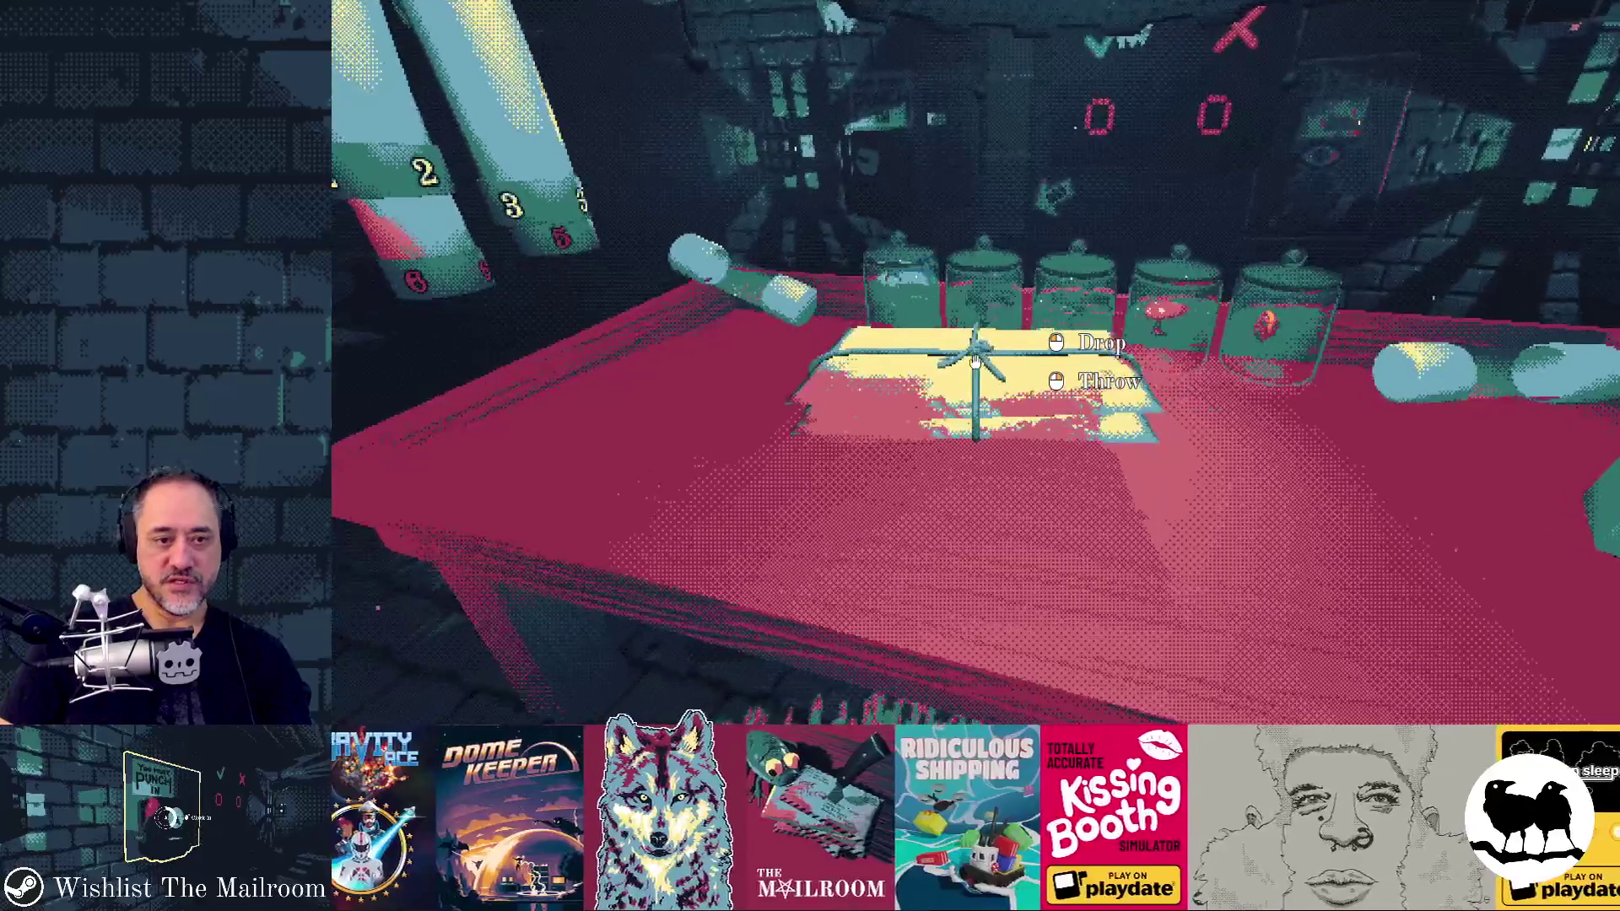
Step: Lay the new parcel on the table and close the console so roaches swarm it
{"action": "left_click", "coordinate": [975, 361]}
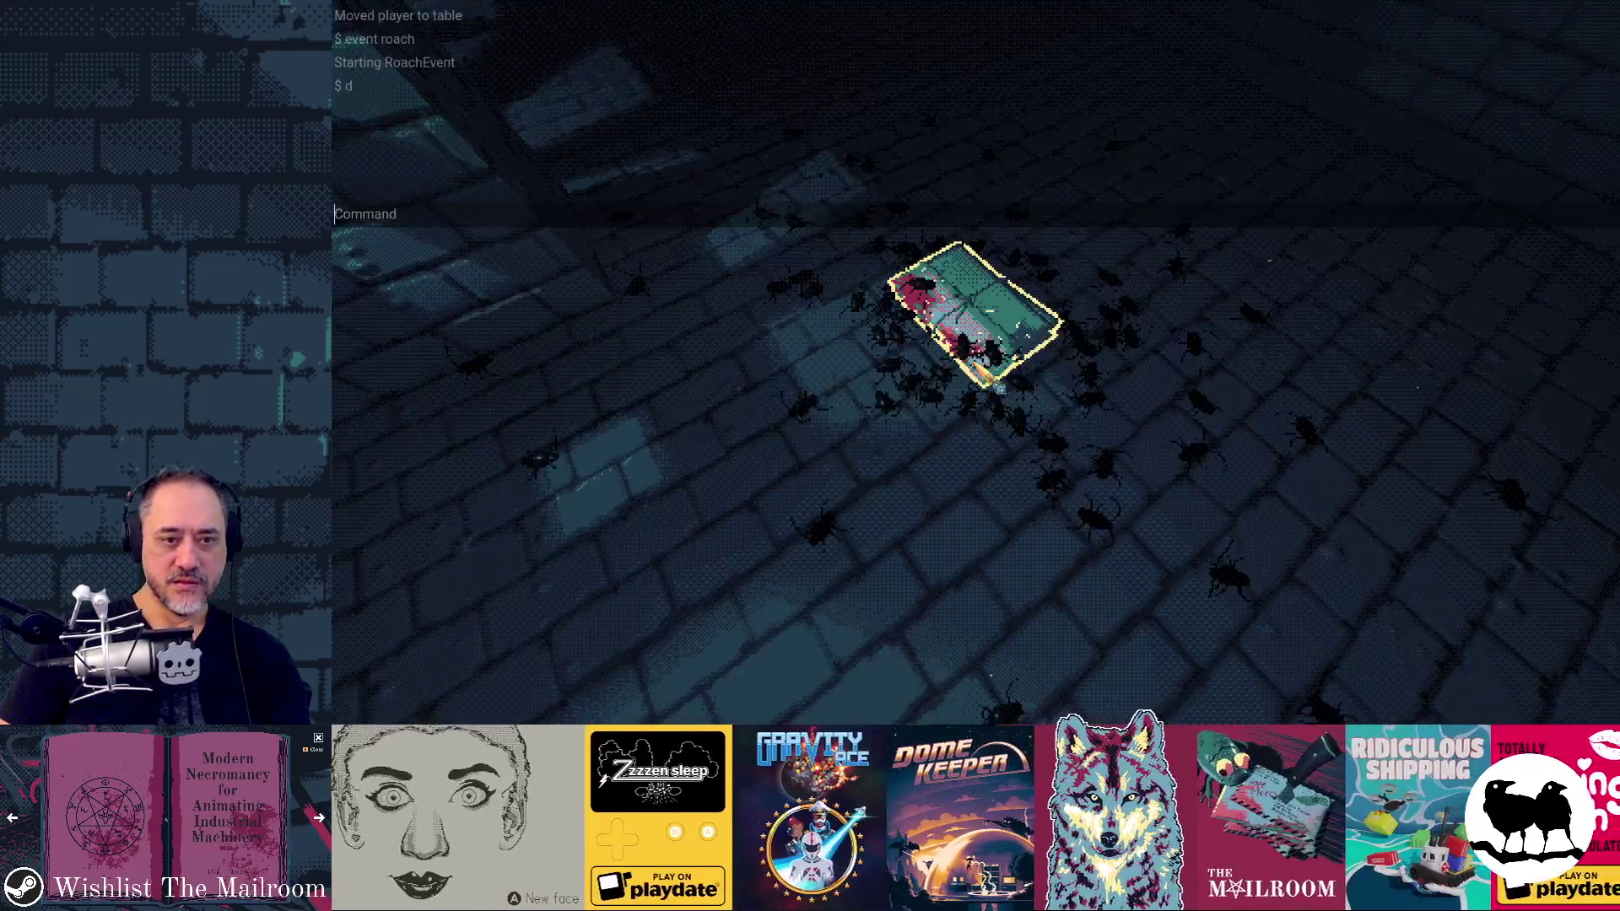
{"action": "key", "text": "Escape"}
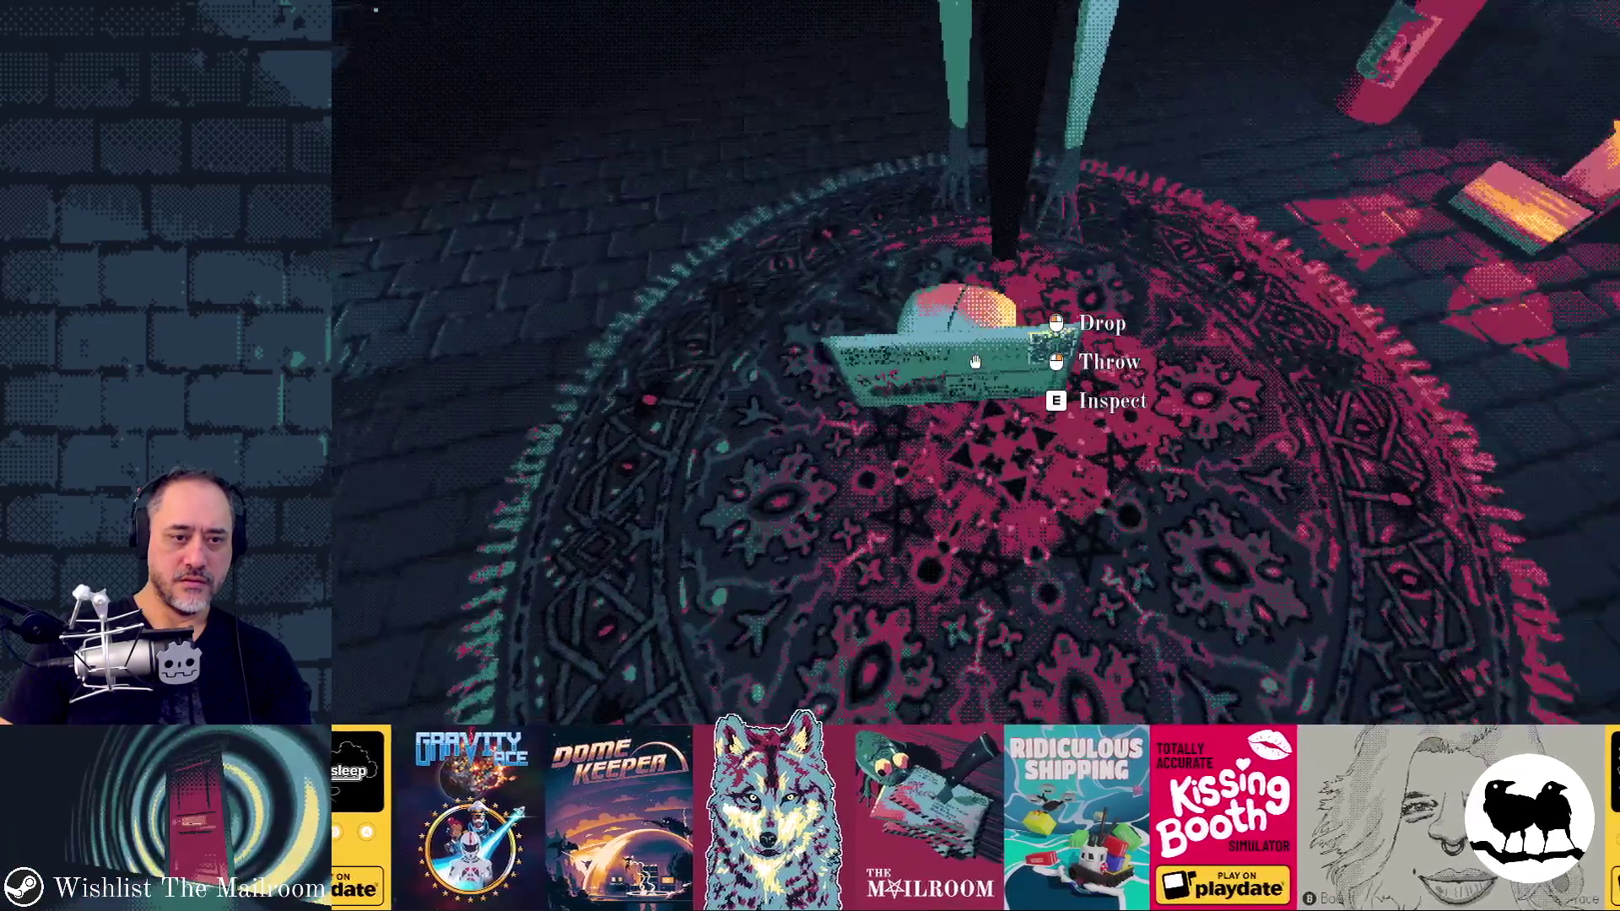
Step: Drop the card on the rug, use the console, and stop the game with F8
{"action": "left_click", "coordinate": [974, 362]}
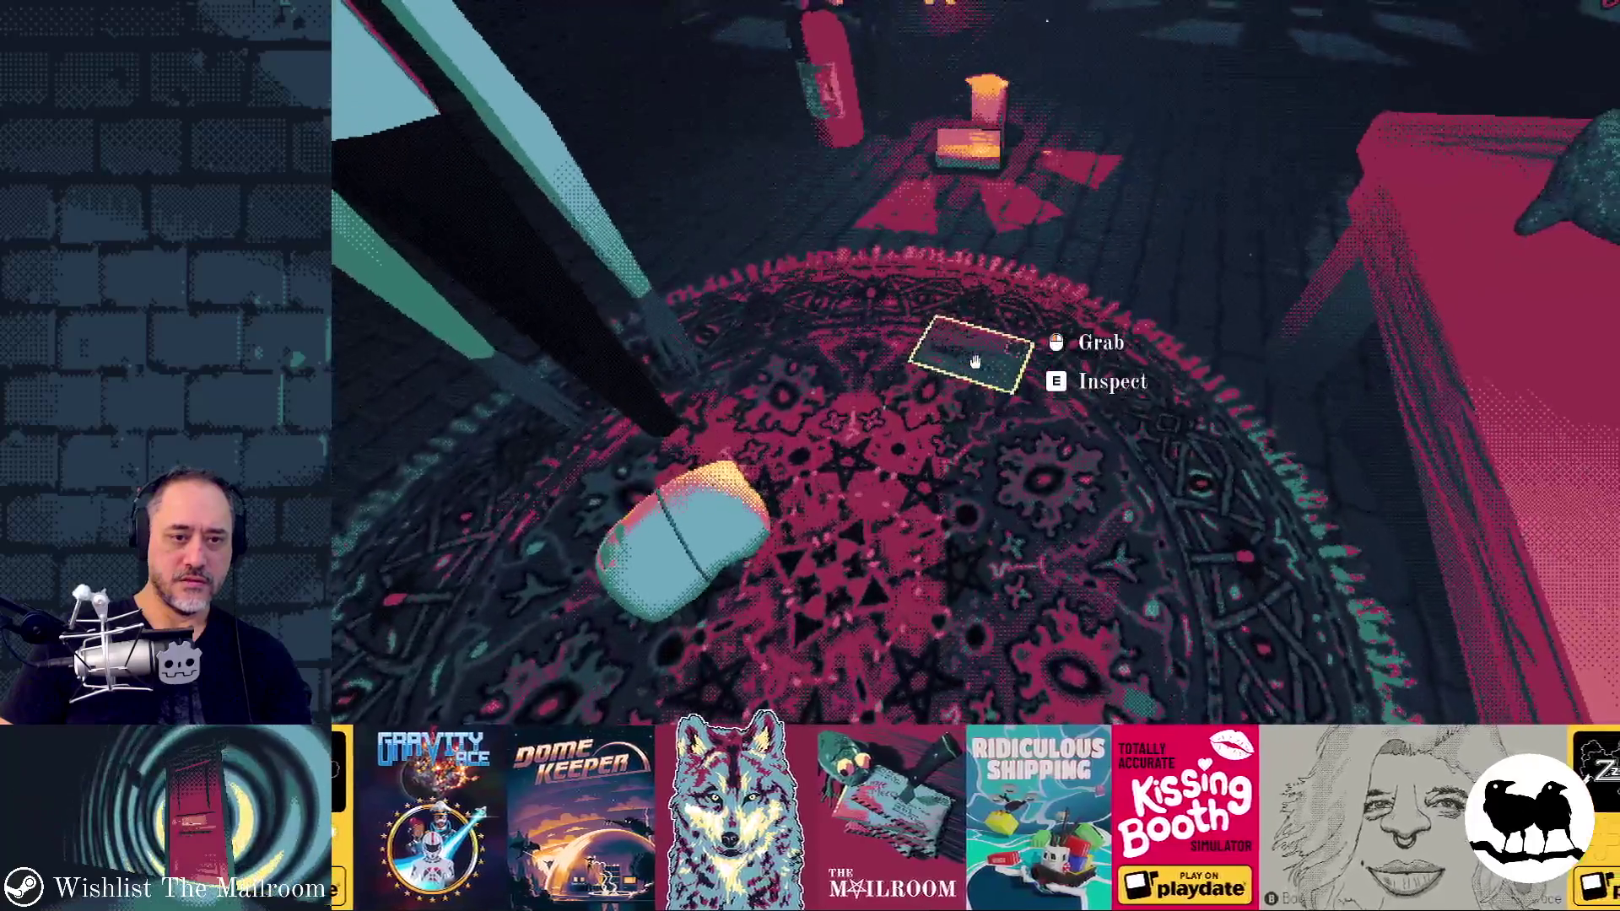
{"action": "left_click", "coordinate": [975, 362]}
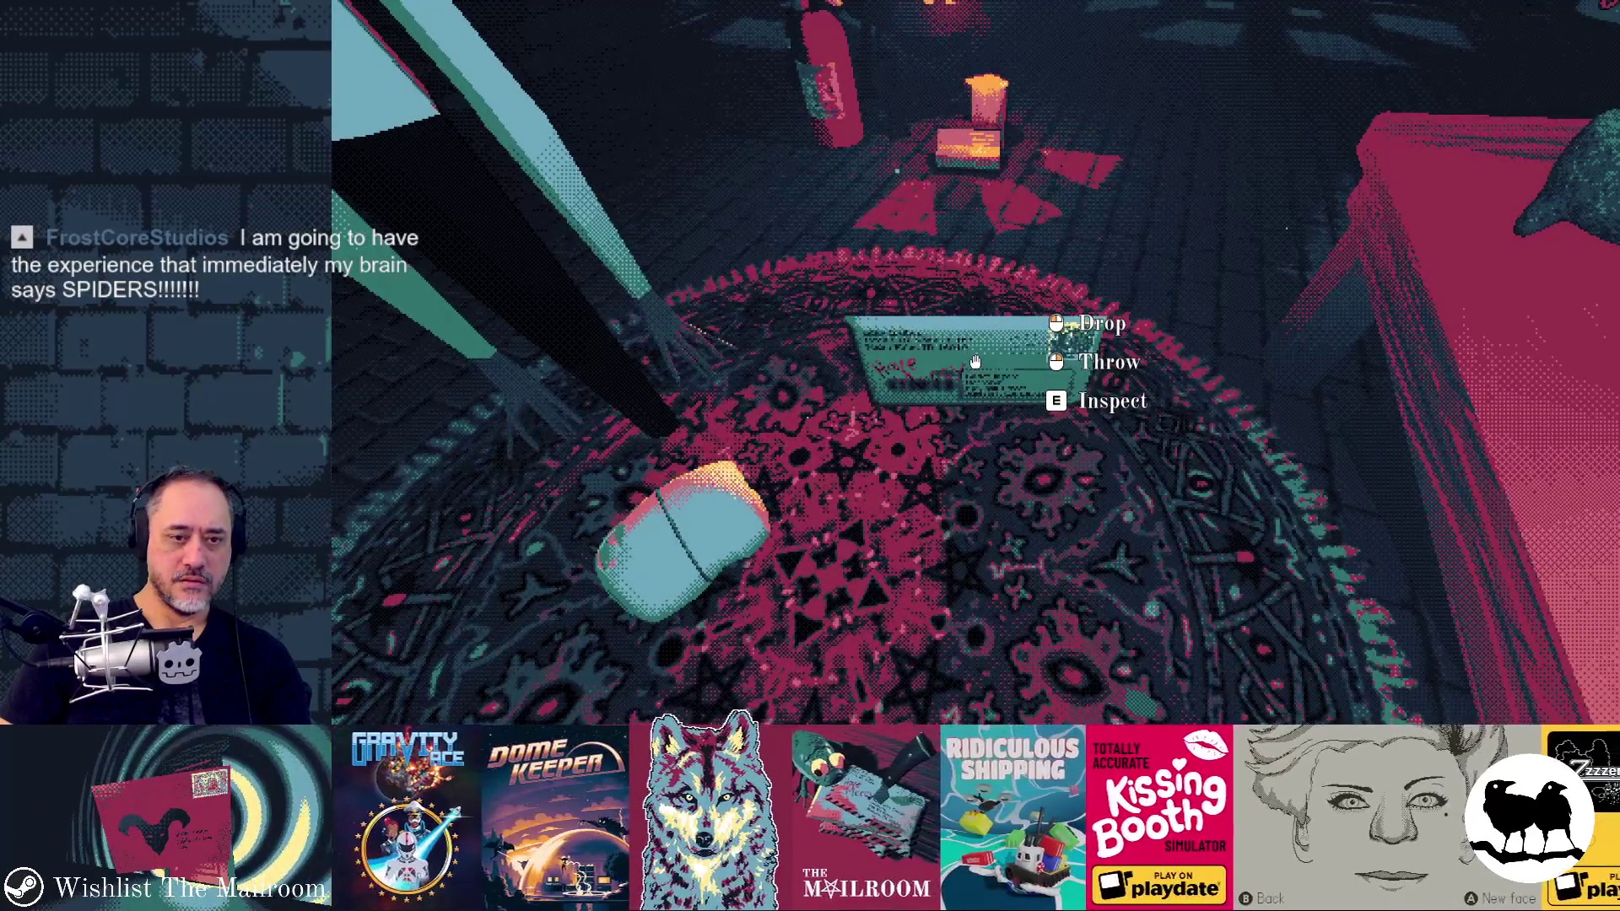
{"action": "left_click", "coordinate": [974, 362]}
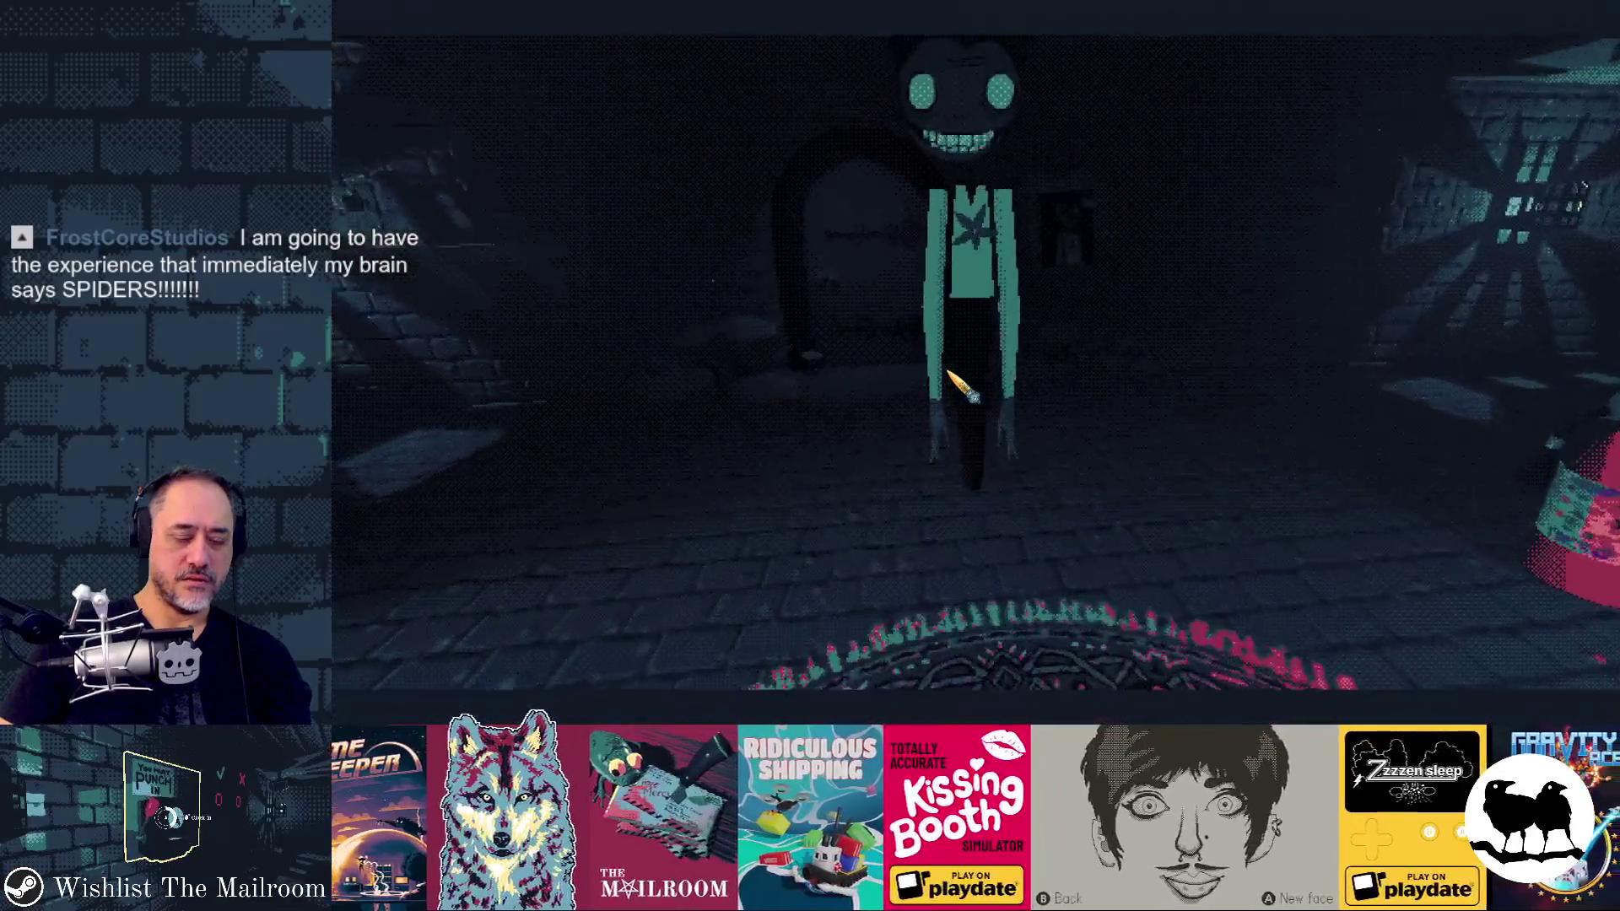
{"action": "key", "text": "grave"}
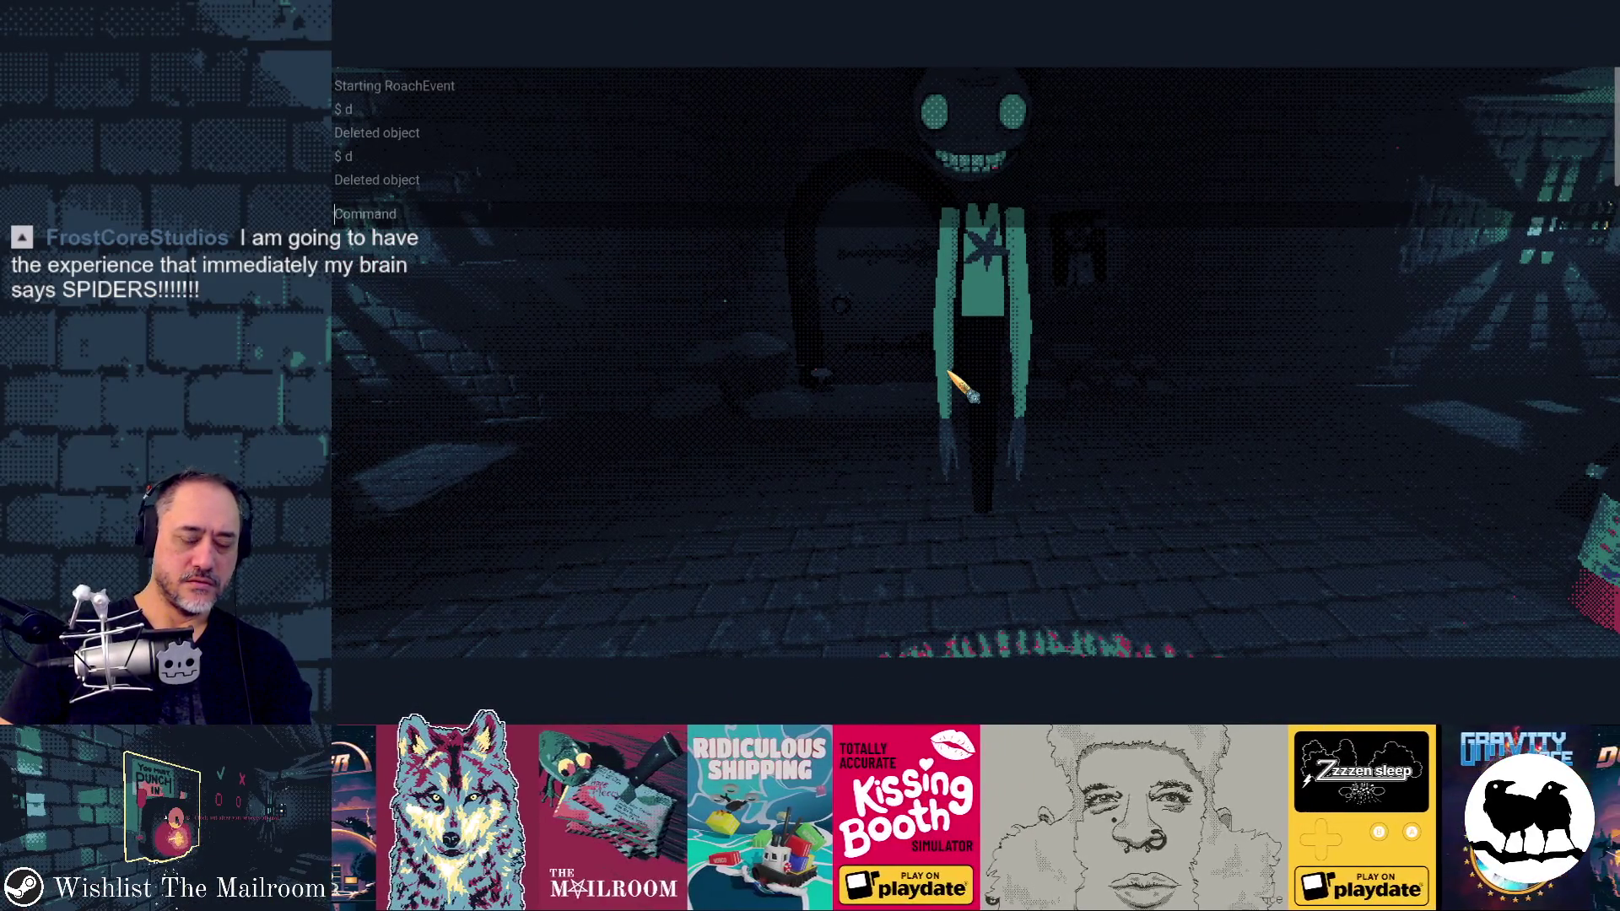
{"action": "key", "text": "F8"}
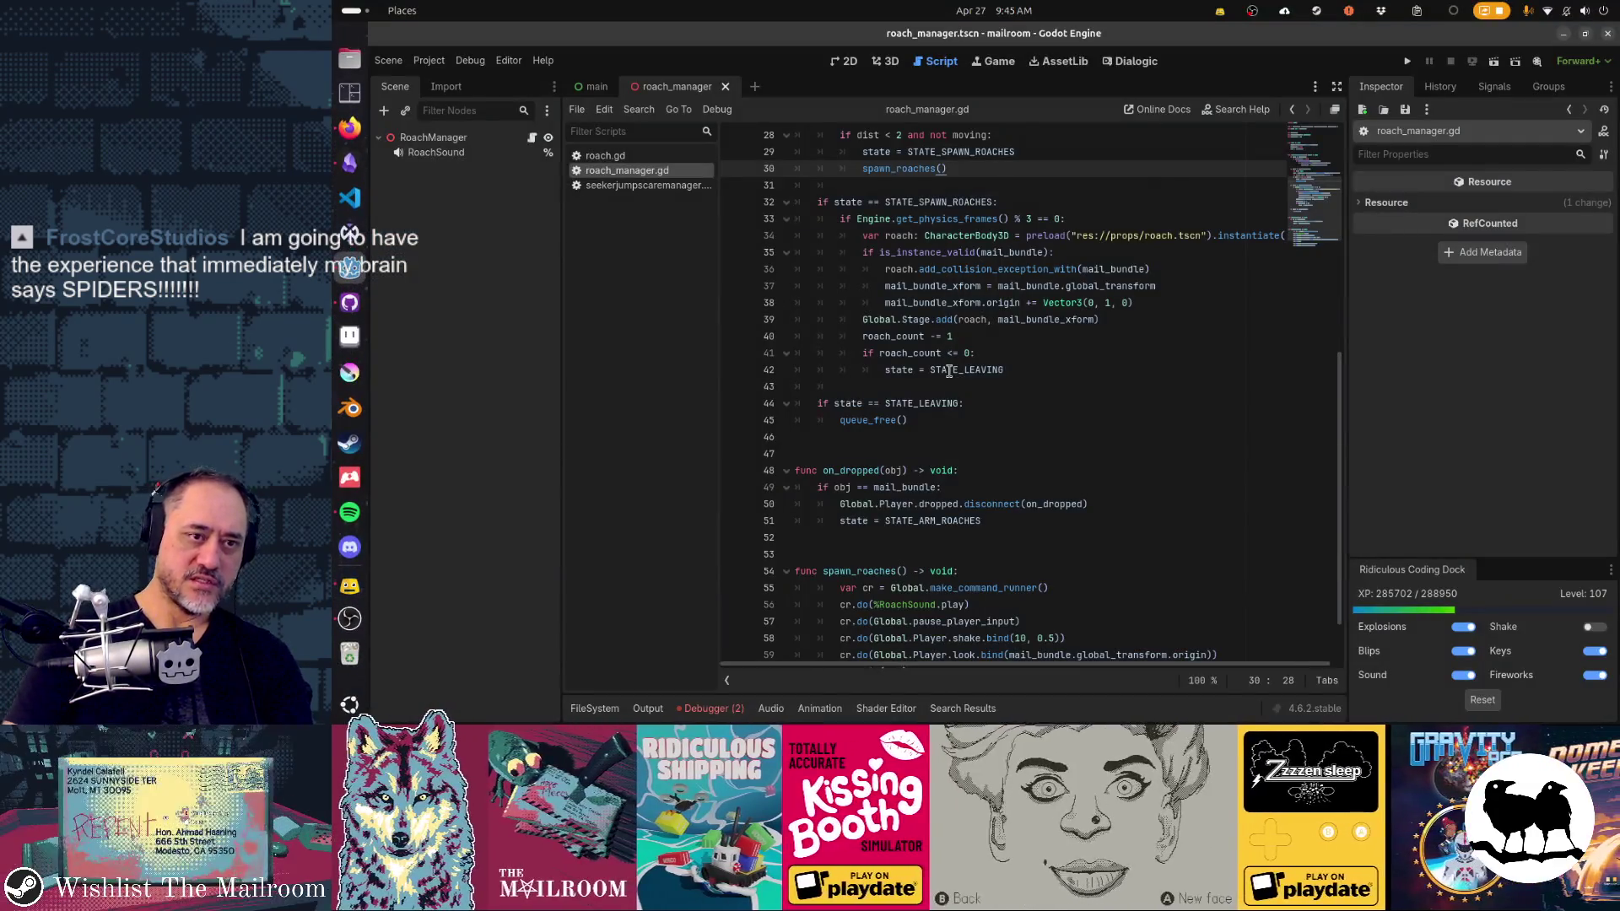
Step: Relaunch the game, open the letter on the rug, and move the parcel onto the table
{"action": "key", "text": "F5"}
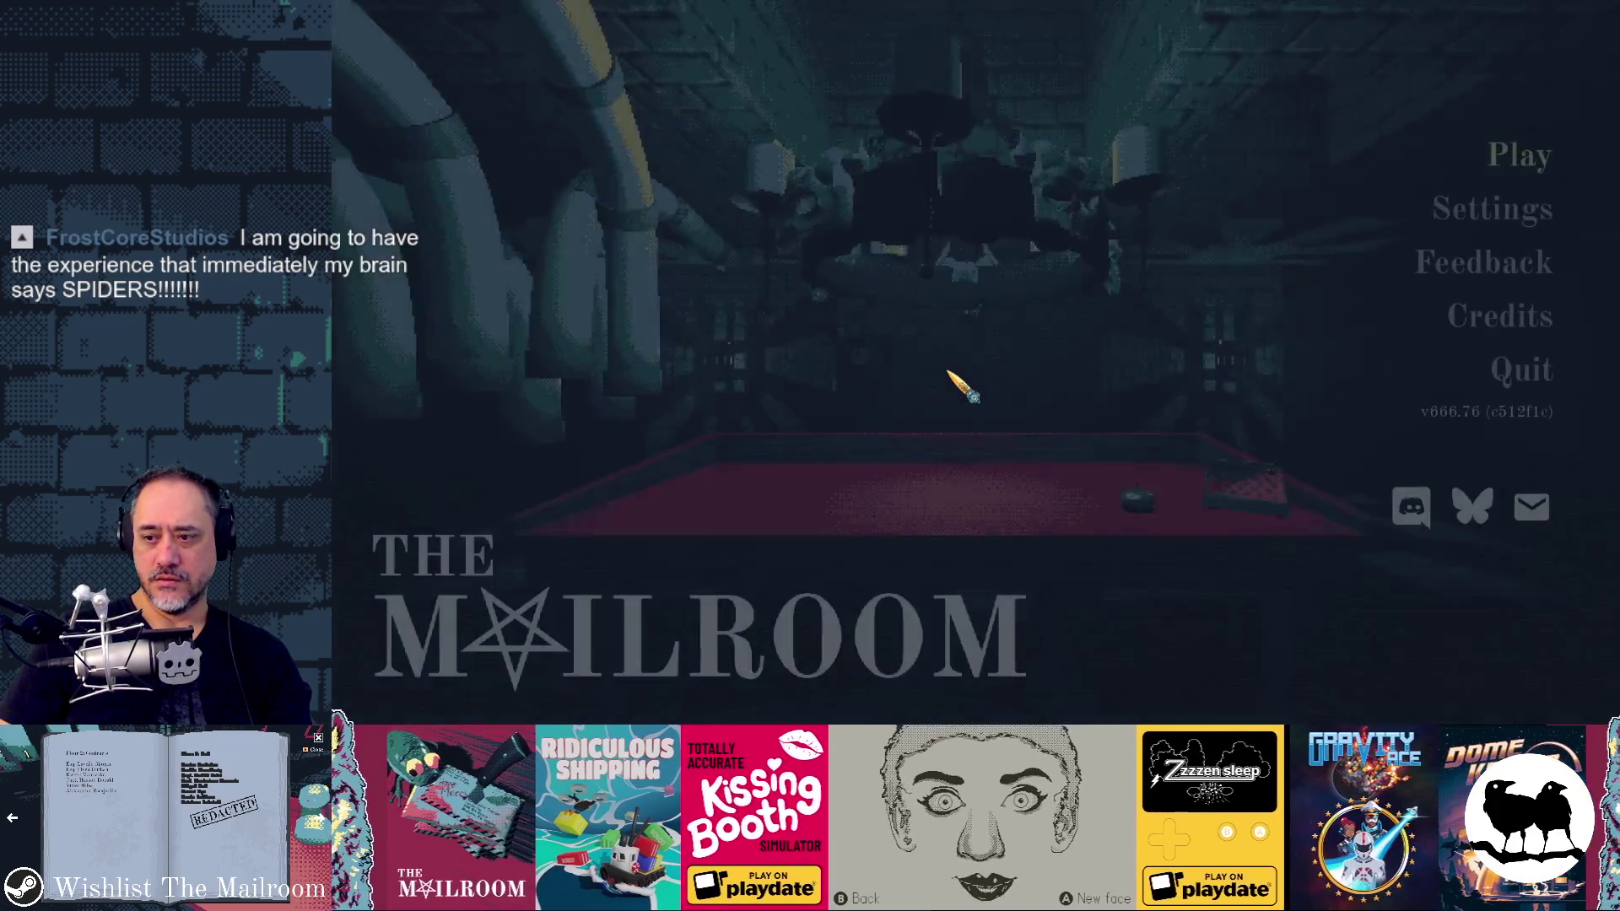
{"action": "key", "text": "Return"}
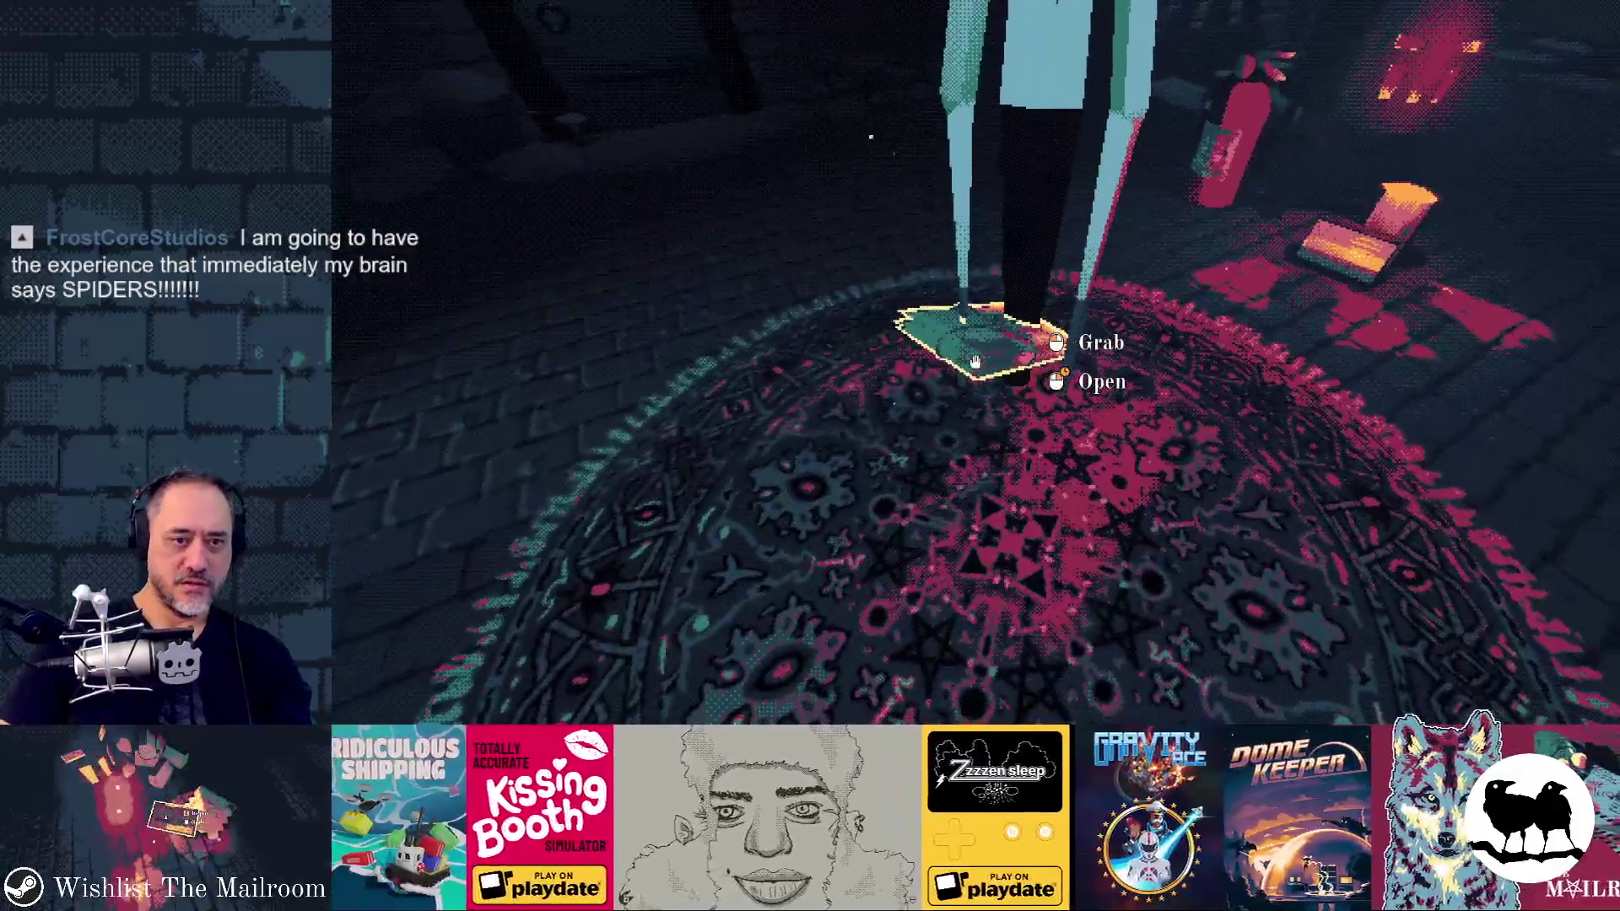
{"action": "right_click", "coordinate": [976, 361]}
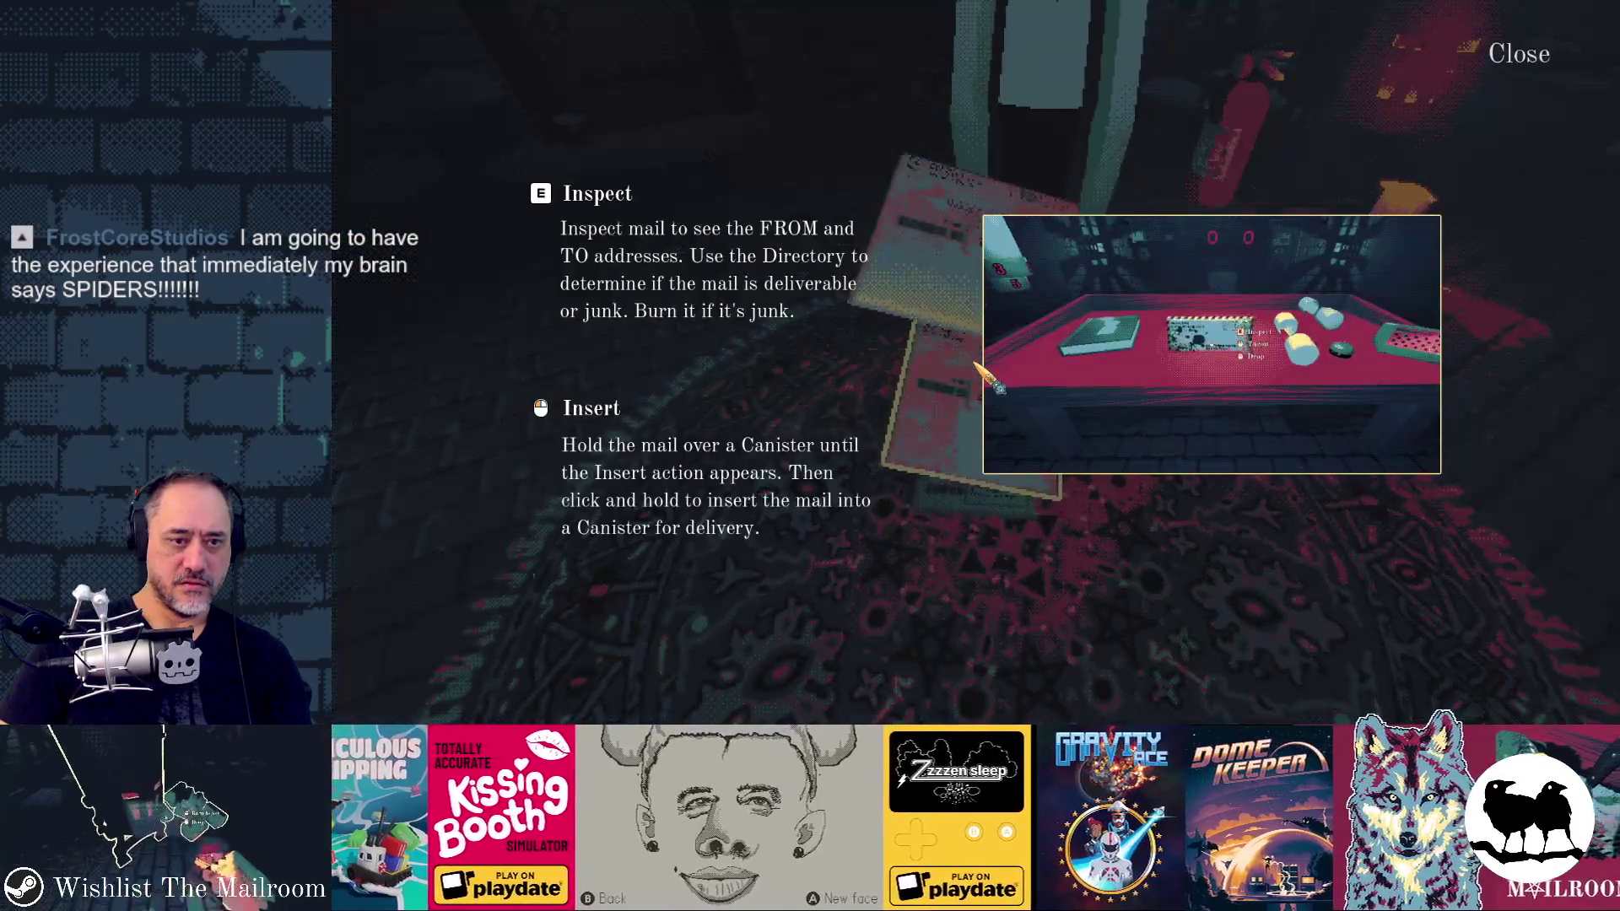
{"action": "left_click", "coordinate": [975, 361]}
{"action": "key", "text": "grave"}
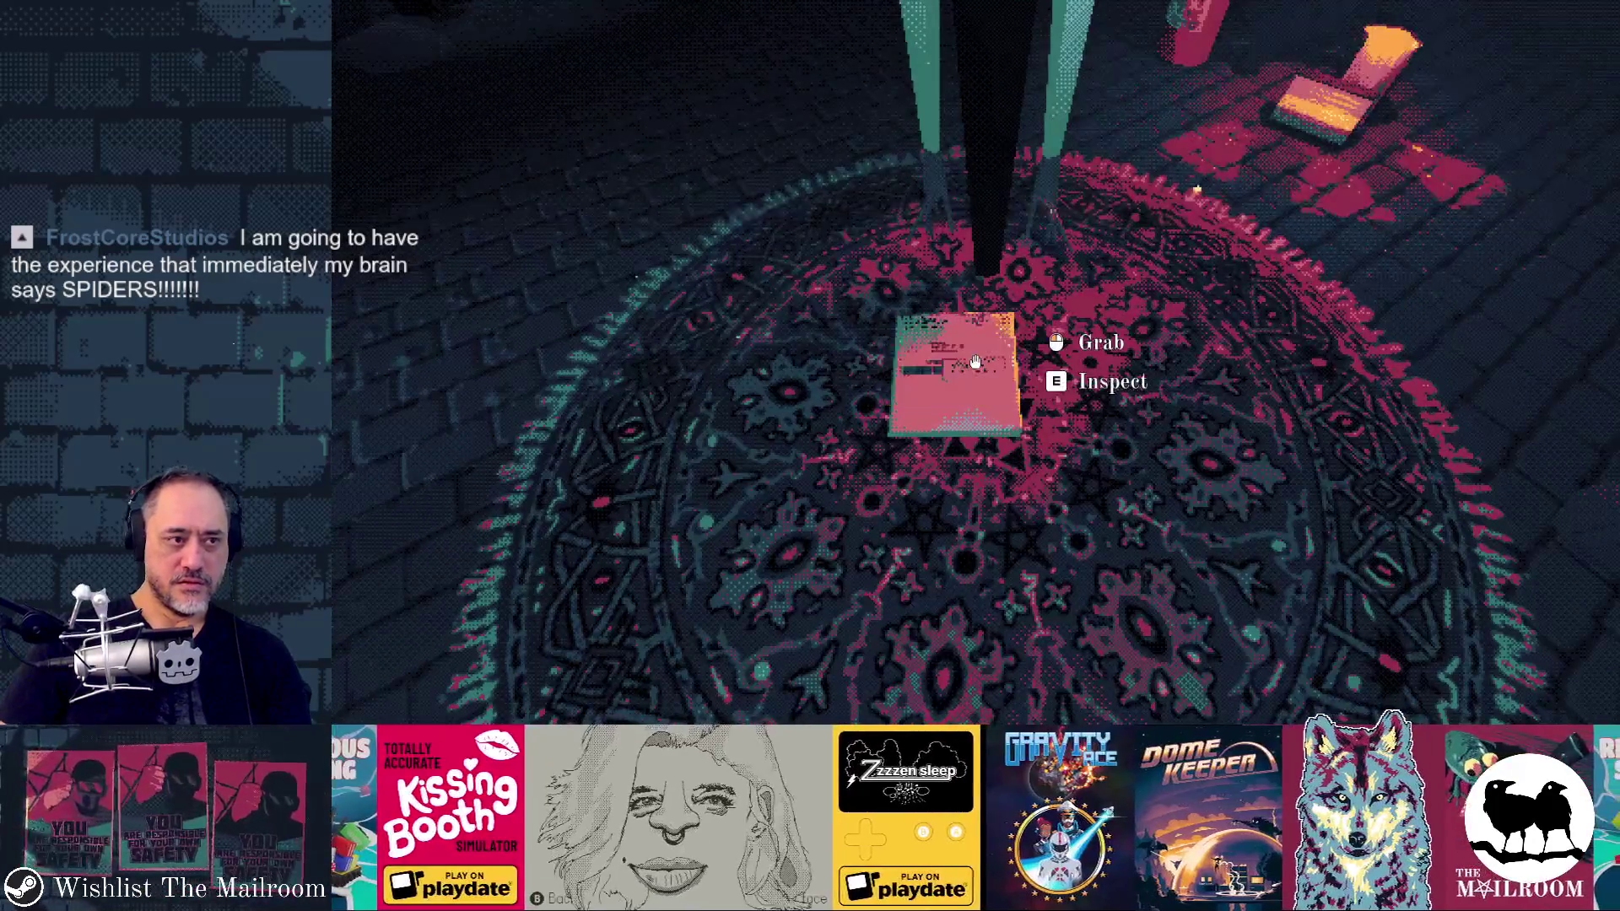
{"action": "key", "text": "grave"}
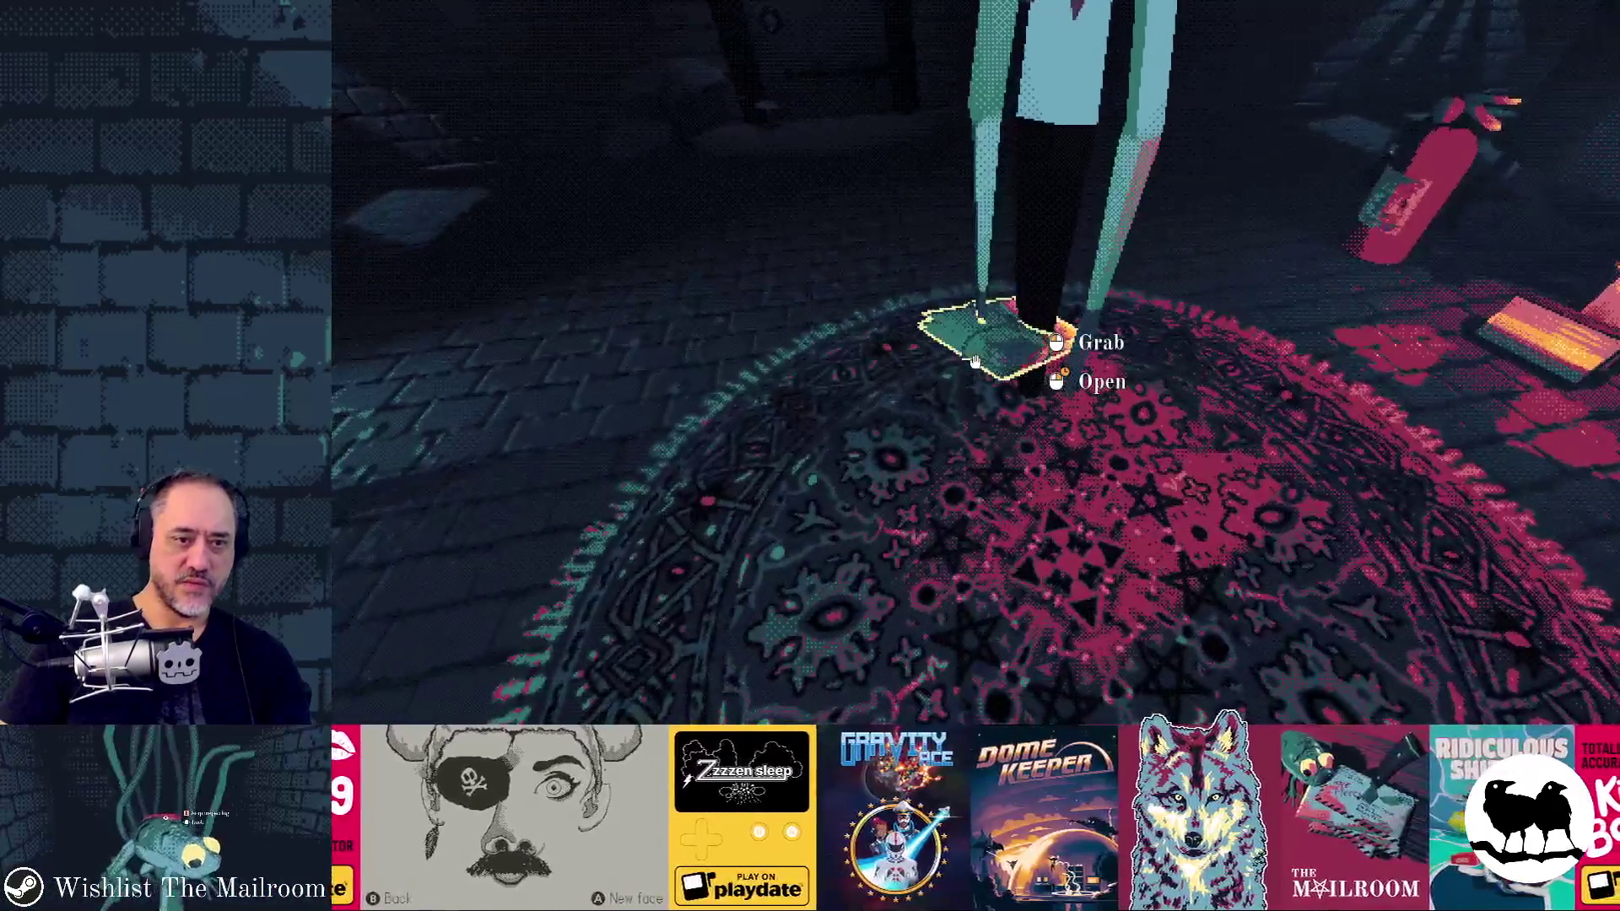
{"action": "left_click", "coordinate": [975, 361]}
{"action": "left_click", "coordinate": [974, 361]}
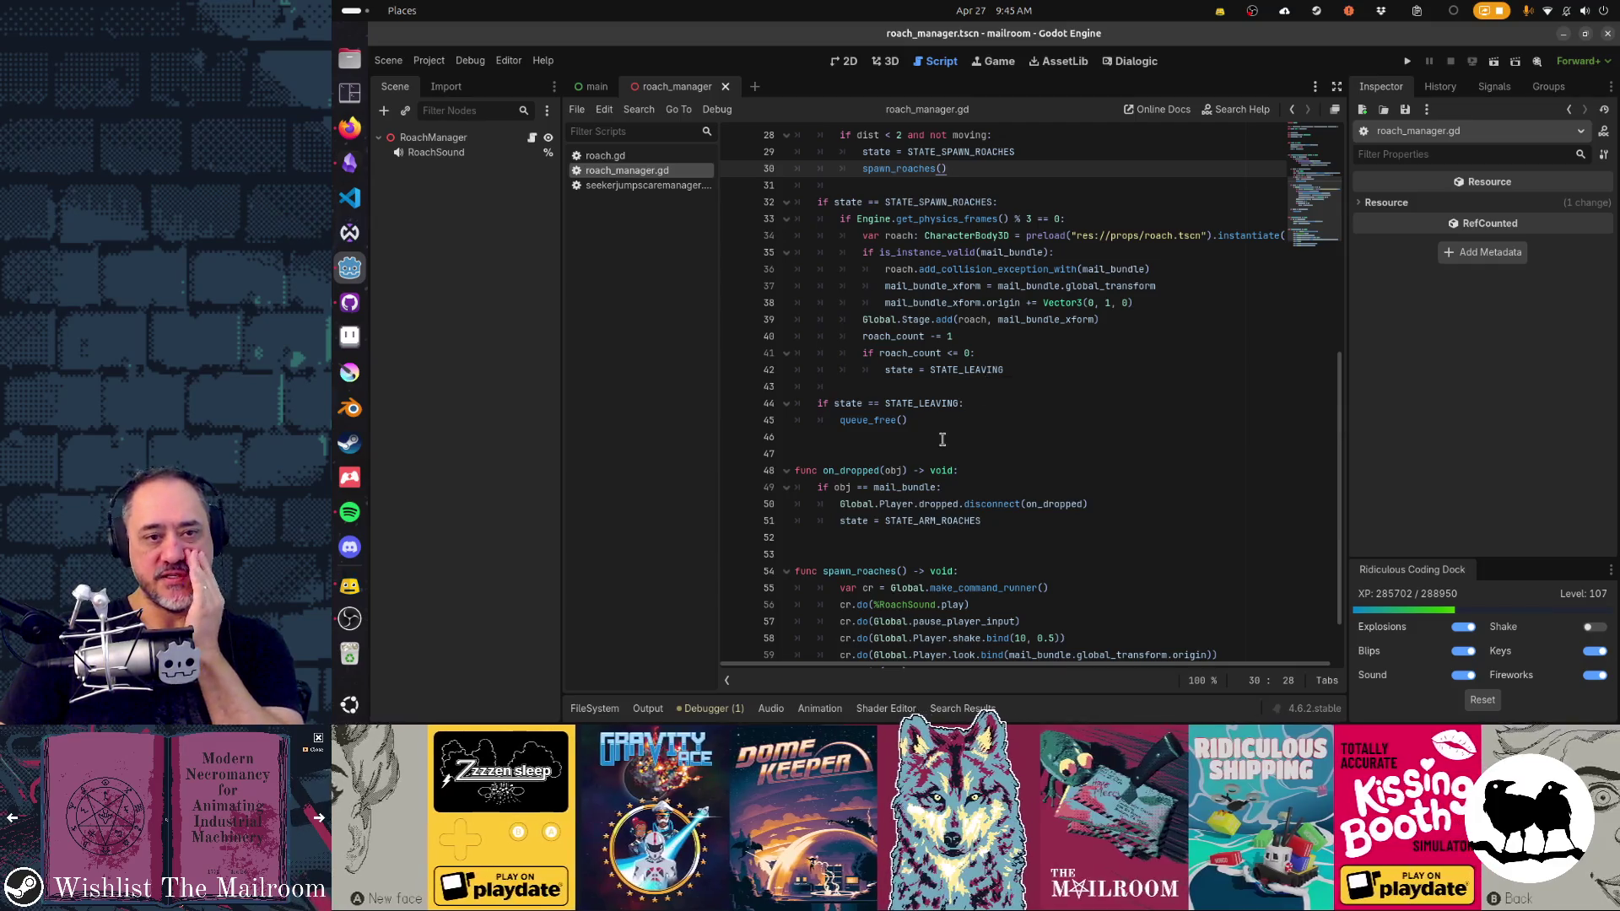
{"action": "scroll", "coordinate": [943, 439], "scroll_direction": "up", "scroll_amount": 2}
{"action": "scroll", "coordinate": [942, 440], "scroll_direction": "up", "scroll_amount": 4}
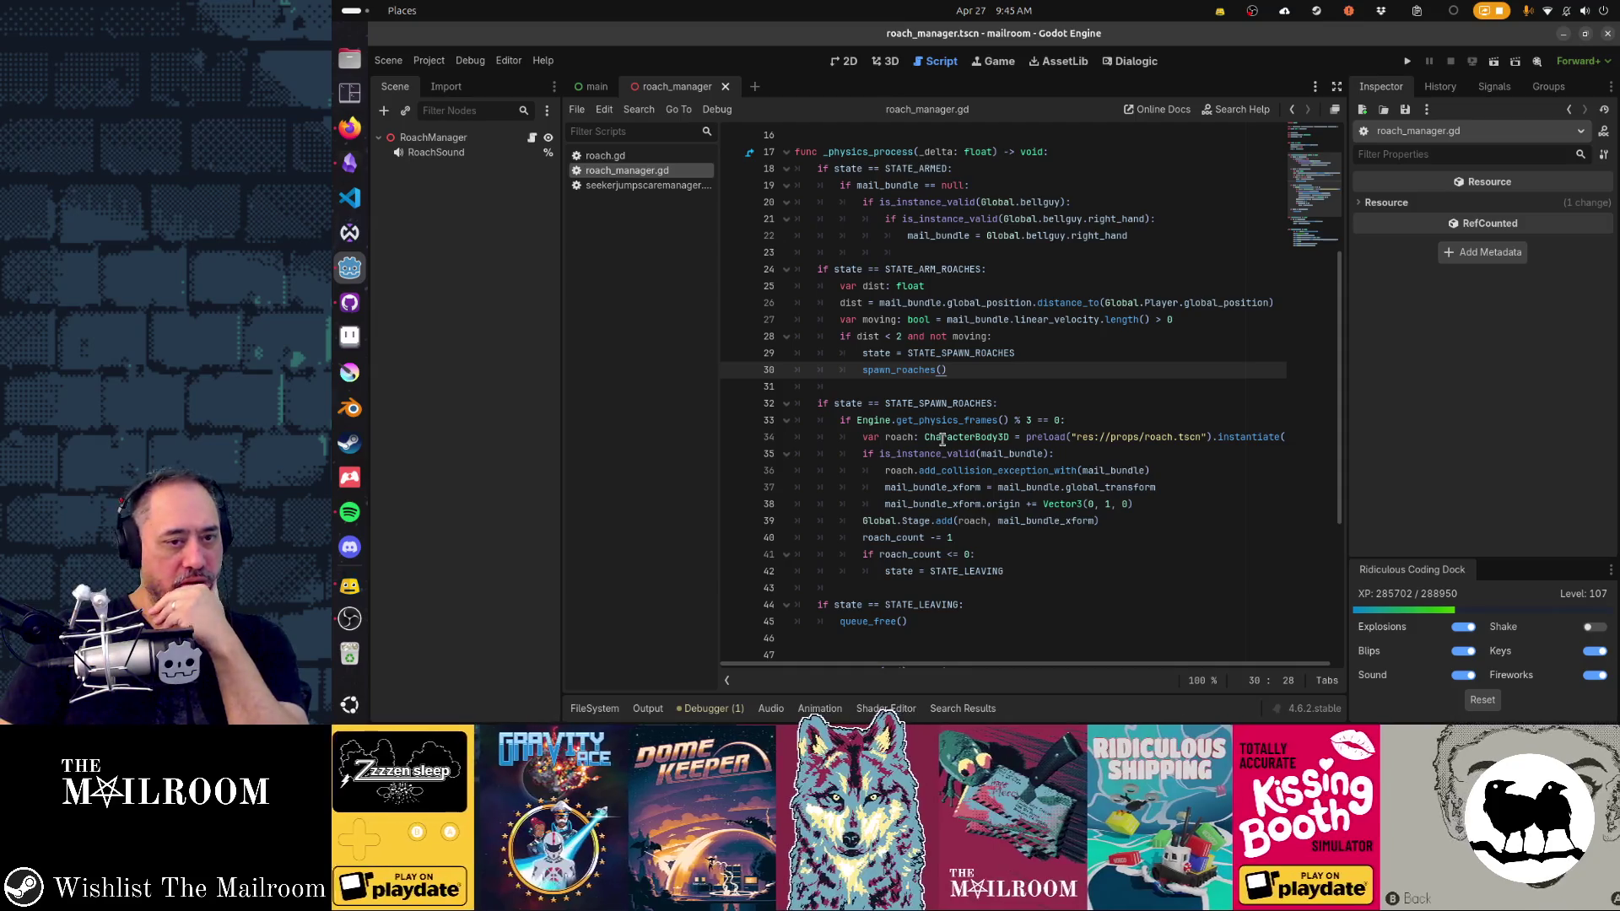
{"action": "mouse_move", "coordinate": [884, 276]}
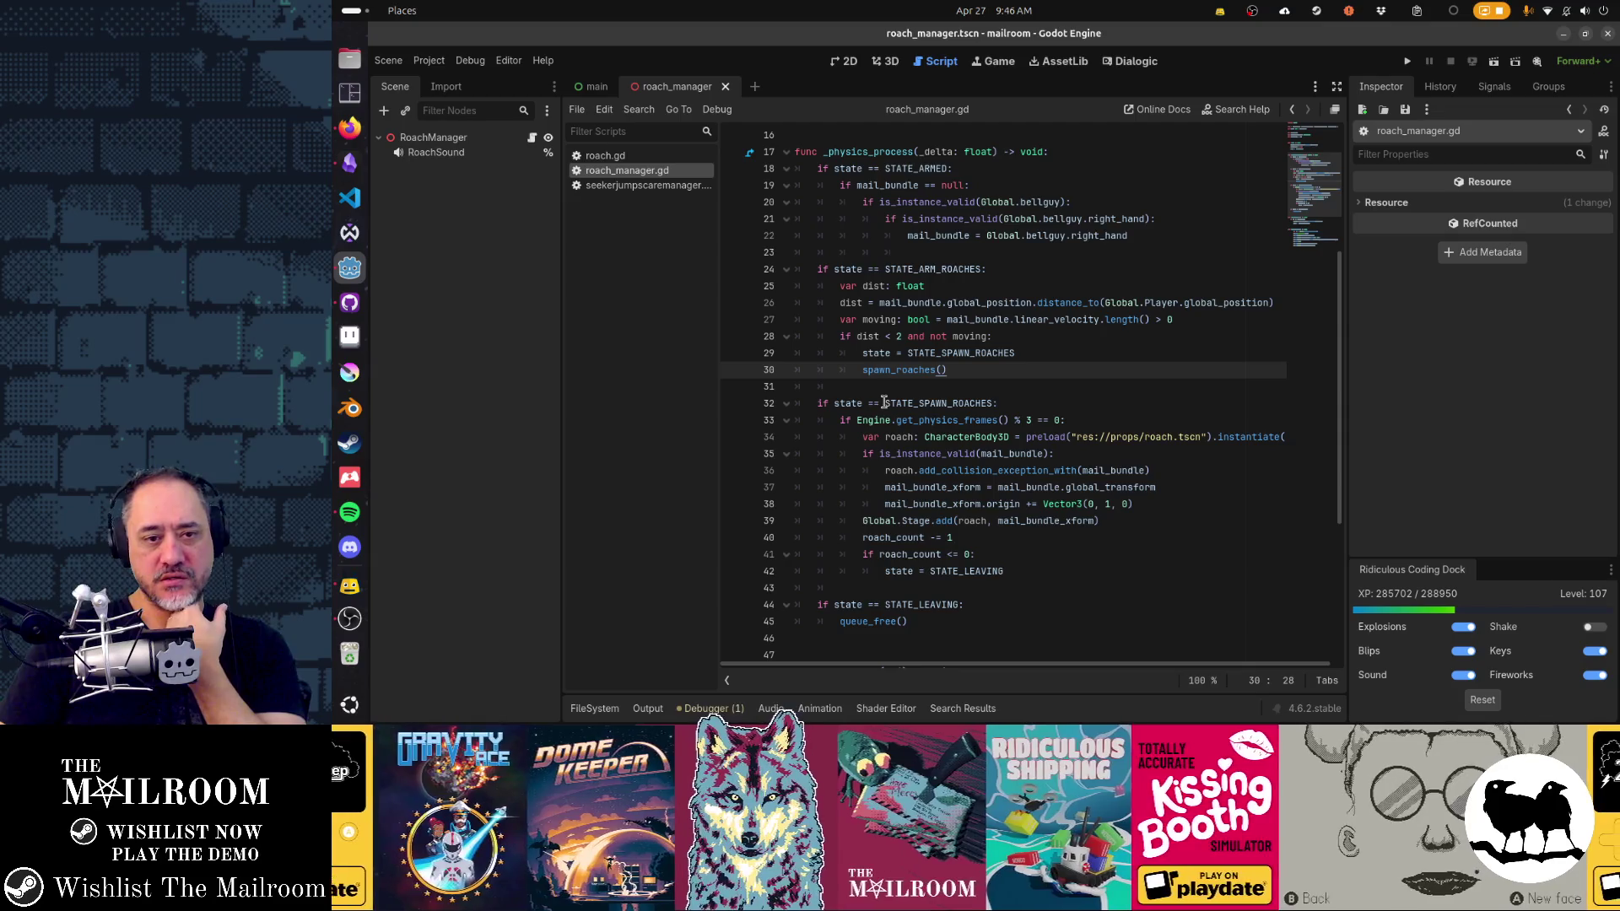
{"action": "double_click", "coordinate": [896, 305]}
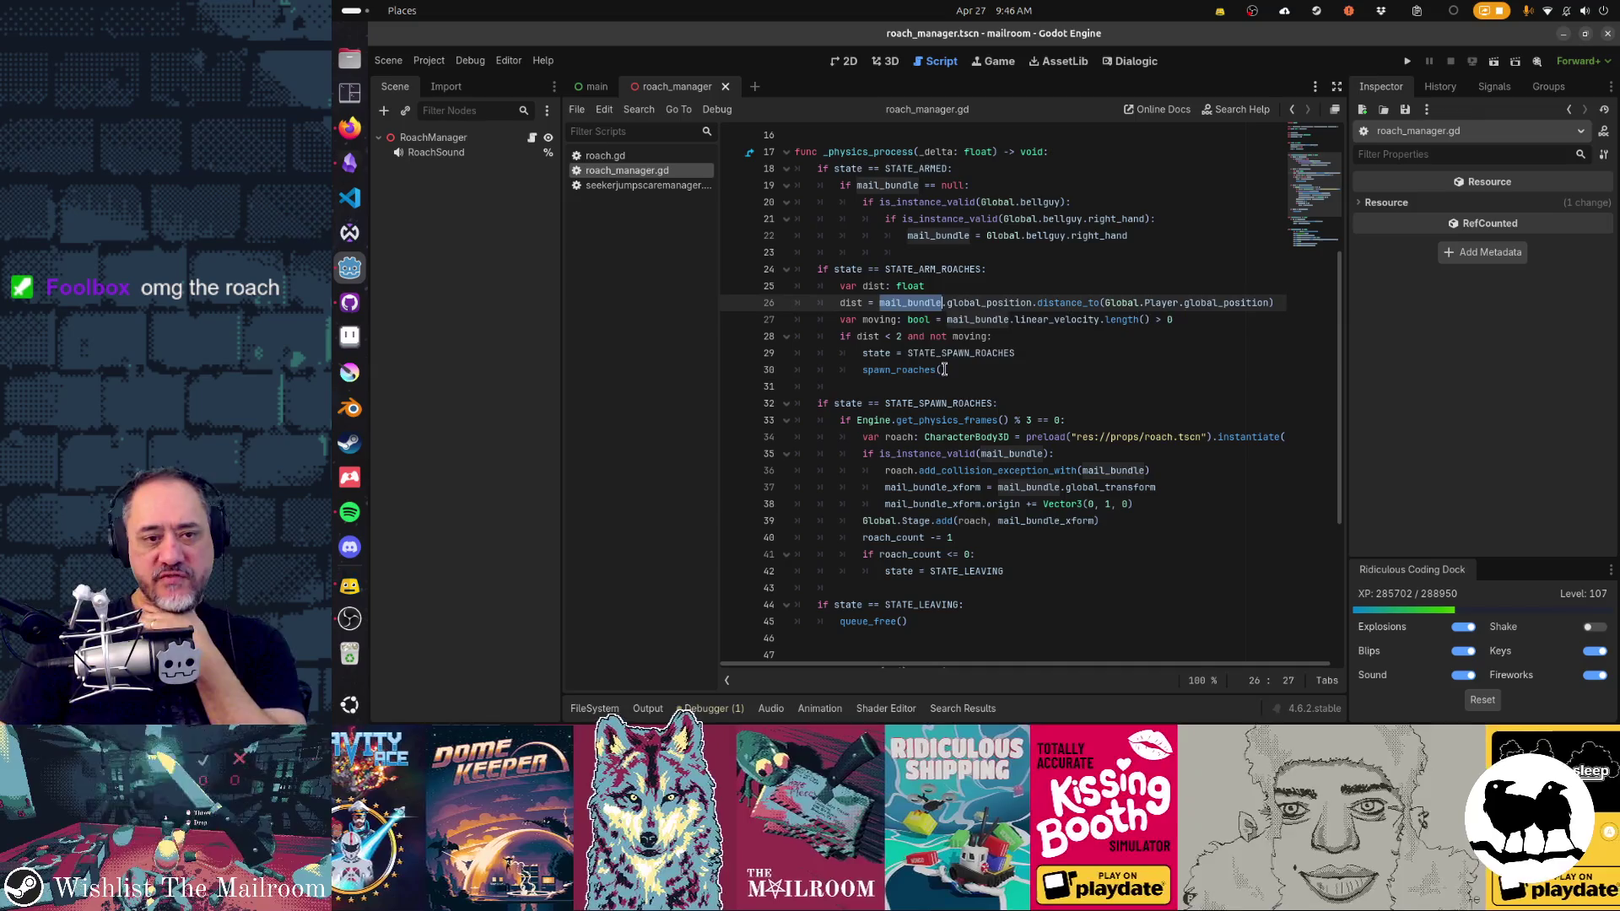
{"action": "mouse_move", "coordinate": [969, 403]}
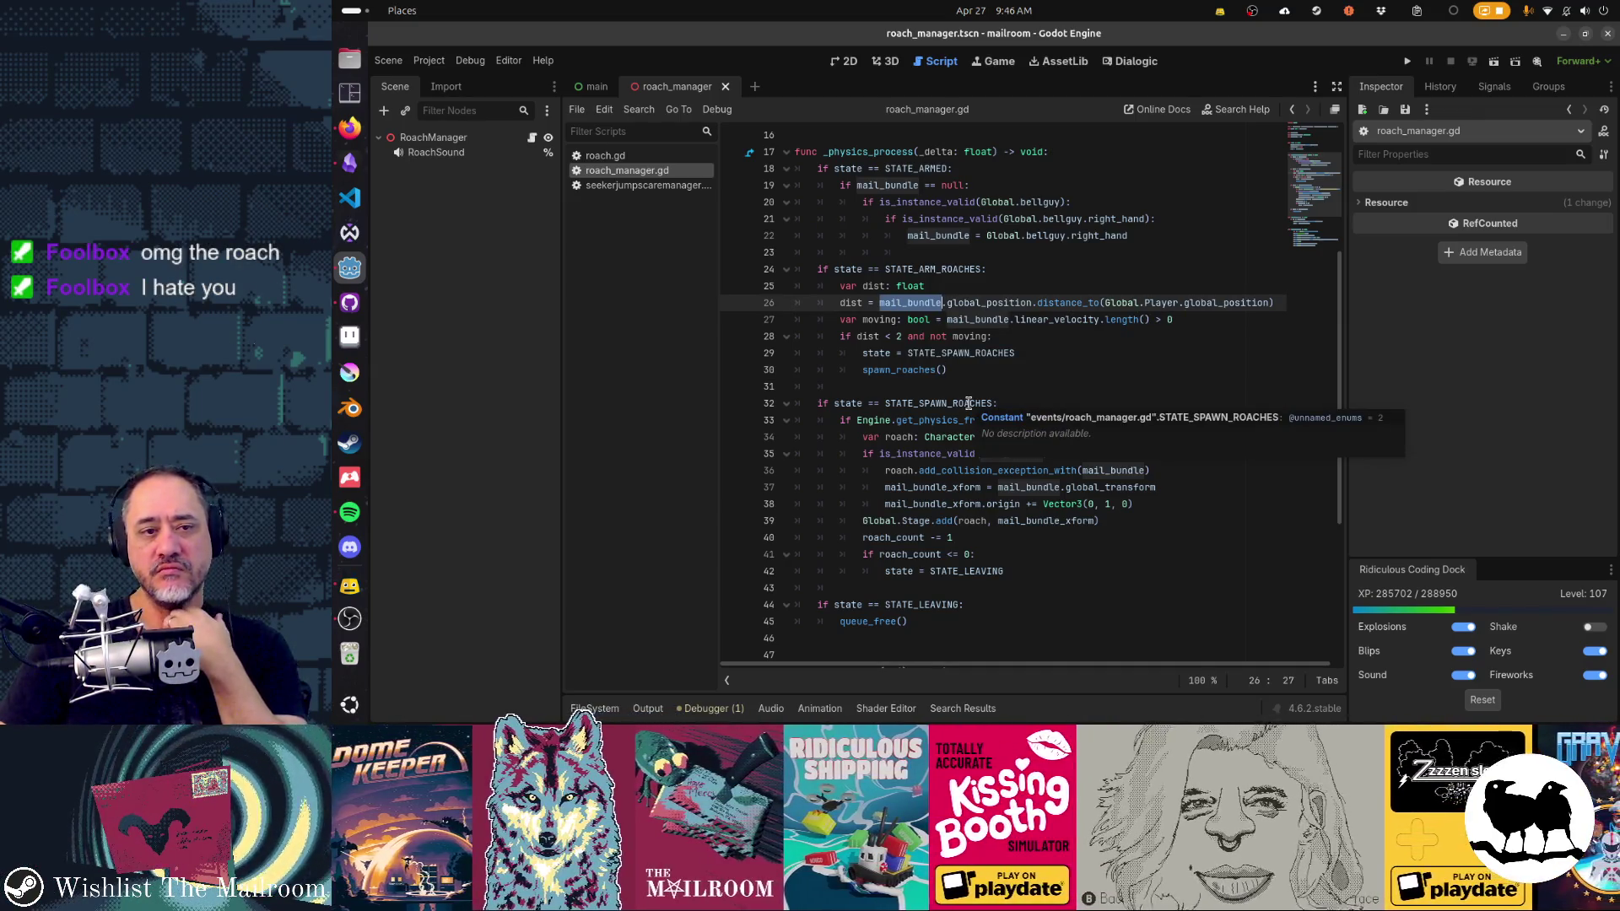
Step: Below line 24, add 'if not is_instance_valid(mail_bundle):' with 'state = STATE_ARMED' beneath it
{"action": "left_click", "coordinate": [1015, 272]}
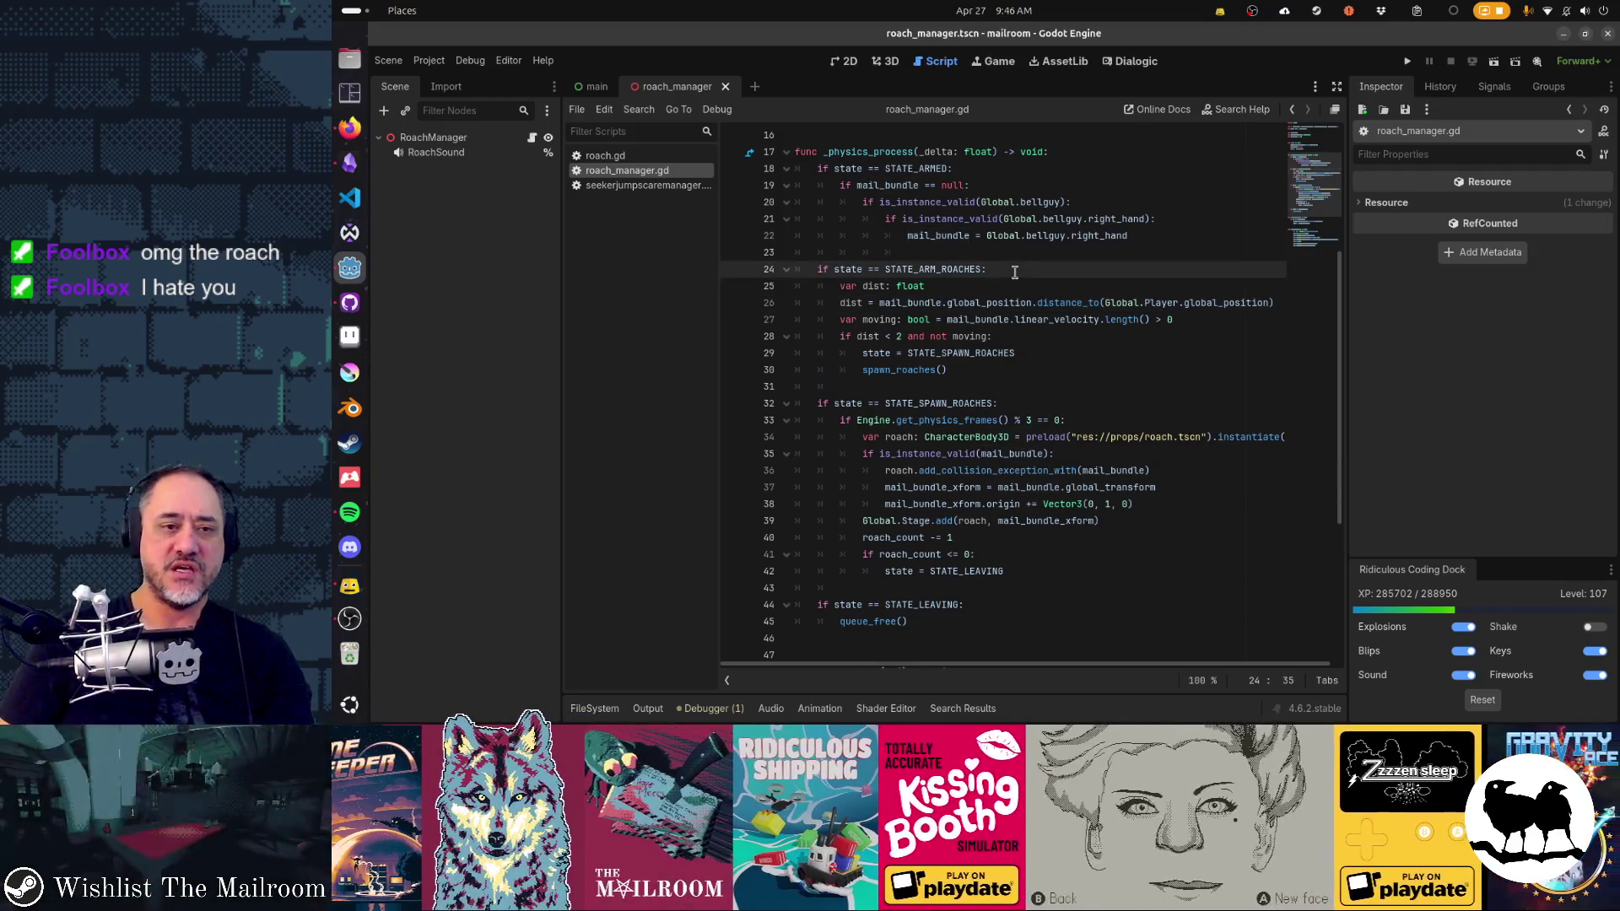
{"action": "key", "text": "Return"}
{"action": "type", "text": "if "}
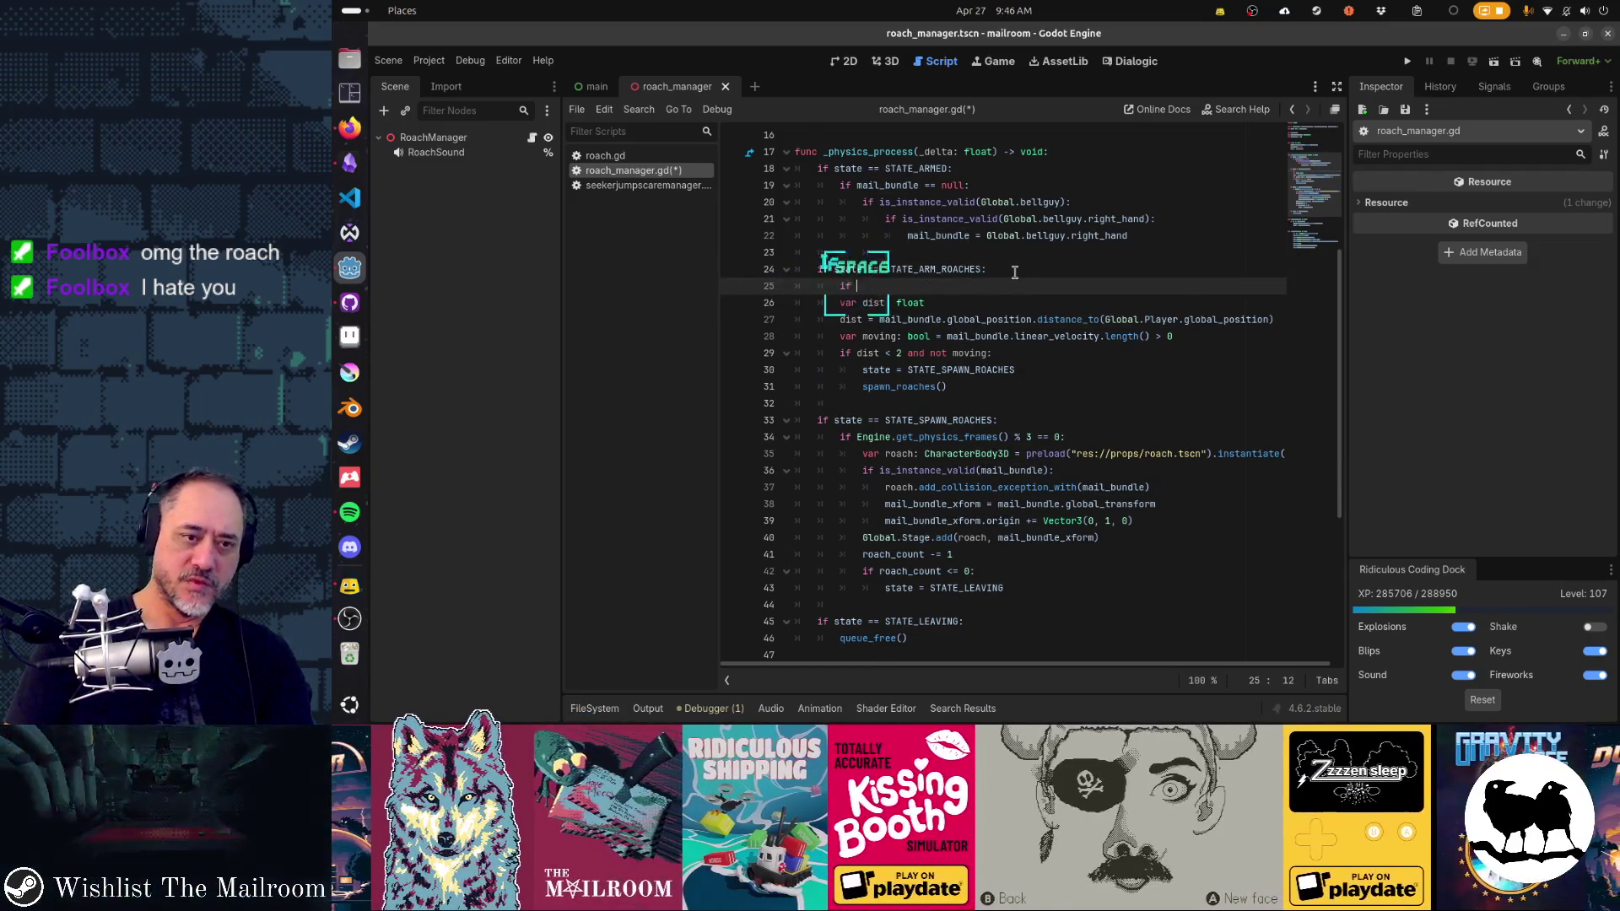
{"action": "type", "text": "is_instan"}
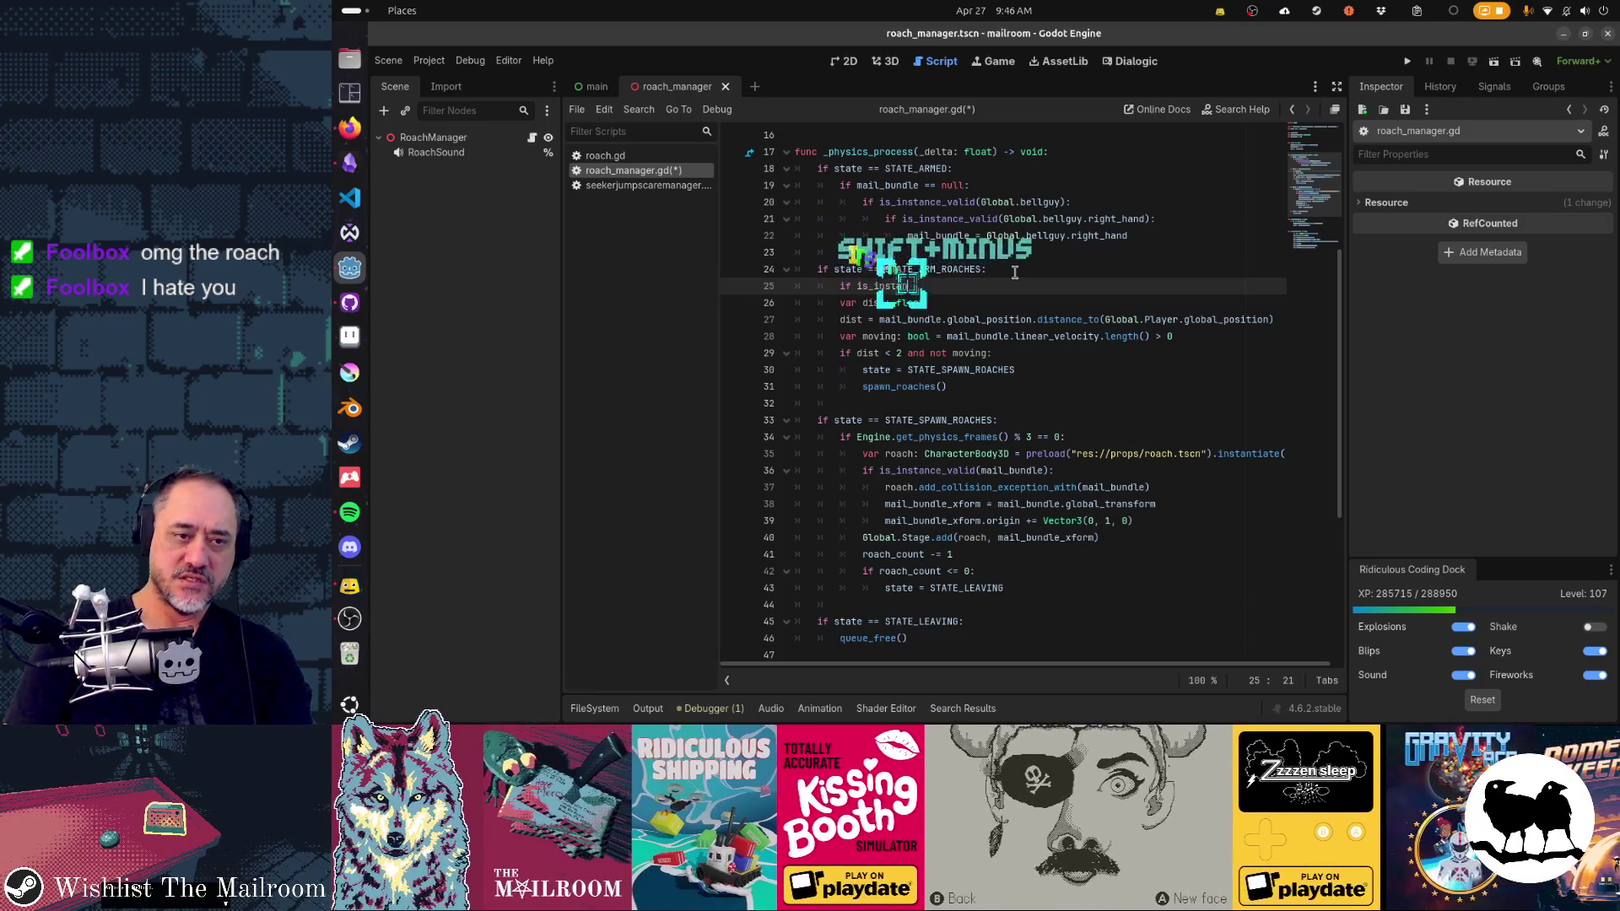
{"action": "type", "text": "ce_valid("}
{"action": "type", "text": "state = STATE_SPAWN_ROACHES"}
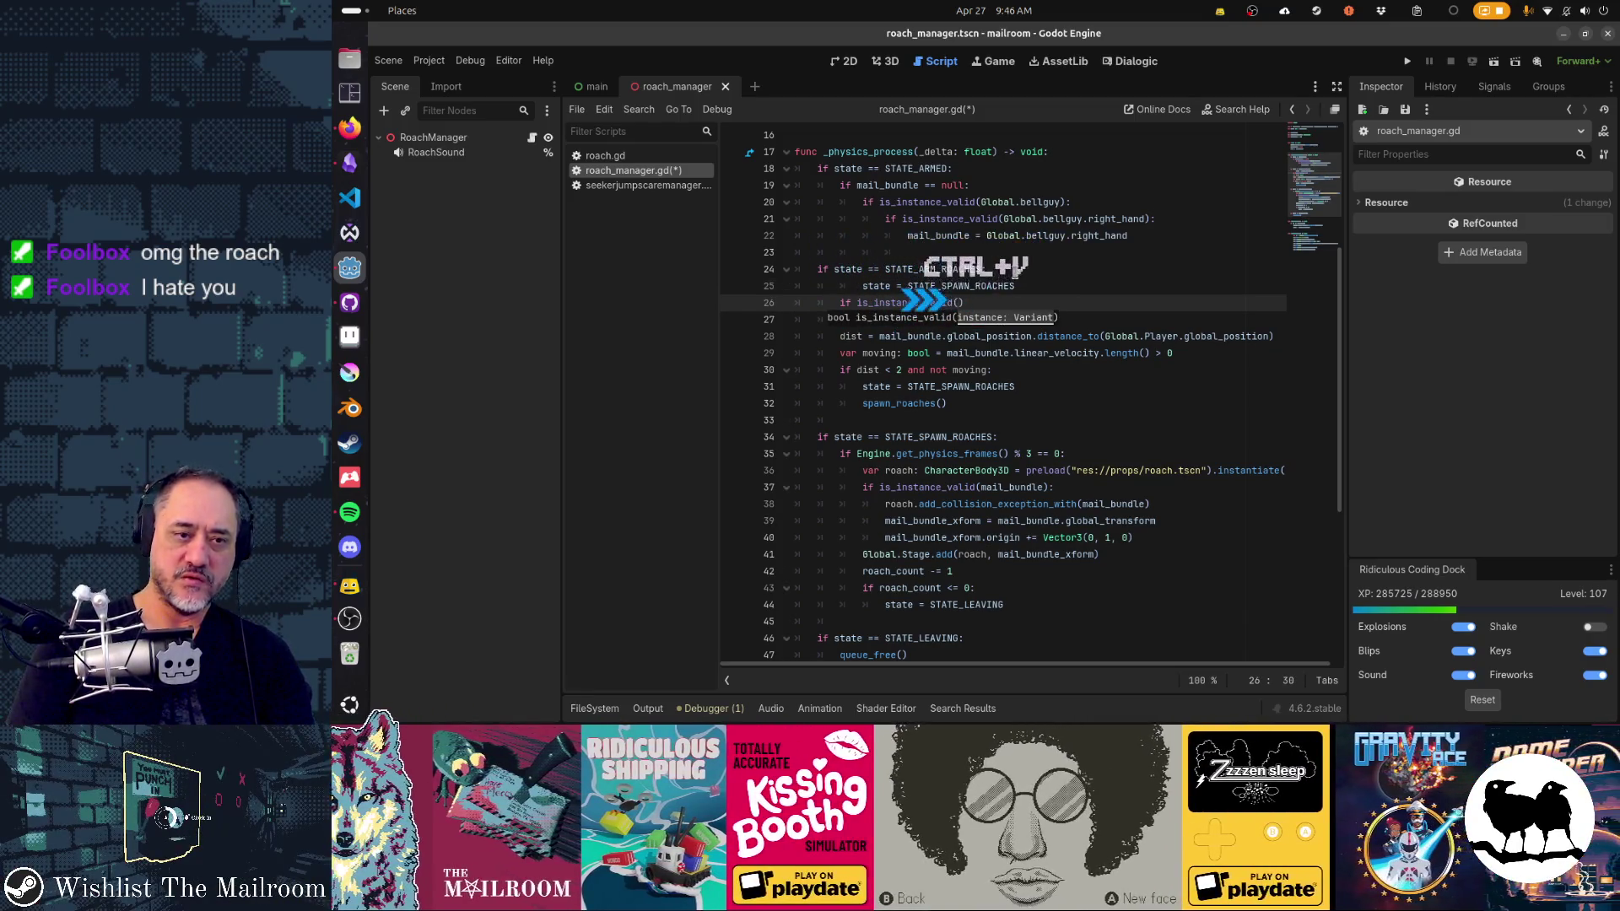
{"action": "key", "text": "ctrl+z"}
{"action": "type", "text": "mail_bundl"}
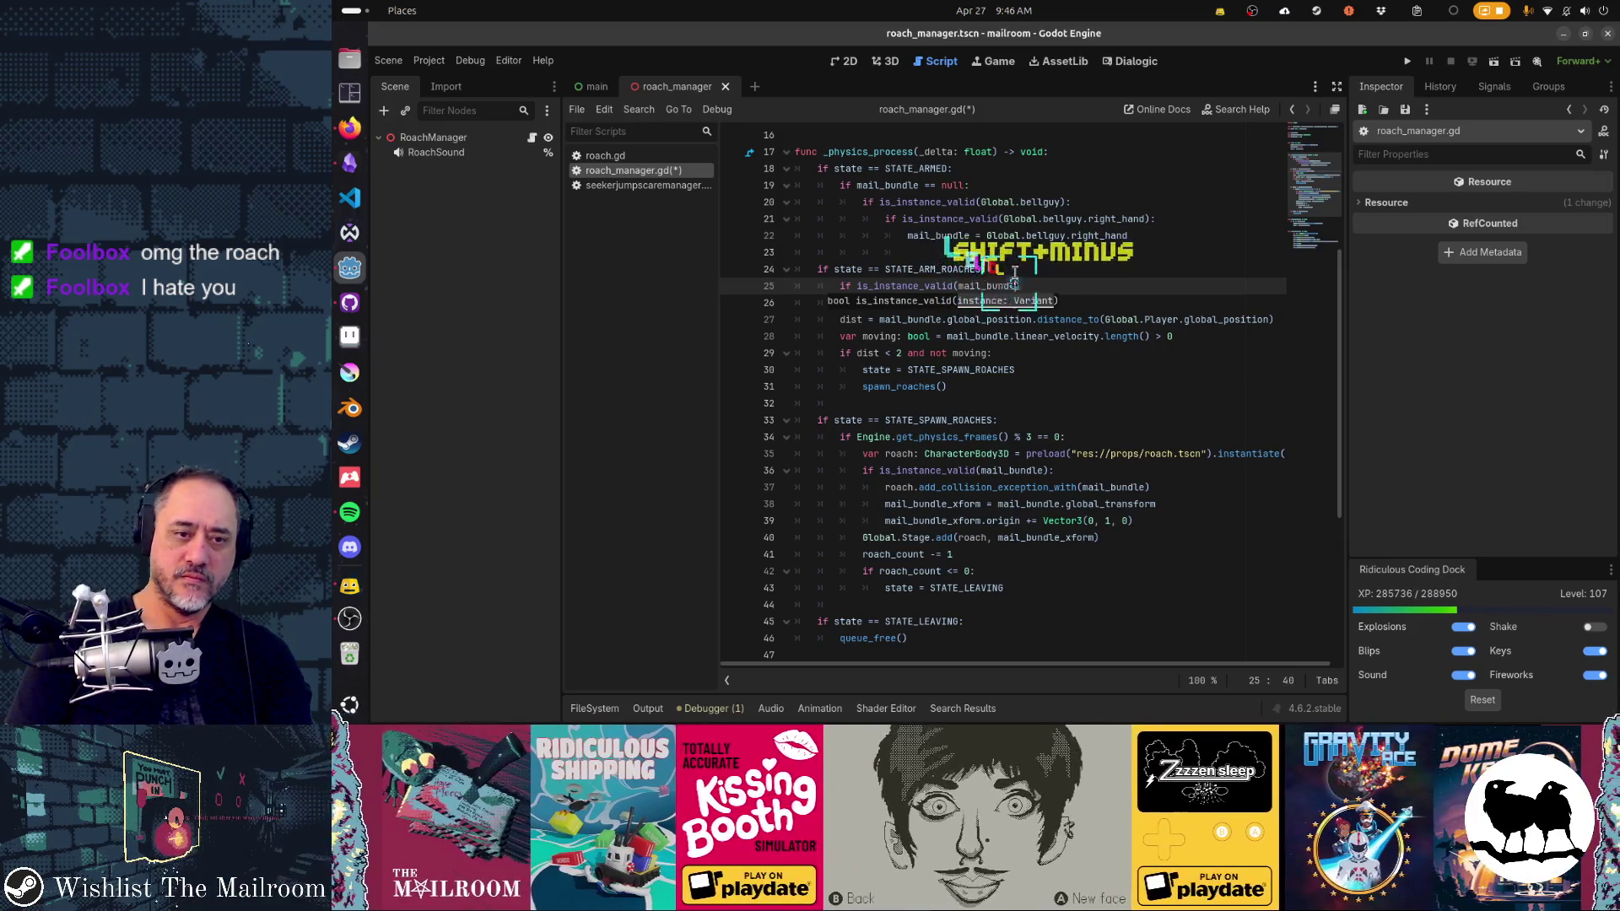
{"action": "type", "text": "e:"}
{"action": "key", "text": "BackSpace"}
{"action": "key", "text": "Home"}
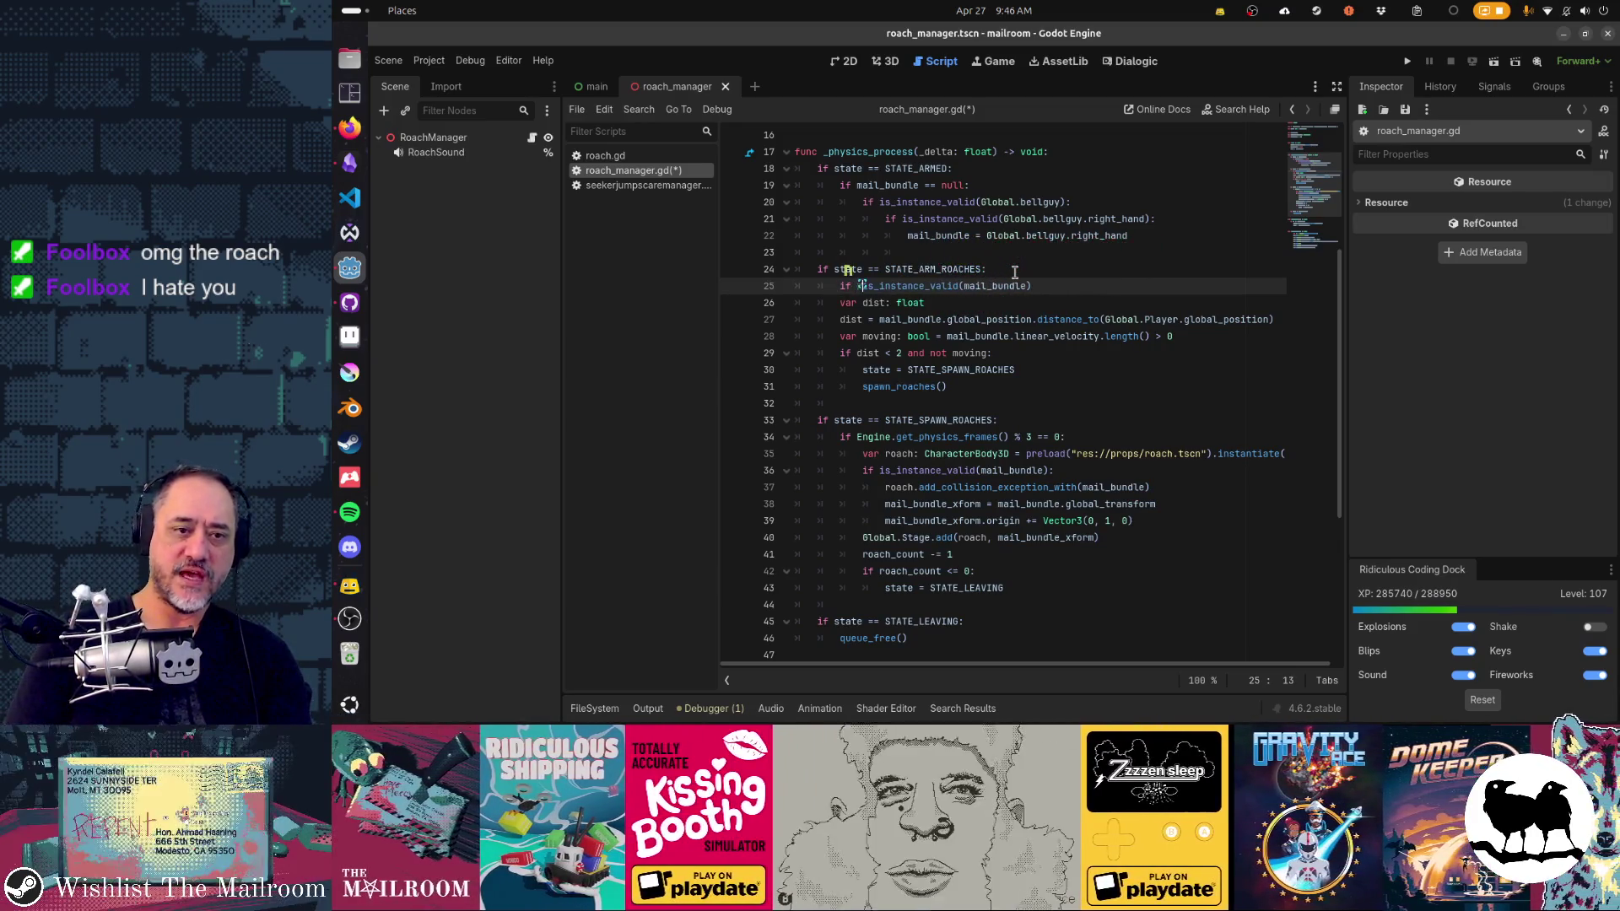
{"action": "type", "text": "not"}
{"action": "key", "text": "End"}
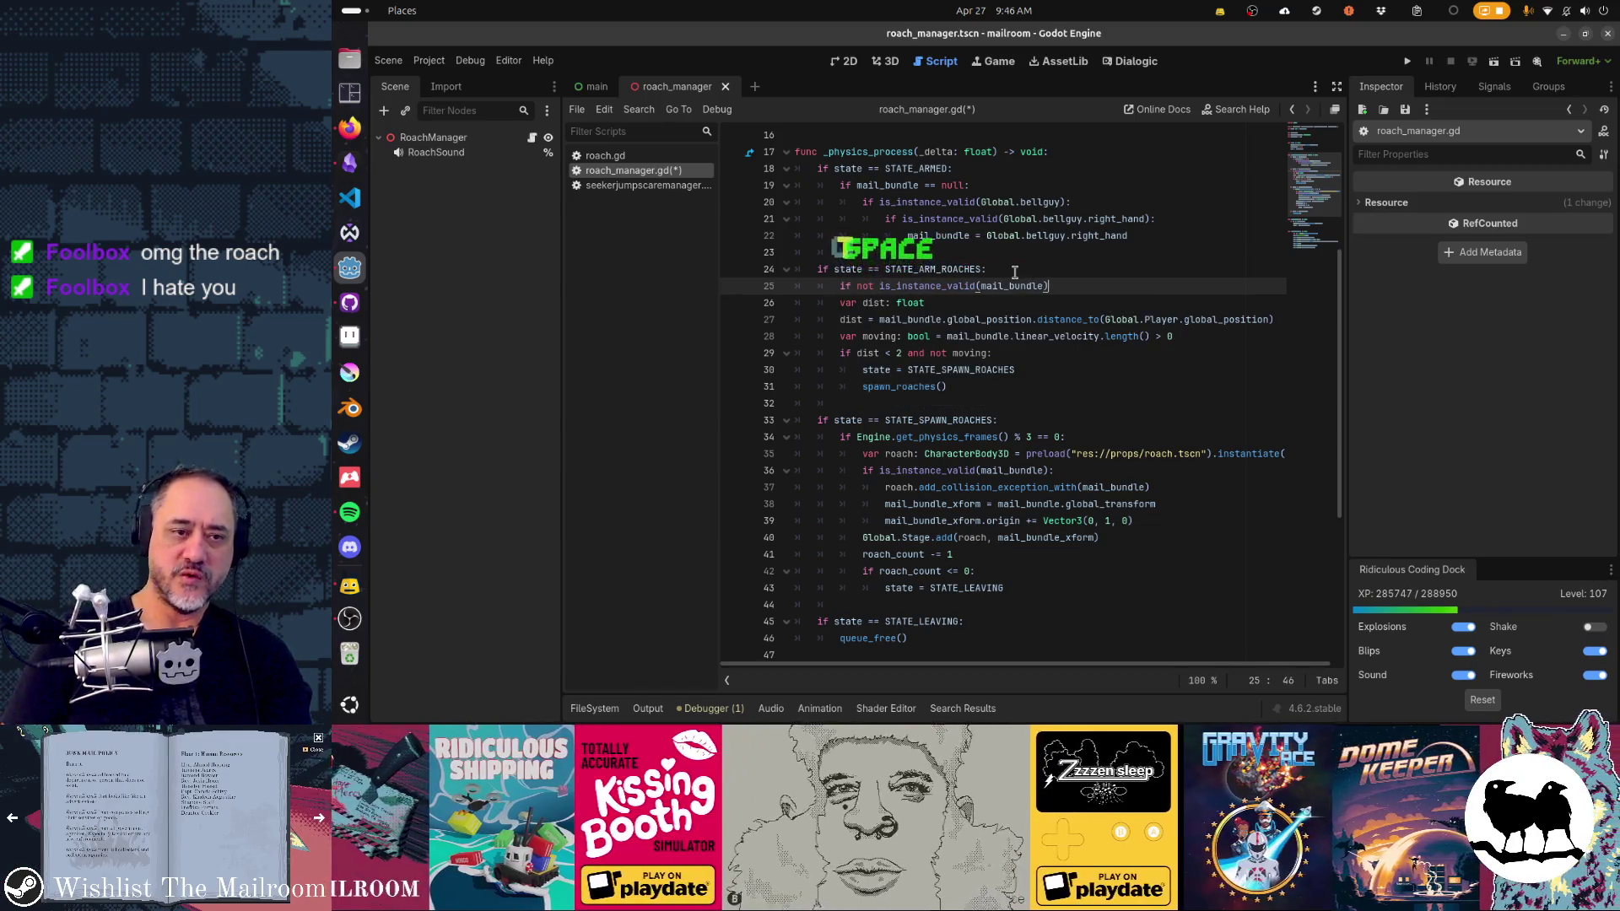
{"action": "type", "text": ":"}
{"action": "key", "text": "Return"}
{"action": "type", "text": "state"}
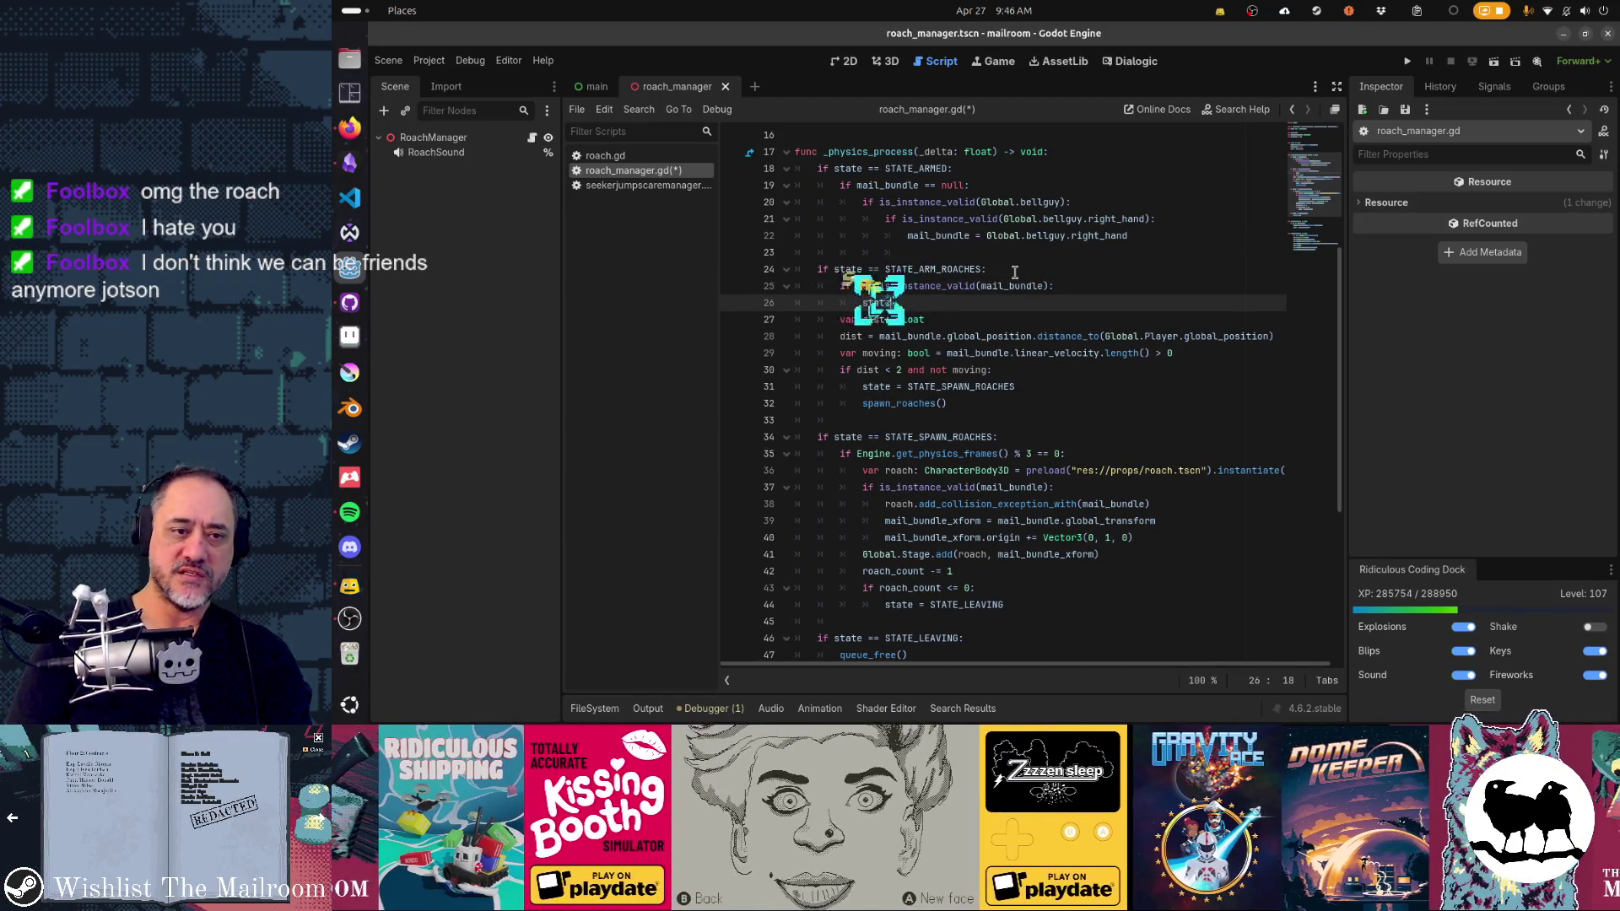
{"action": "type", "text": " = ST"}
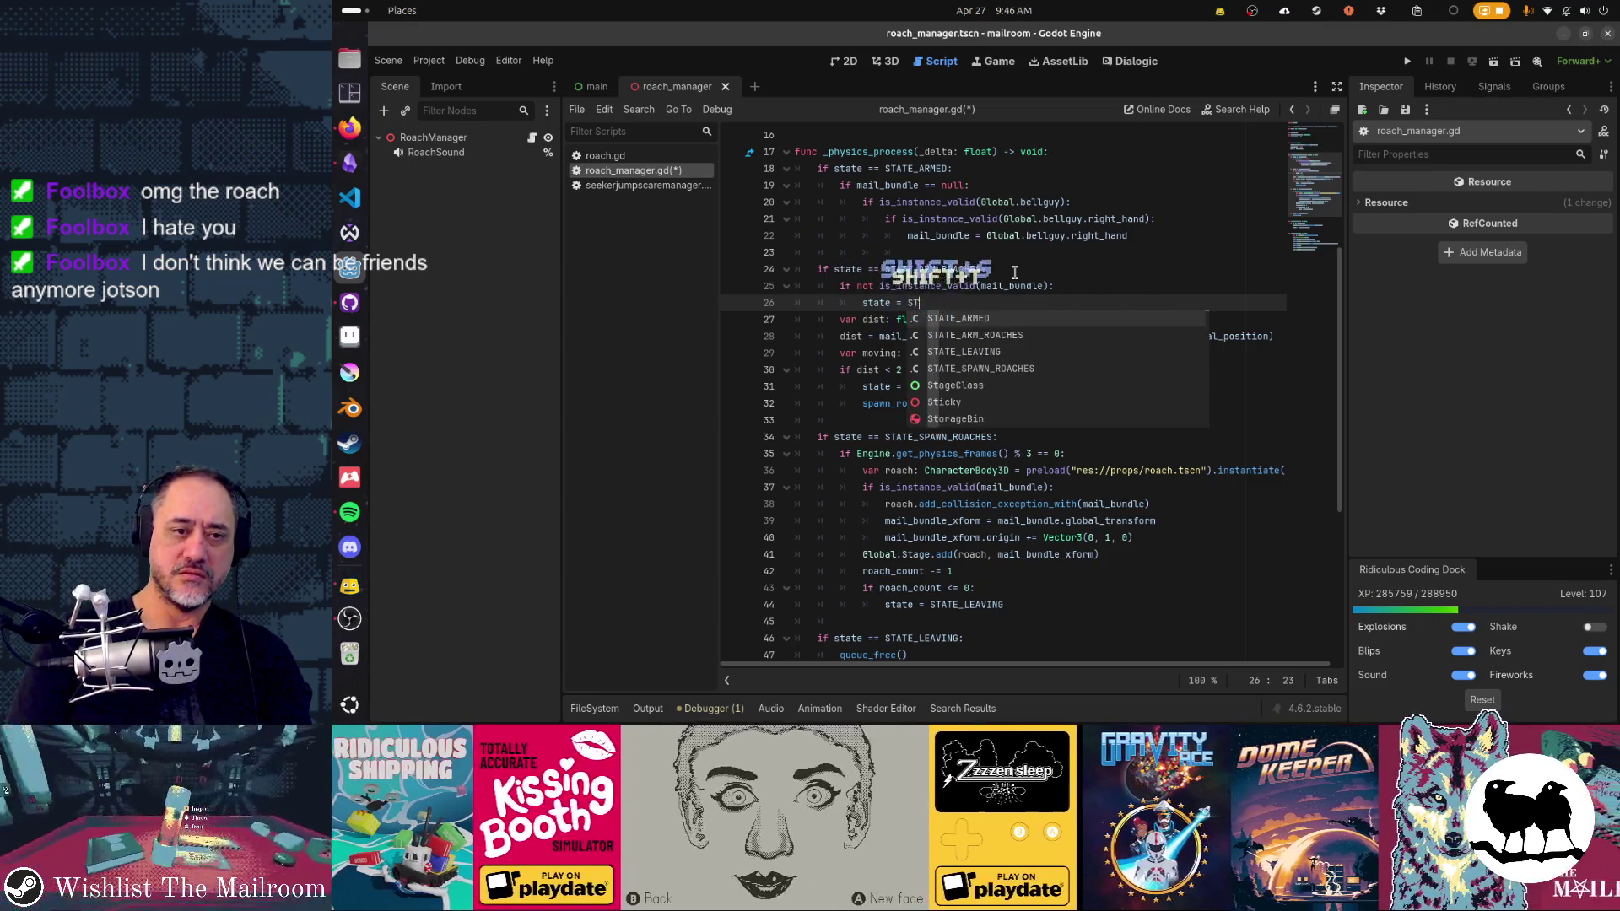
{"action": "key", "text": "Return"}
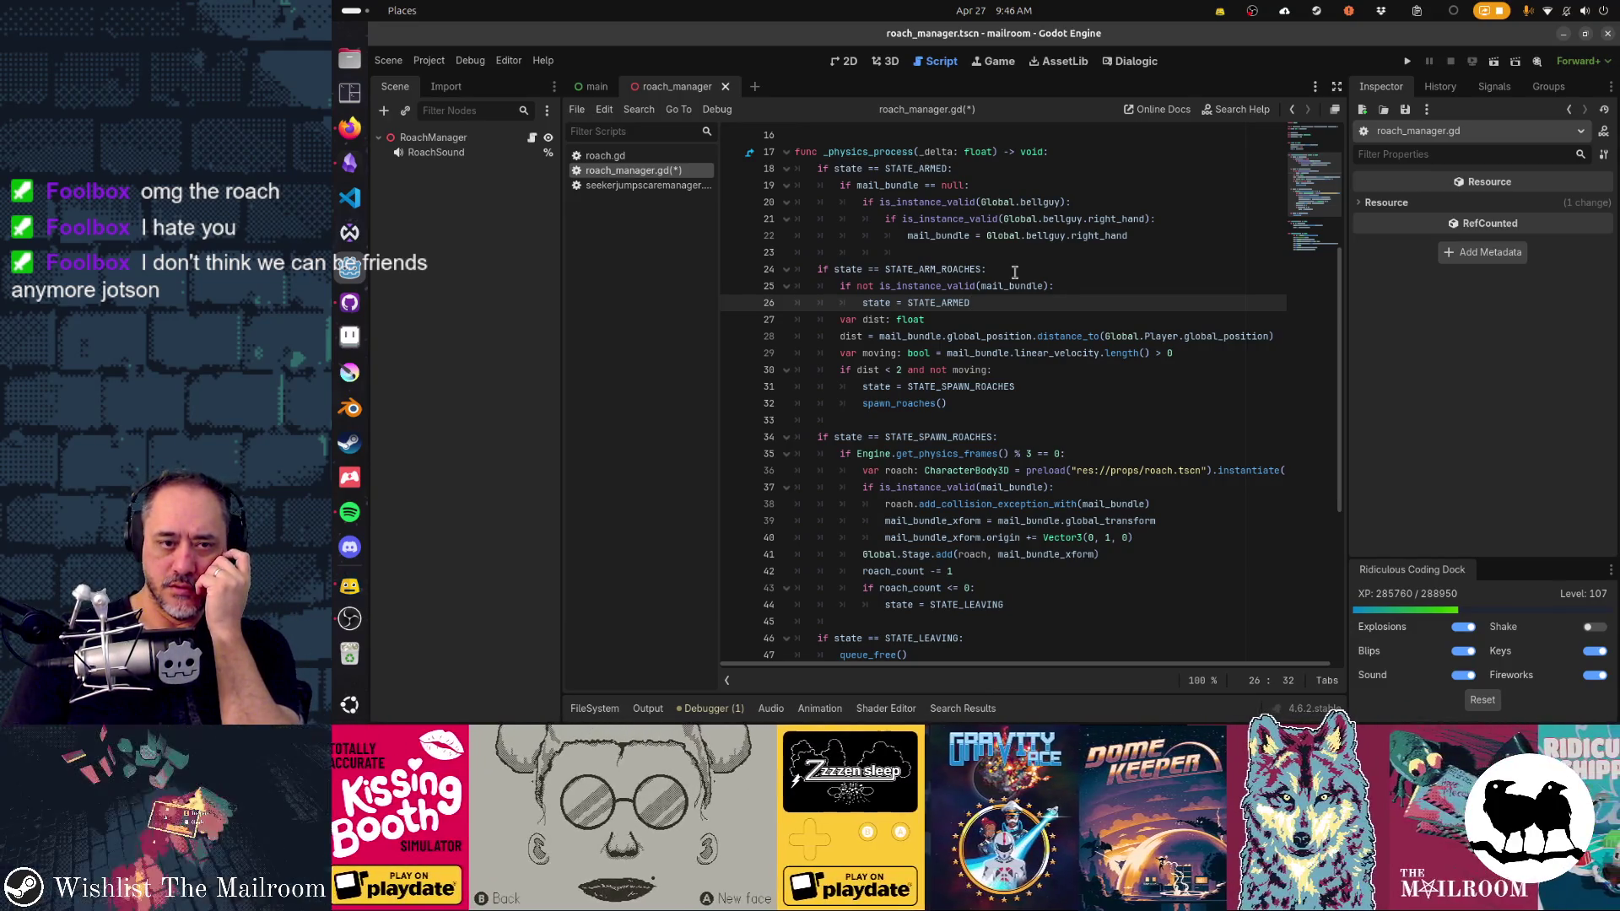
Step: Copy the STATE_ARM_ROACHES condition line, then remove the duplicated copy
{"action": "key", "text": "Up"}
{"action": "key", "text": "Up"}
{"action": "key", "text": "shift+Down"}
{"action": "key", "text": "ctrl+c"}
{"action": "key", "text": "Down"}
{"action": "key", "text": "Down"}
{"action": "key", "text": "ctrl+v"}
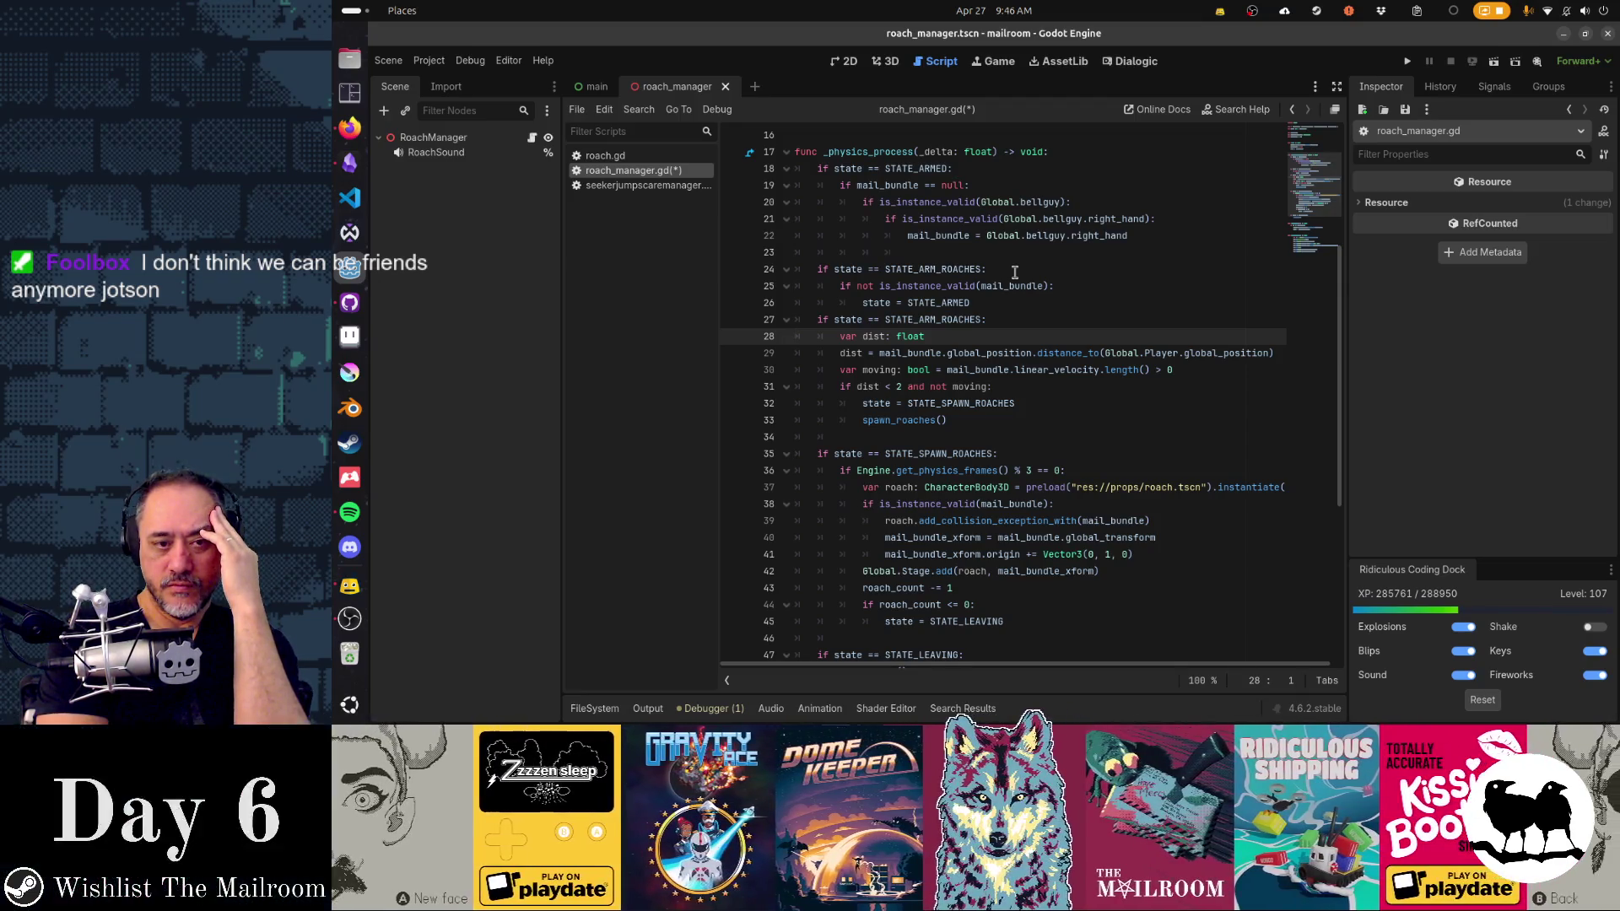
{"action": "key", "text": "Up"}
{"action": "key", "text": "shift+Down"}
{"action": "key", "text": "Delete"}
Step: Drop 'not' from the validity check and move the distance-check block, indented, beneath it
{"action": "key", "text": "Up"}
{"action": "key", "text": "Up"}
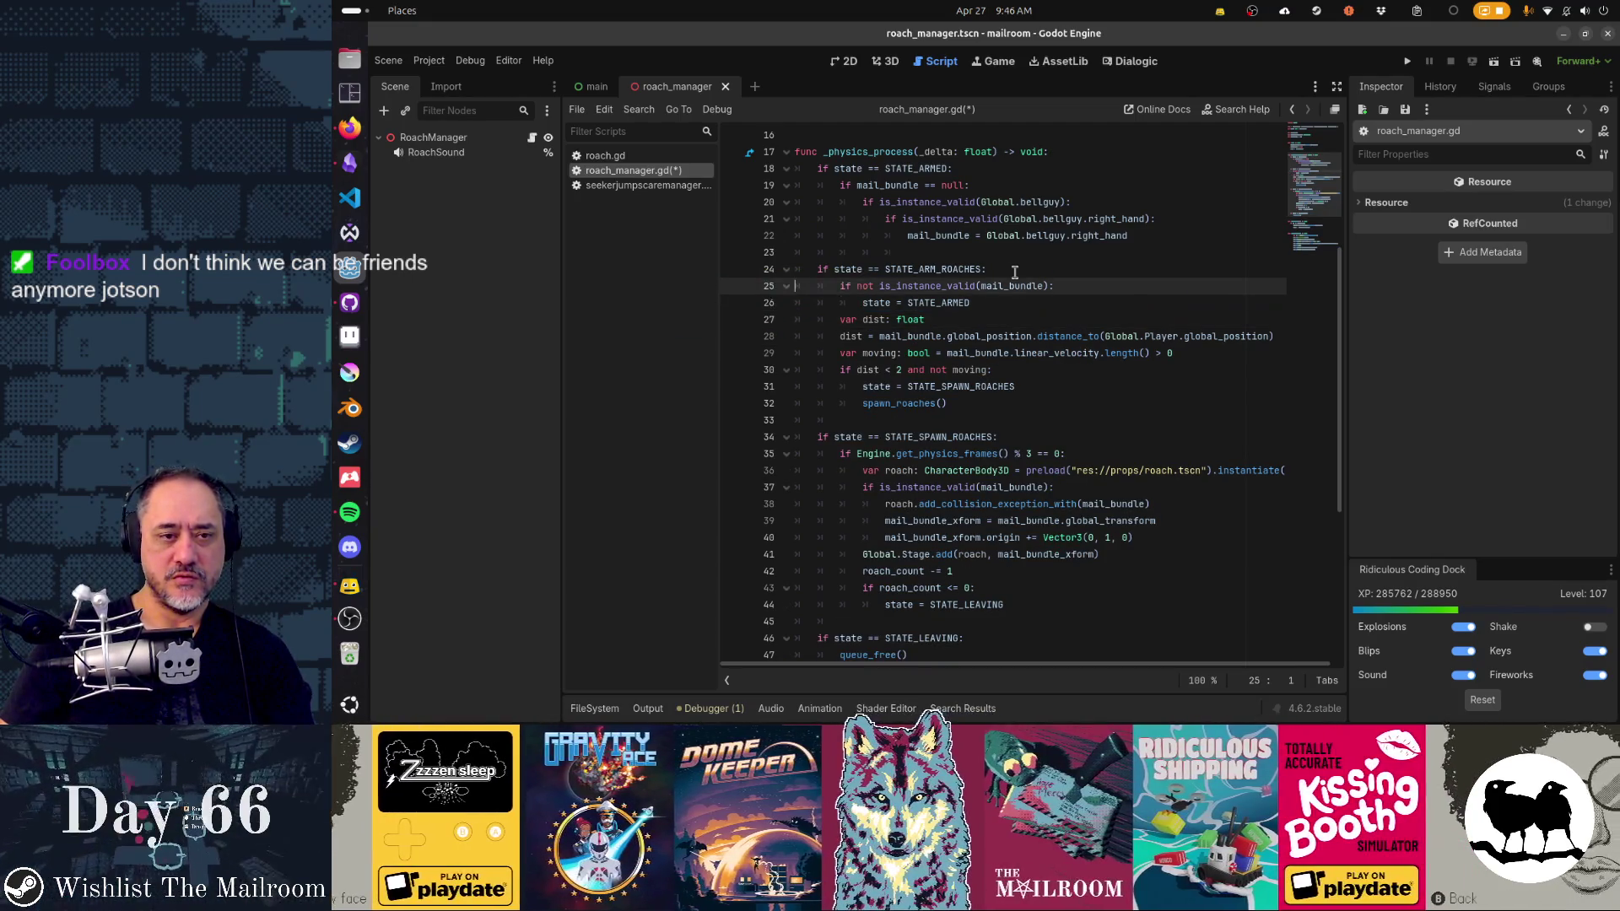
{"action": "key", "text": "Delete"}
{"action": "key", "text": "Delete"}
{"action": "key", "text": "Delete"}
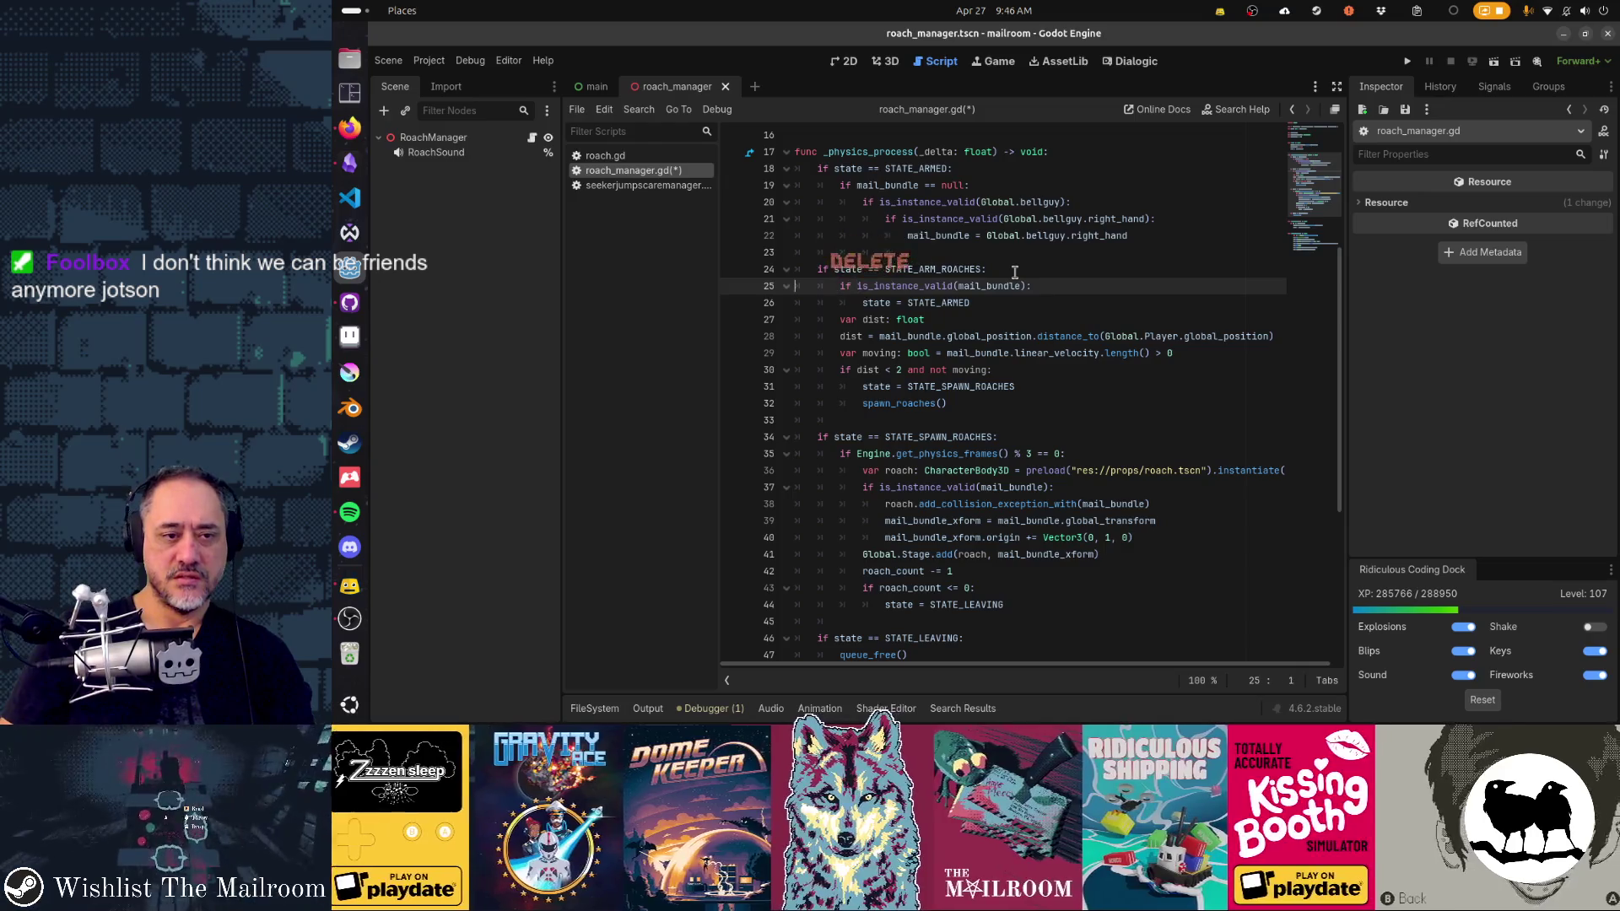
{"action": "key", "text": "Down"}
{"action": "key", "text": "Down"}
{"action": "key", "text": "Home"}
{"action": "key", "text": "shift+Down"}
{"action": "key", "text": "shift+Down"}
{"action": "key", "text": "shift+Down"}
{"action": "key", "text": "ctrl+x"}
{"action": "key", "text": "Up"}
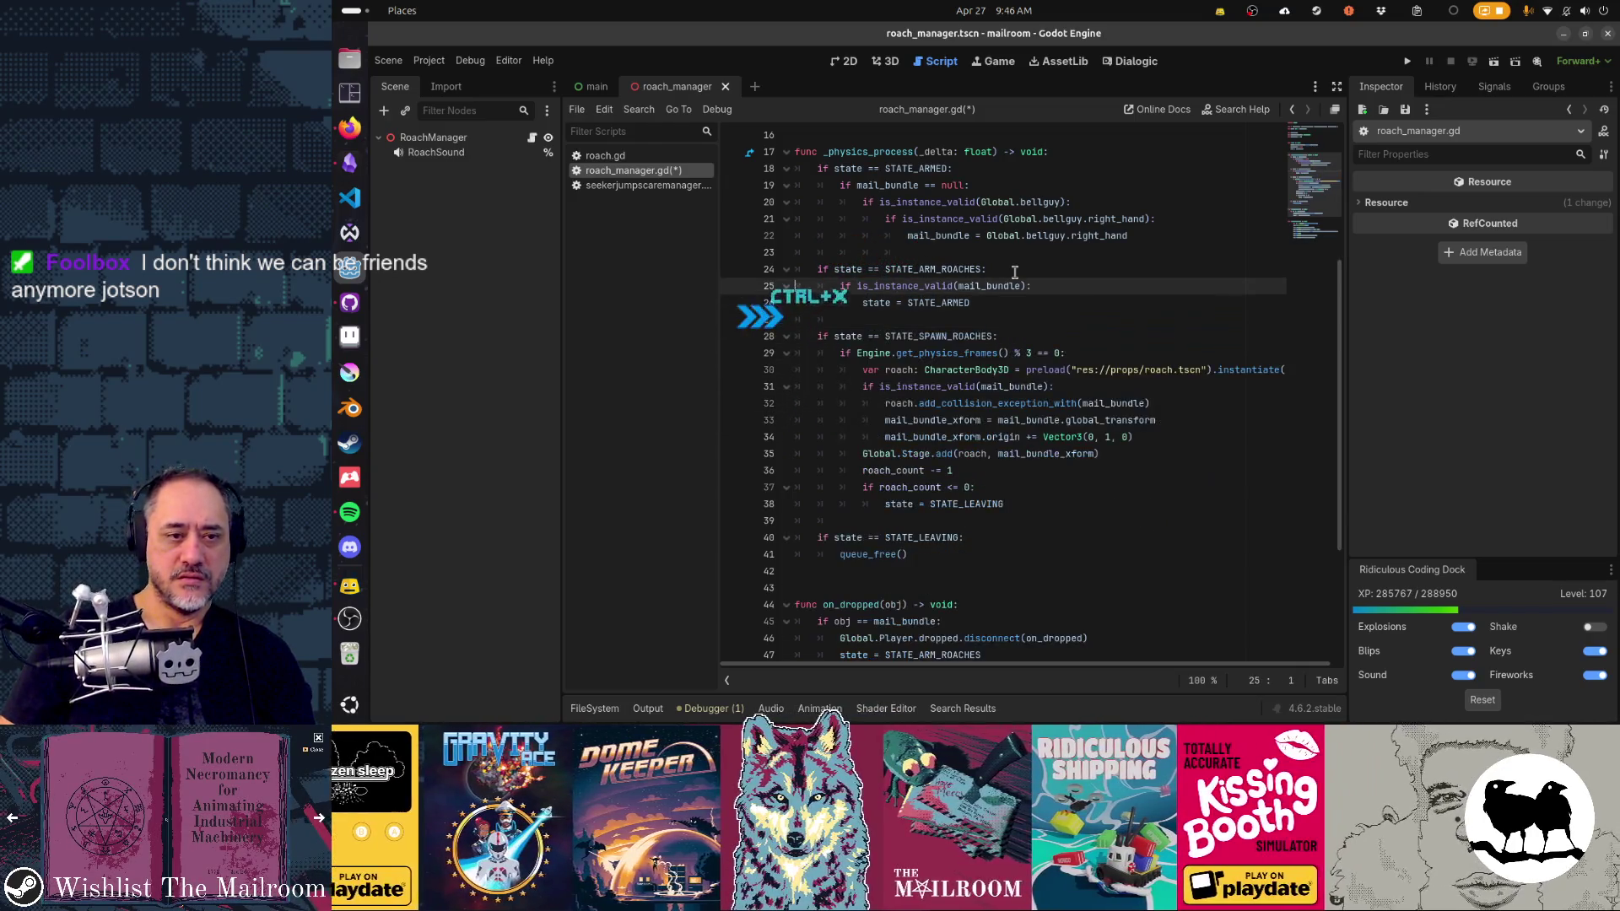
{"action": "key", "text": "ctrl+v"}
{"action": "key", "text": "shift+Up"}
{"action": "key", "text": "shift+Up"}
{"action": "key", "text": "shift+Up"}
{"action": "key", "text": "Tab"}
{"action": "key", "text": "Down"}
{"action": "key", "text": "Down"}
{"action": "key", "text": "Down"}
{"action": "key", "text": "Down"}
{"action": "key", "text": "Down"}
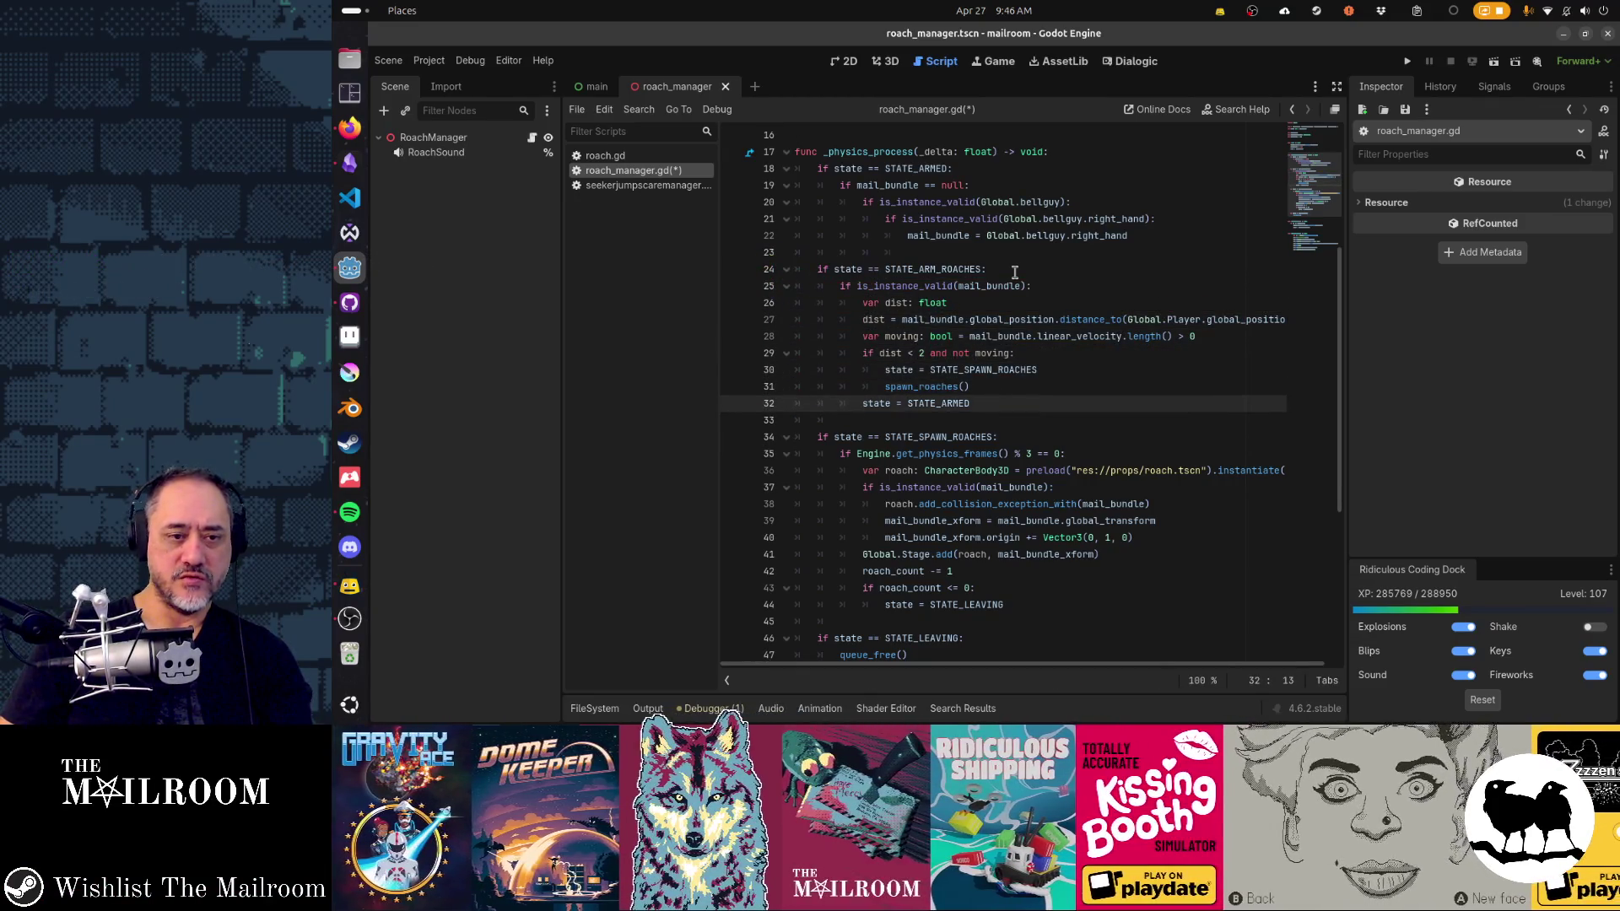
Step: Add an 'else:' line at the if level for the STATE_ARMED fallback
{"action": "key", "text": "Return"}
{"action": "key", "text": "Up"}
{"action": "key", "text": "BackSpace"}
{"action": "type", "text": "else:"}
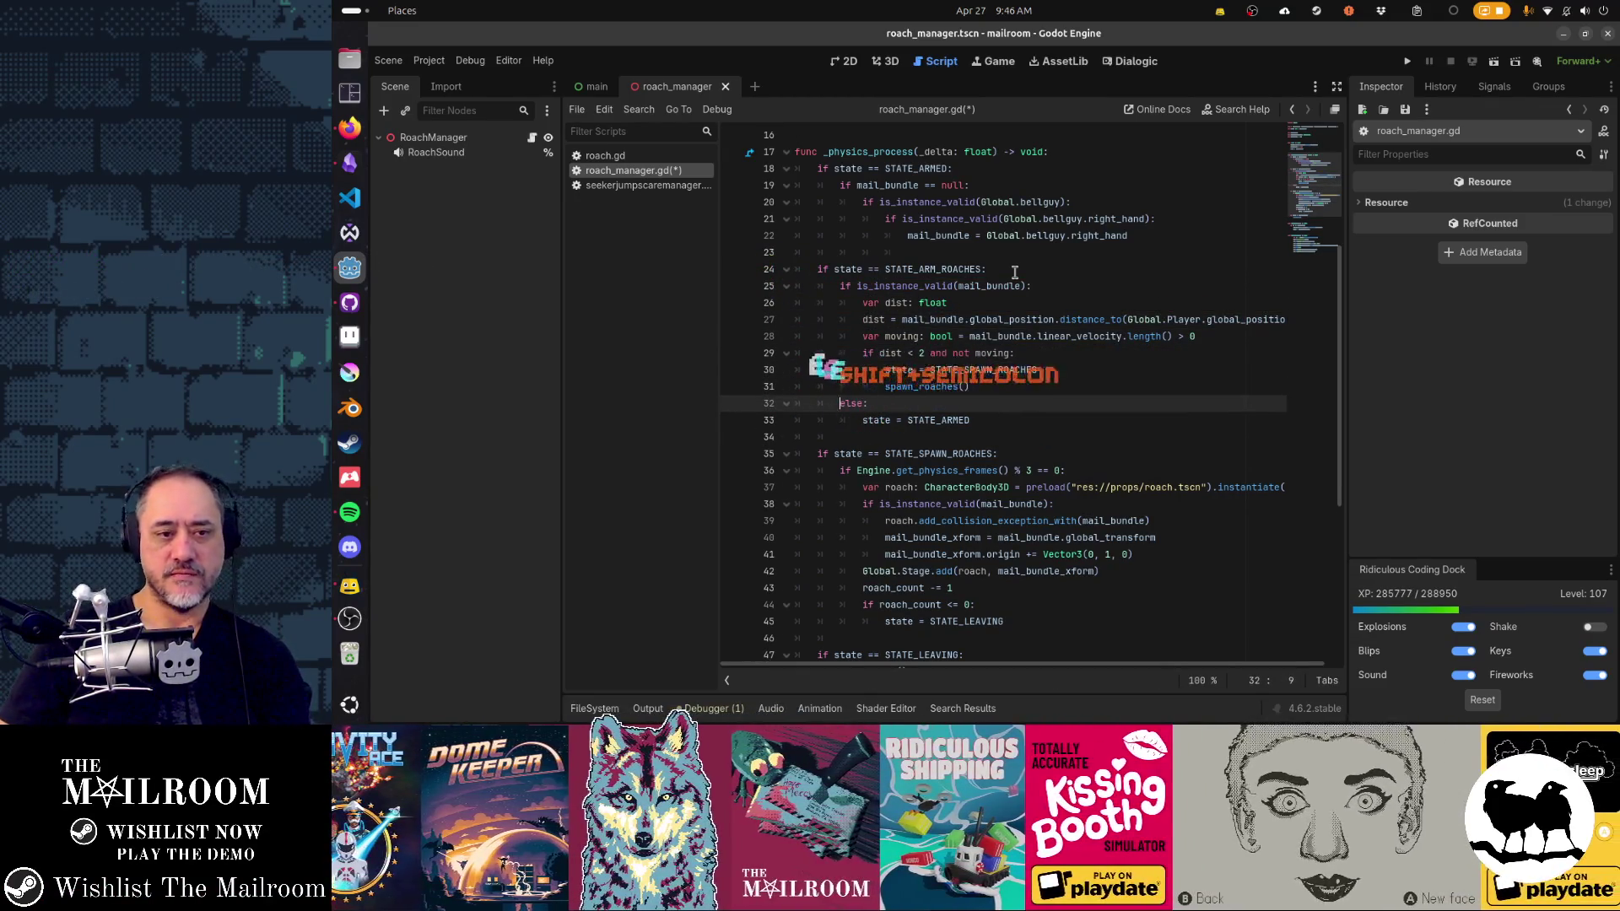
{"action": "key", "text": "Up"}
{"action": "key", "text": "Up"}
{"action": "key", "text": "Up"}
{"action": "key", "text": "Home"}
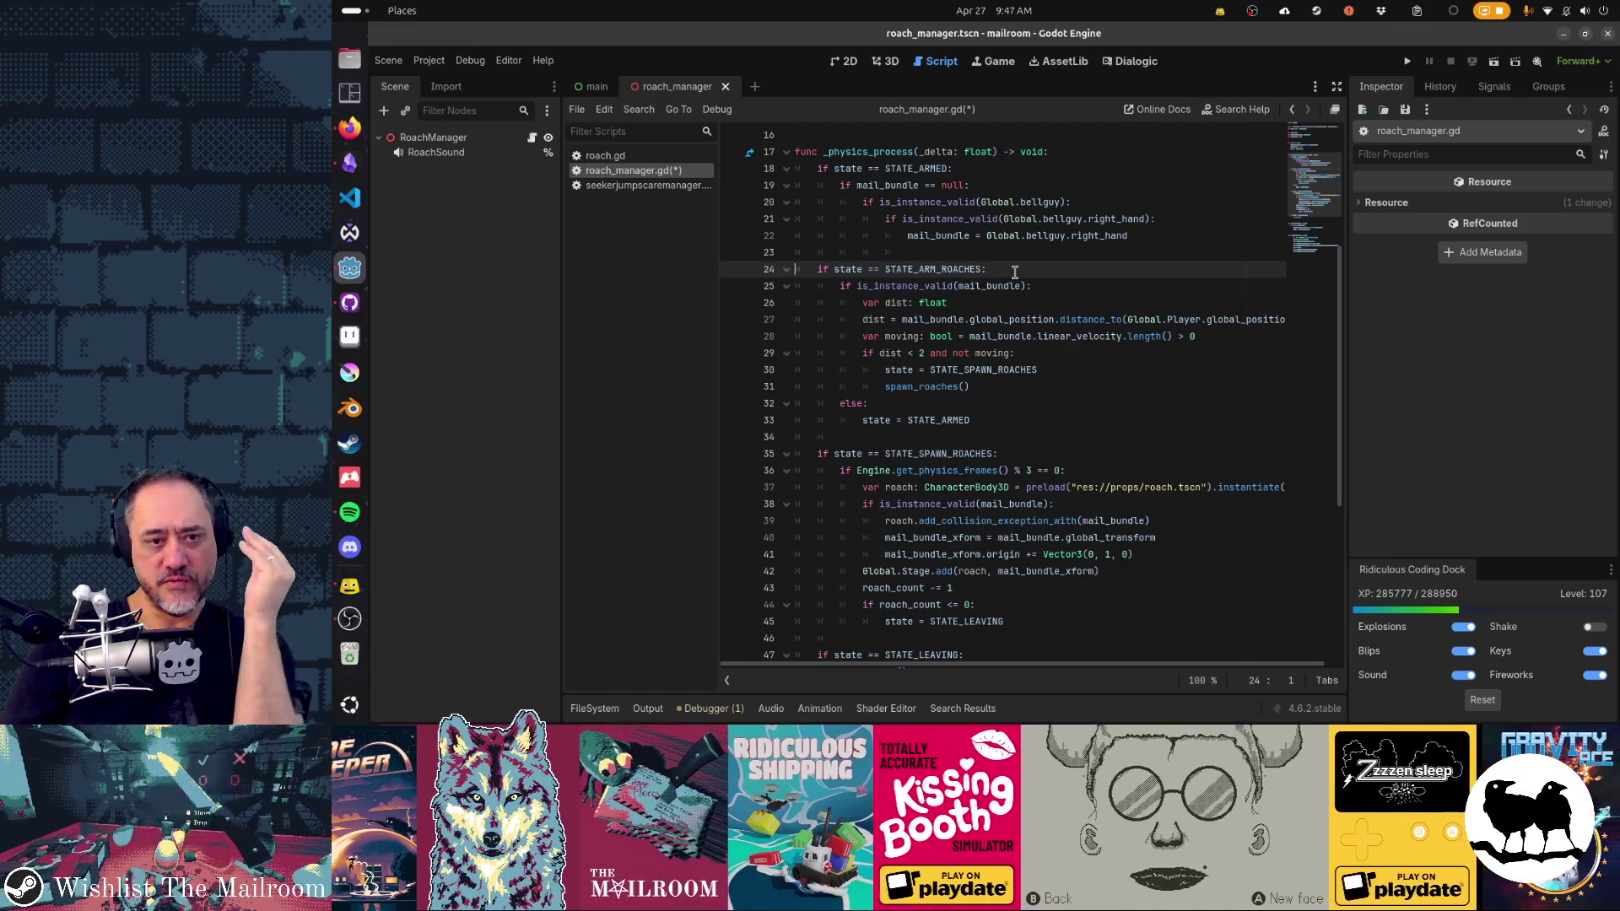
Step: Review the mail_bundle check and spawn_roaches call, locating the 'state = STATE_ARMED' line
{"action": "key", "text": "Up"}
{"action": "key", "text": "Up"}
{"action": "key", "text": "Up"}
{"action": "scroll", "coordinate": [1015, 272], "scroll_direction": "down", "scroll_amount": 4}
{"action": "key", "text": "Down"}
{"action": "key", "text": "Down"}
{"action": "key", "text": "Down"}
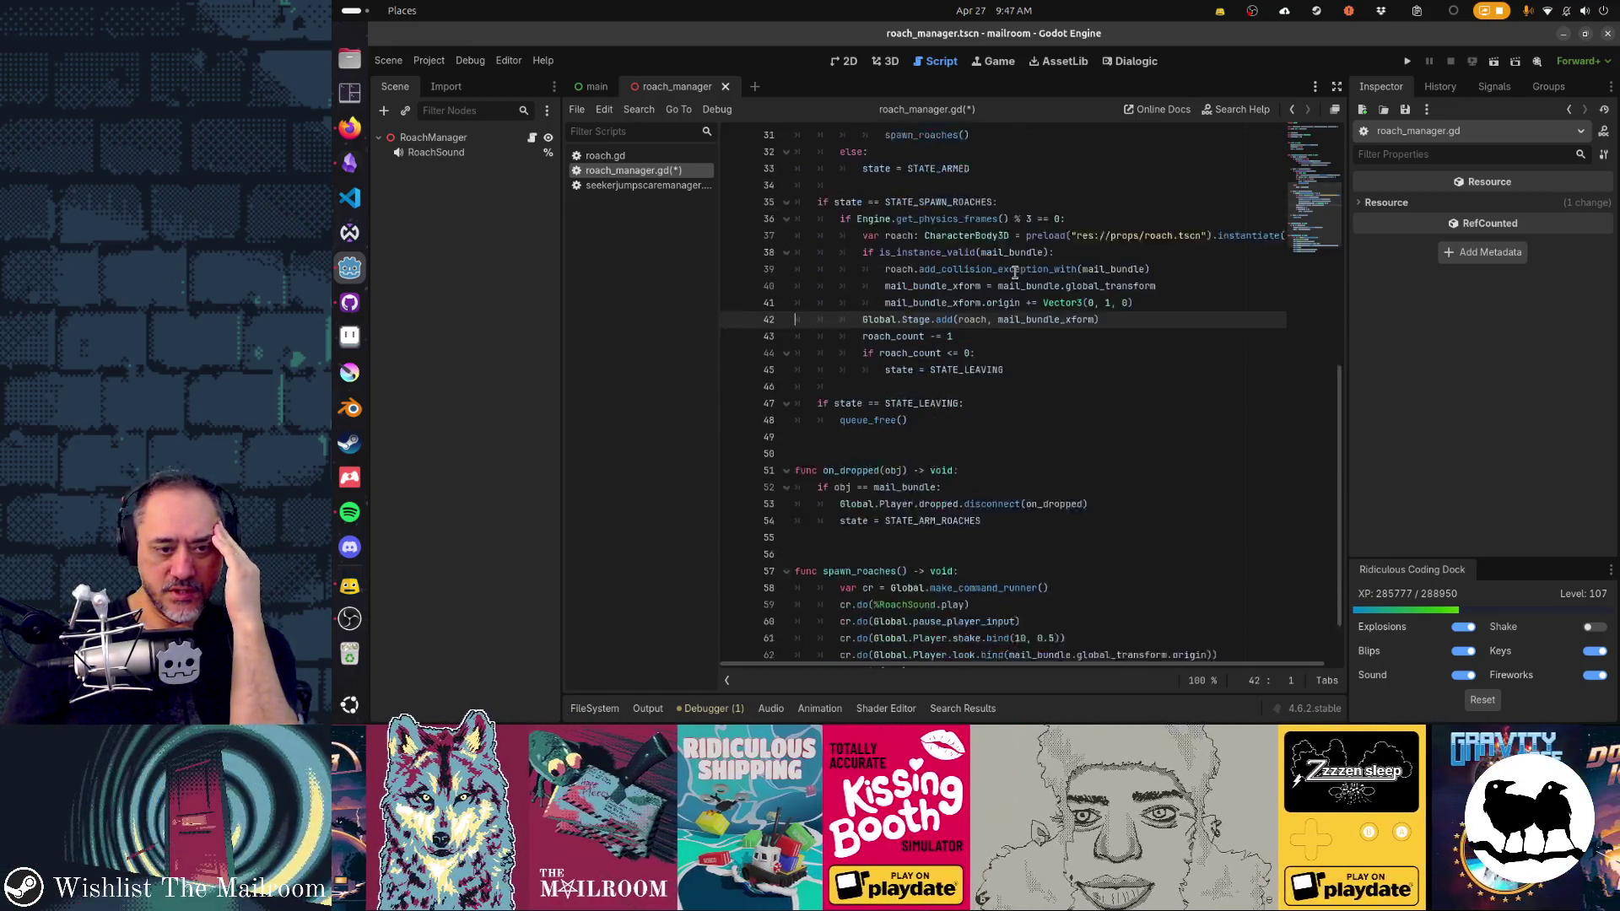
{"action": "key", "text": "Up"}
{"action": "key", "text": "Up"}
{"action": "key", "text": "Up"}
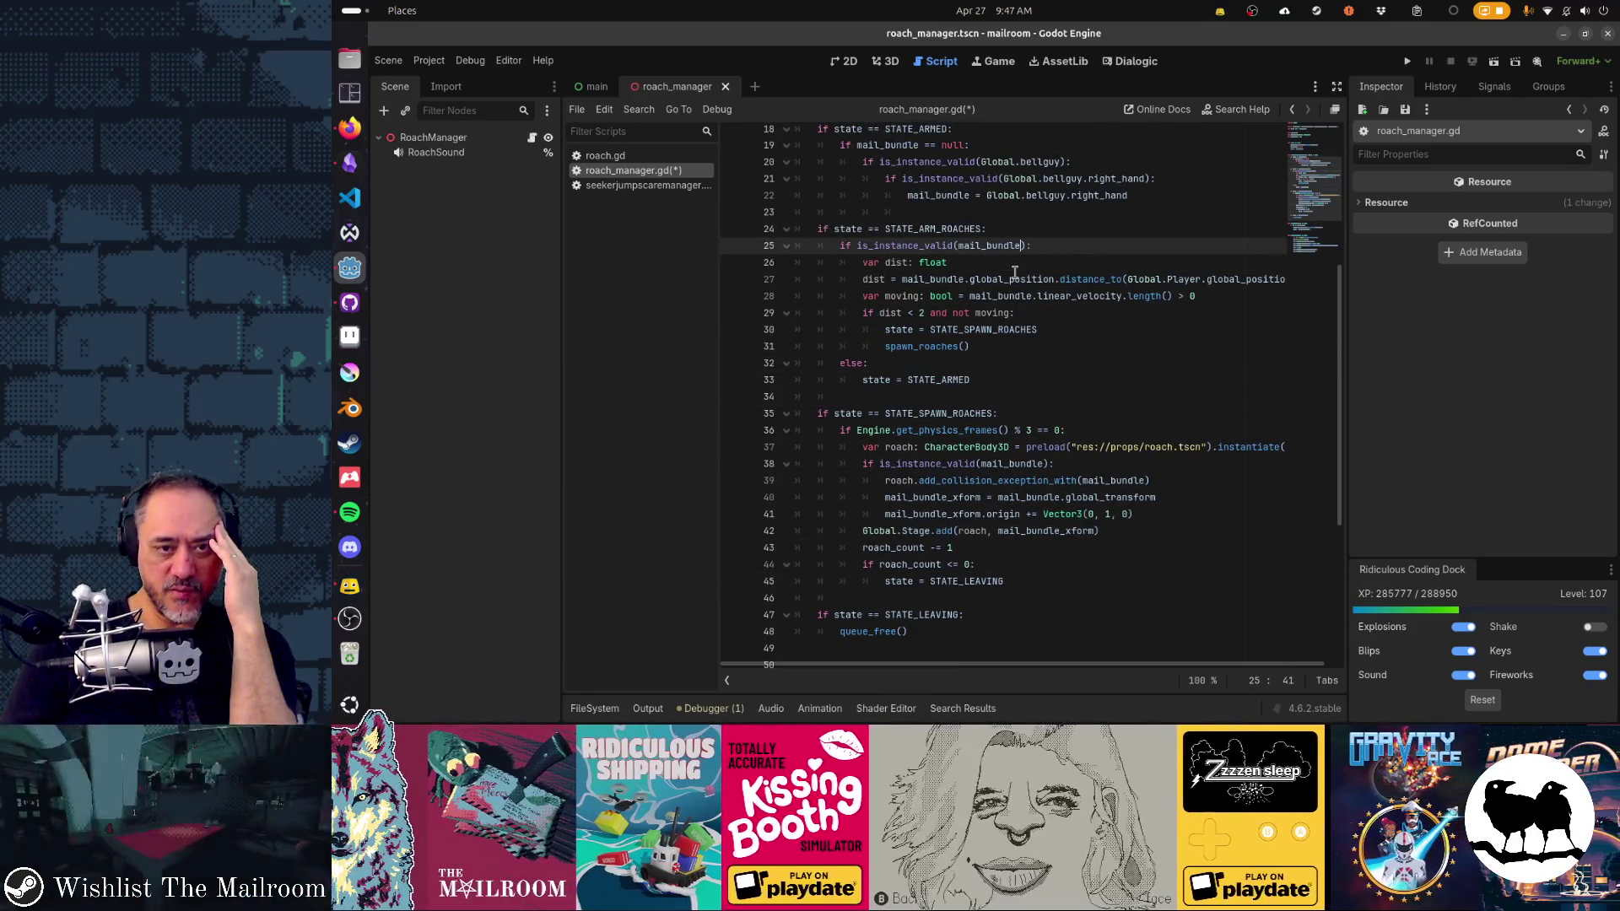
{"action": "key", "text": "ctrl+Right"}
{"action": "key", "text": "ctrl+Right"}
{"action": "key", "text": "ctrl+Right"}
{"action": "key", "text": "ctrl+shift+Left"}
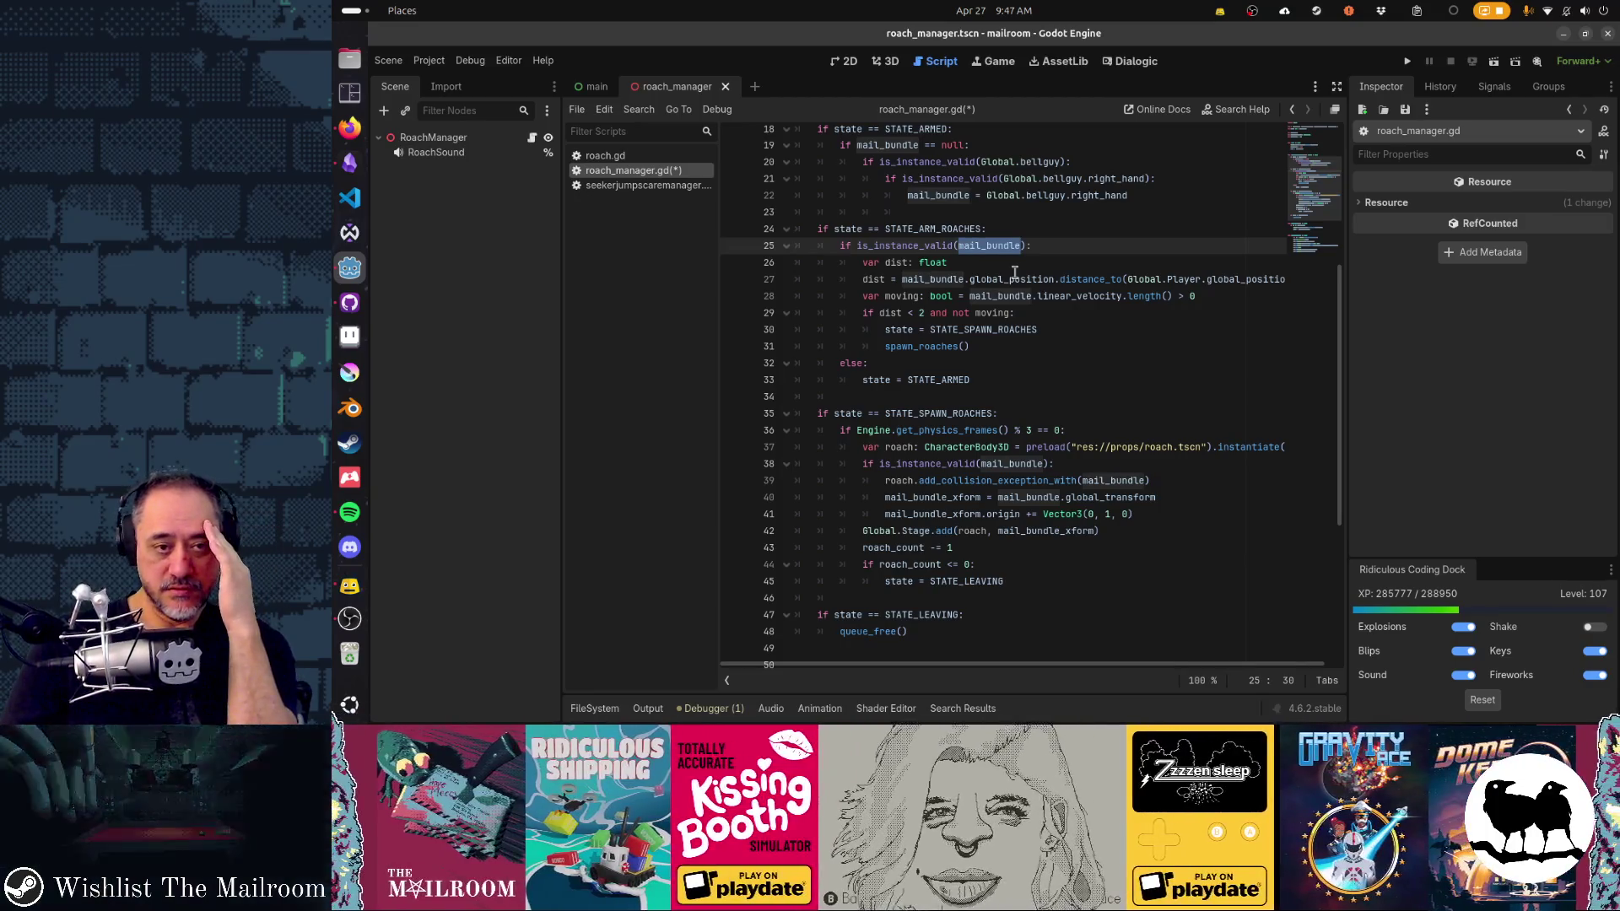
{"action": "key", "text": "Down"}
{"action": "key", "text": "Down"}
{"action": "key", "text": "Down"}
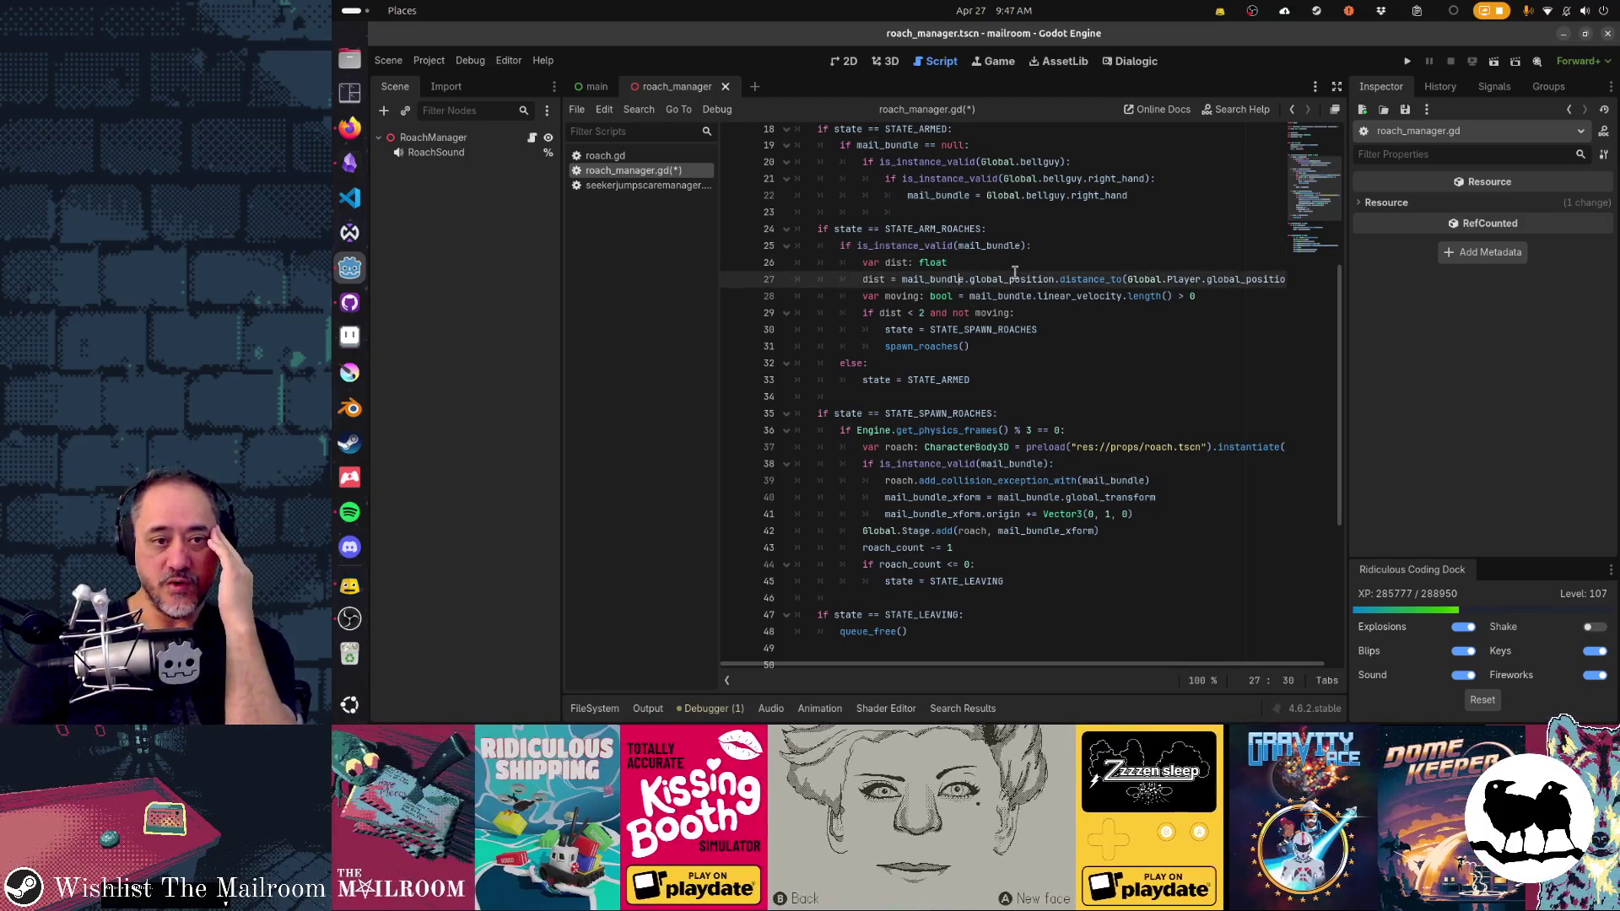
{"action": "key", "text": "Up"}
{"action": "key", "text": "Up"}
{"action": "key", "text": "Up"}
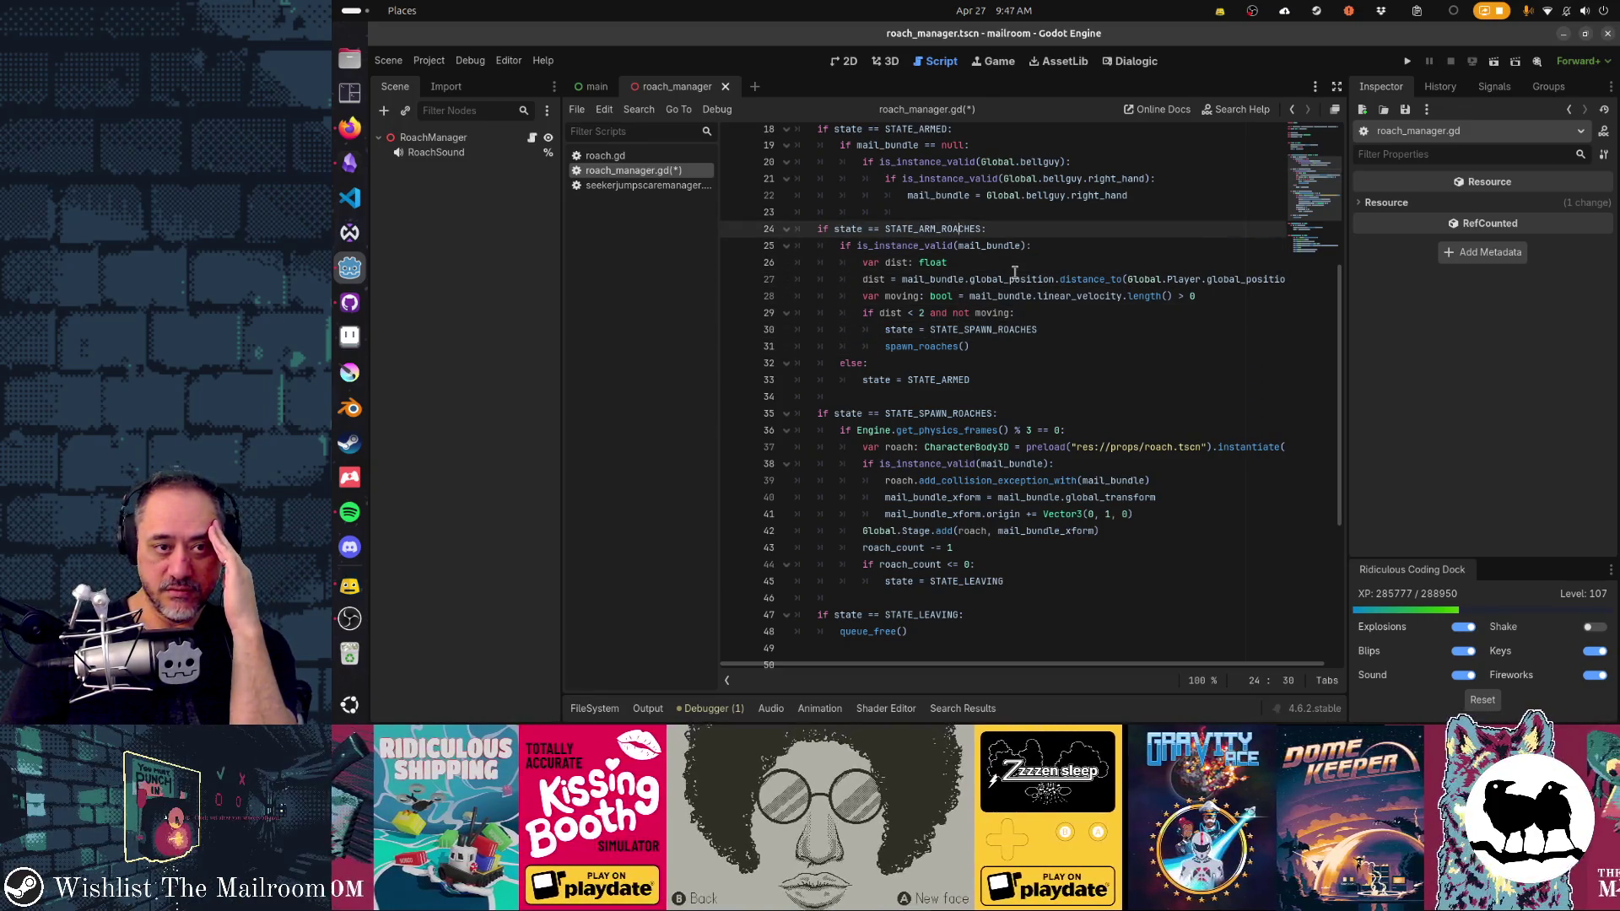
{"action": "key", "text": "Down"}
{"action": "key", "text": "Down"}
{"action": "key", "text": "Down"}
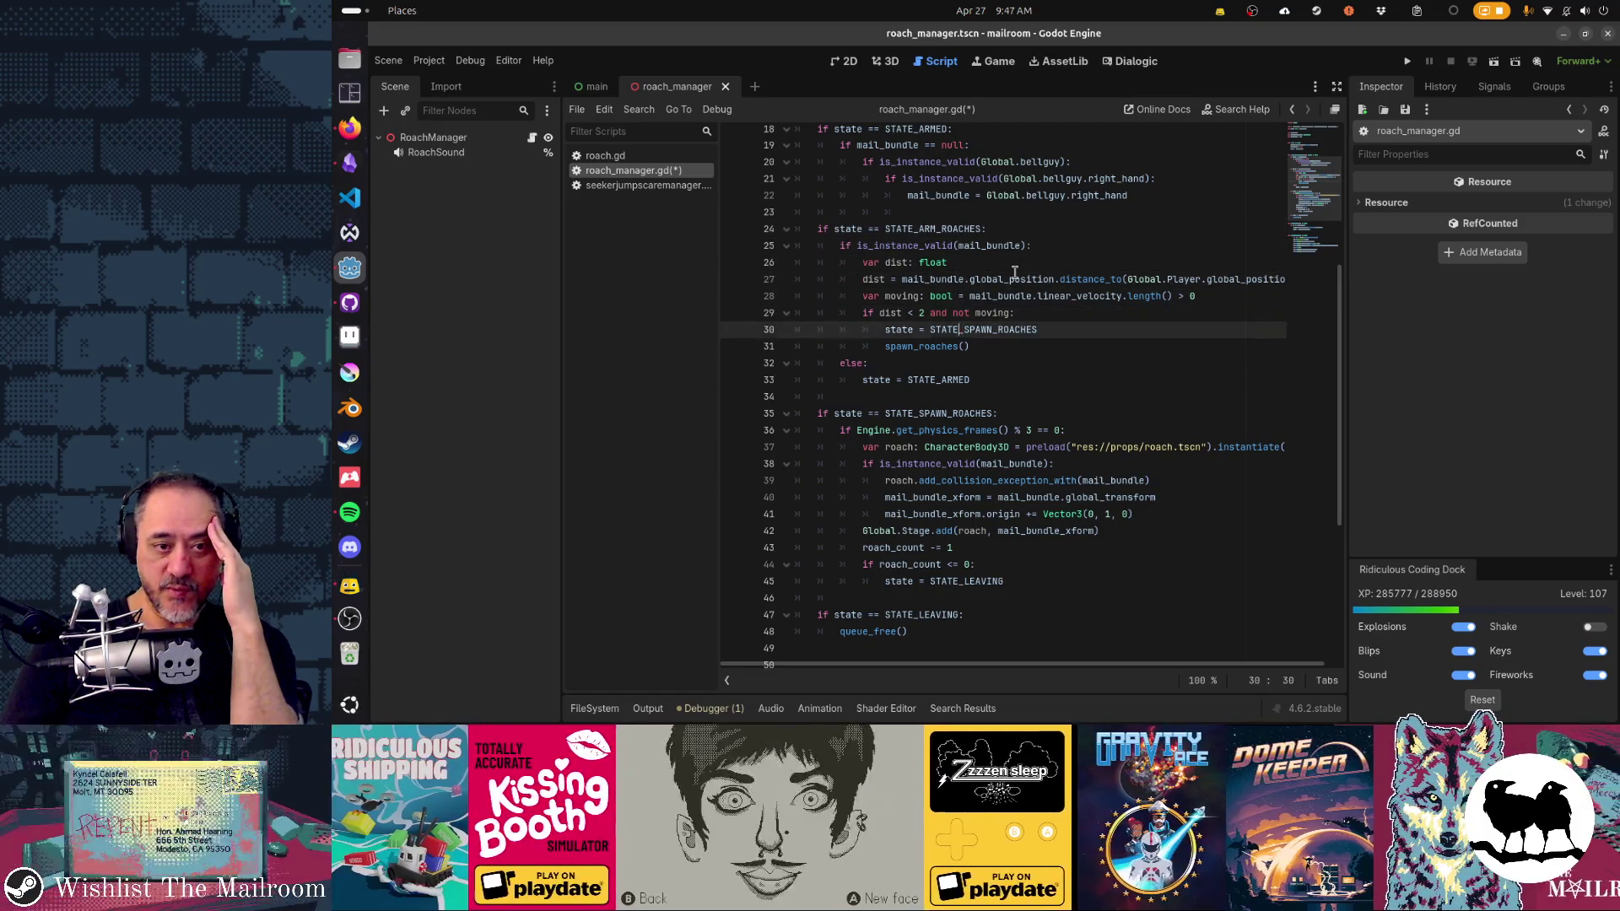
{"action": "scroll", "coordinate": [1014, 272], "scroll_direction": "up", "scroll_amount": 1}
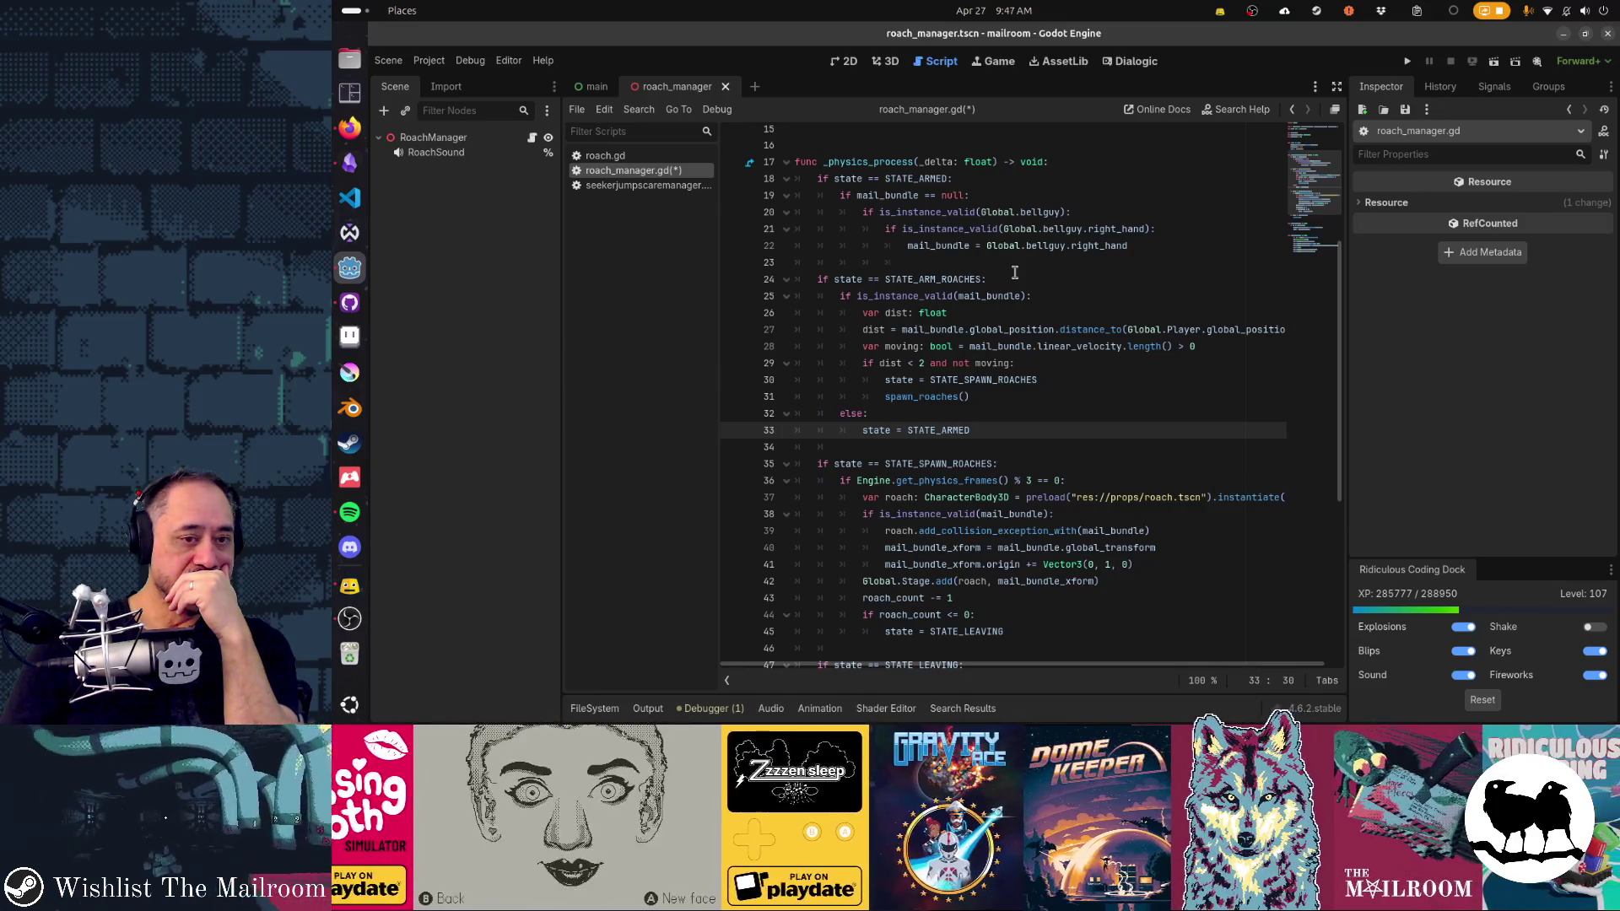
Step: Insert 'mail_bundle = null' above 'state = STATE_ARMED' and save the script
{"action": "key", "text": "ctrl+shift+Return"}
{"action": "type", "text": "mail_bundle."}
{"action": "key", "text": "Home"}
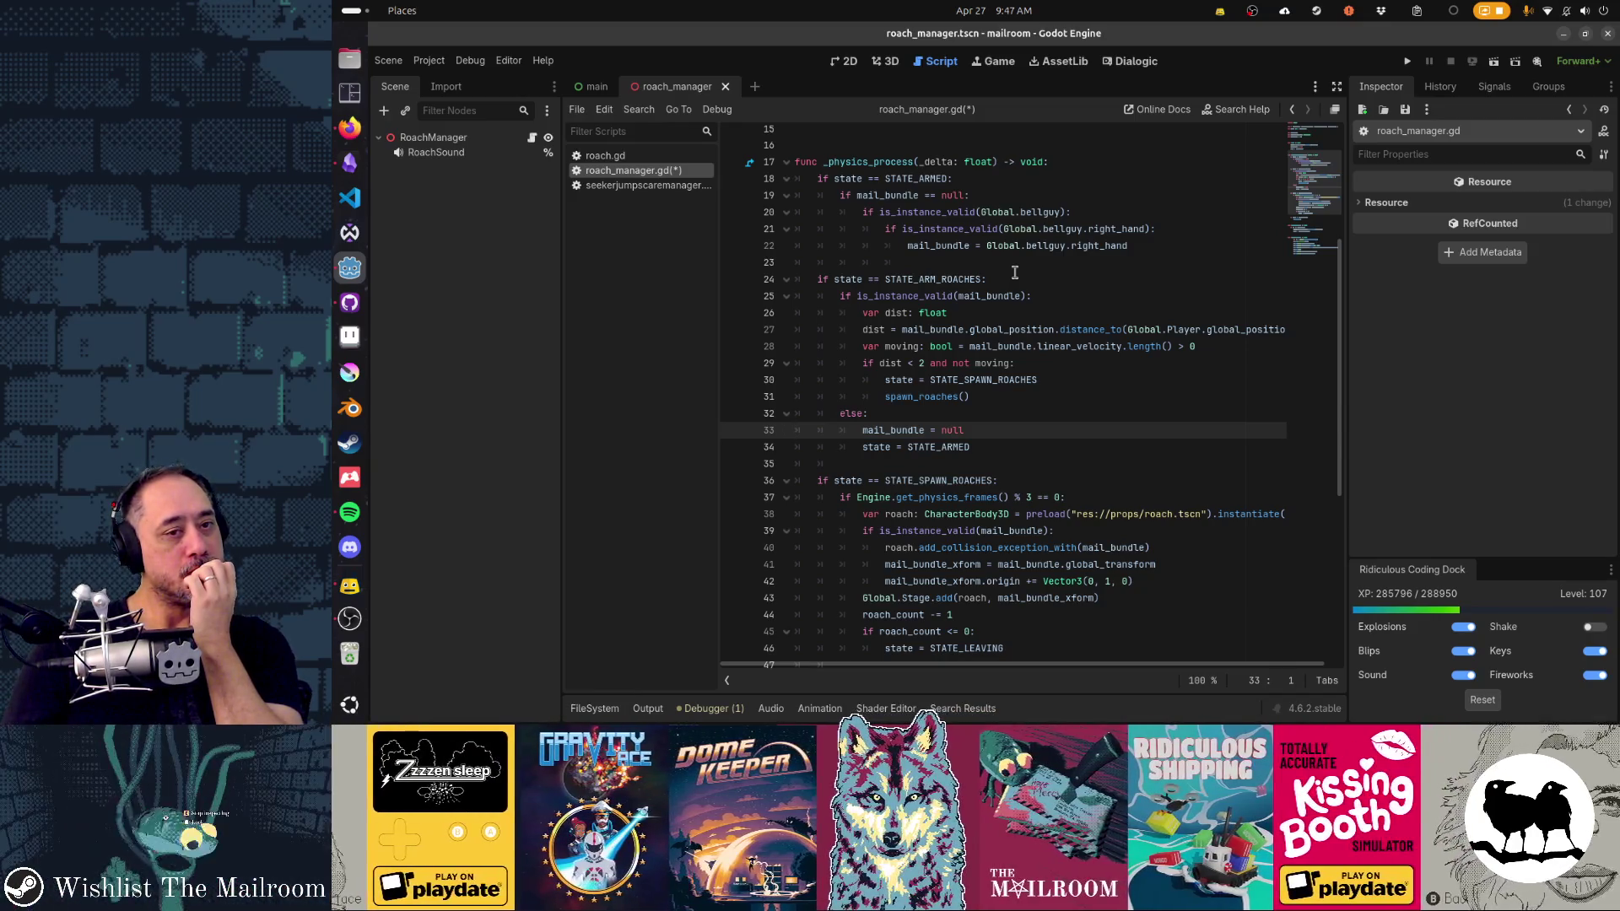
{"action": "key", "text": "Down"}
{"action": "key", "text": "ctrl+s"}
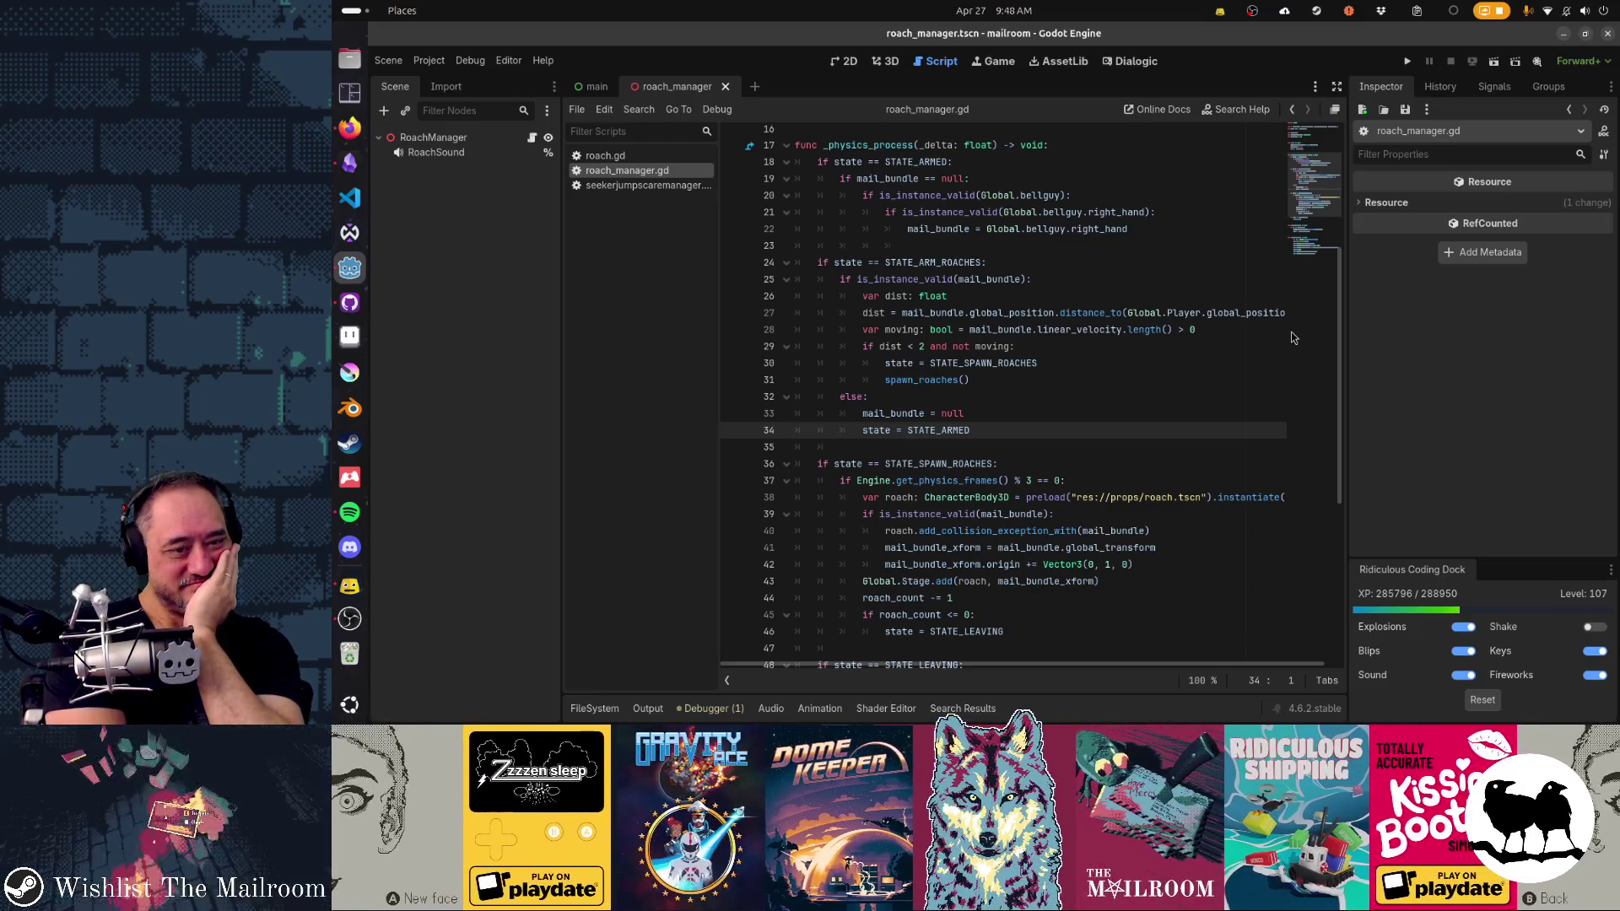
Step: Run the project with F5 to test the mail_bundle null-reset change
{"action": "key", "text": "F5"}
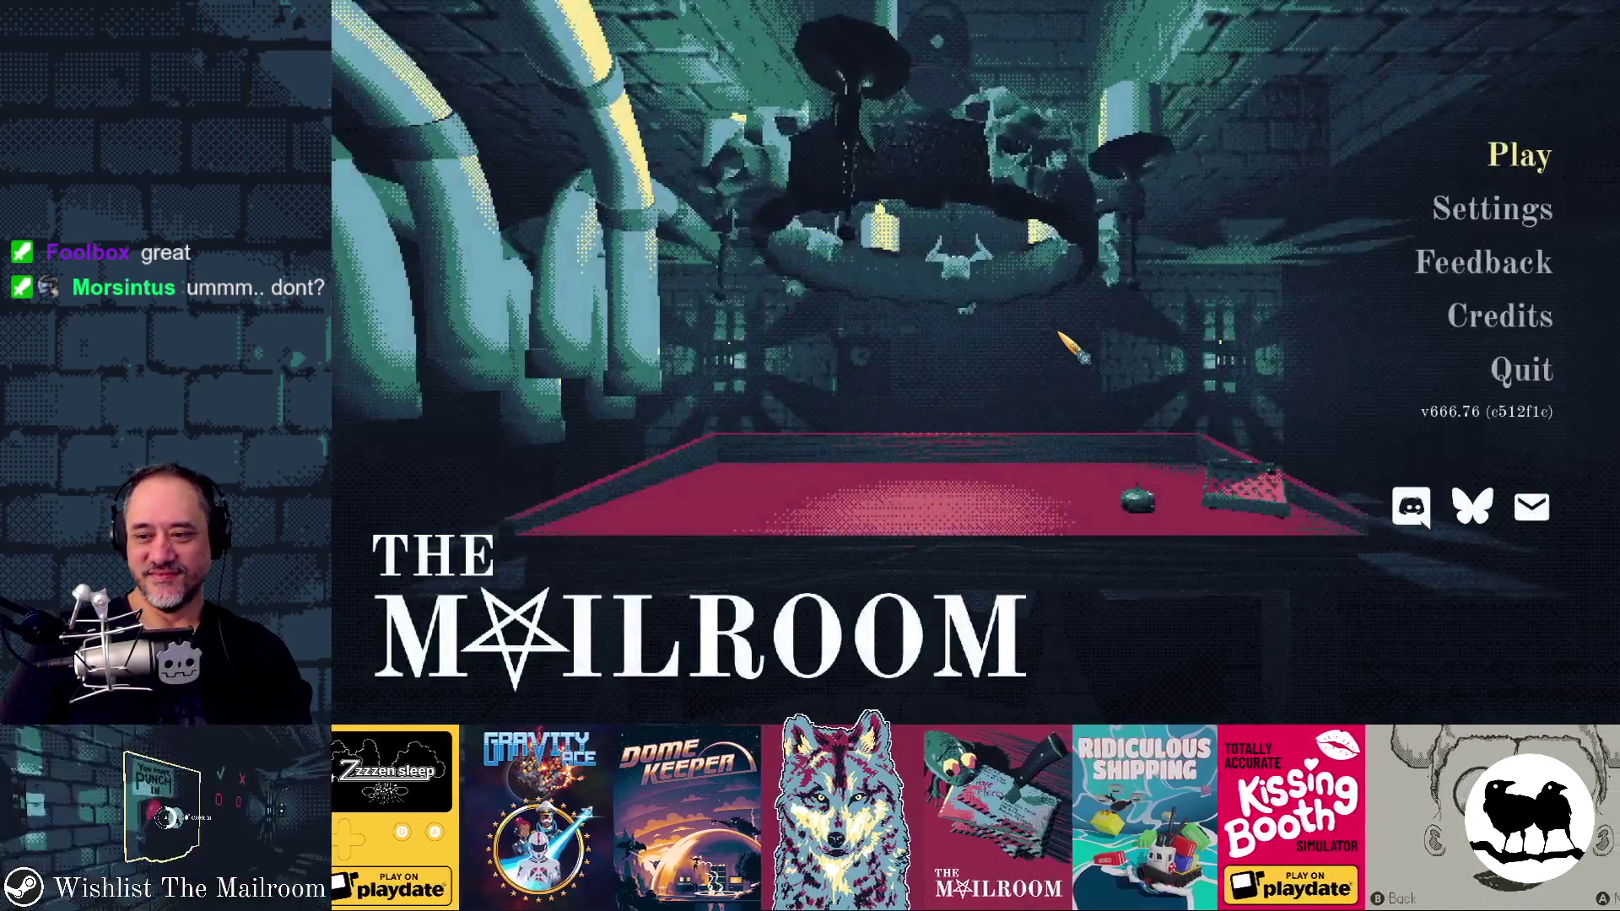
Step: Start a new game and run the roach event from the console
{"action": "key", "text": "Return"}
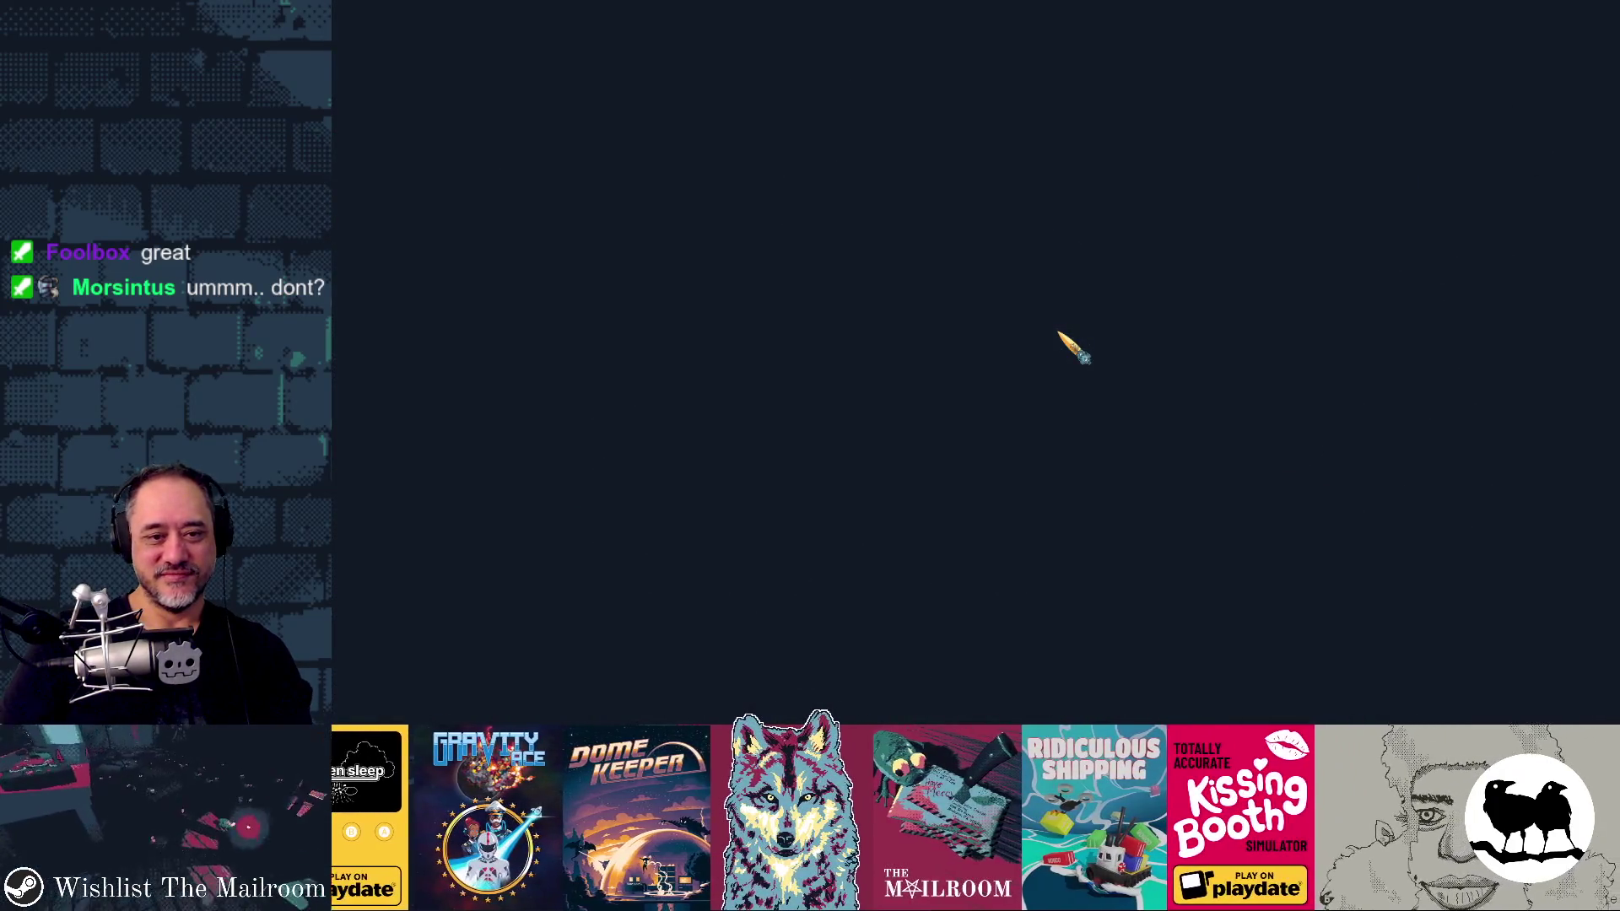
{"action": "type", "text": "ent roa"}
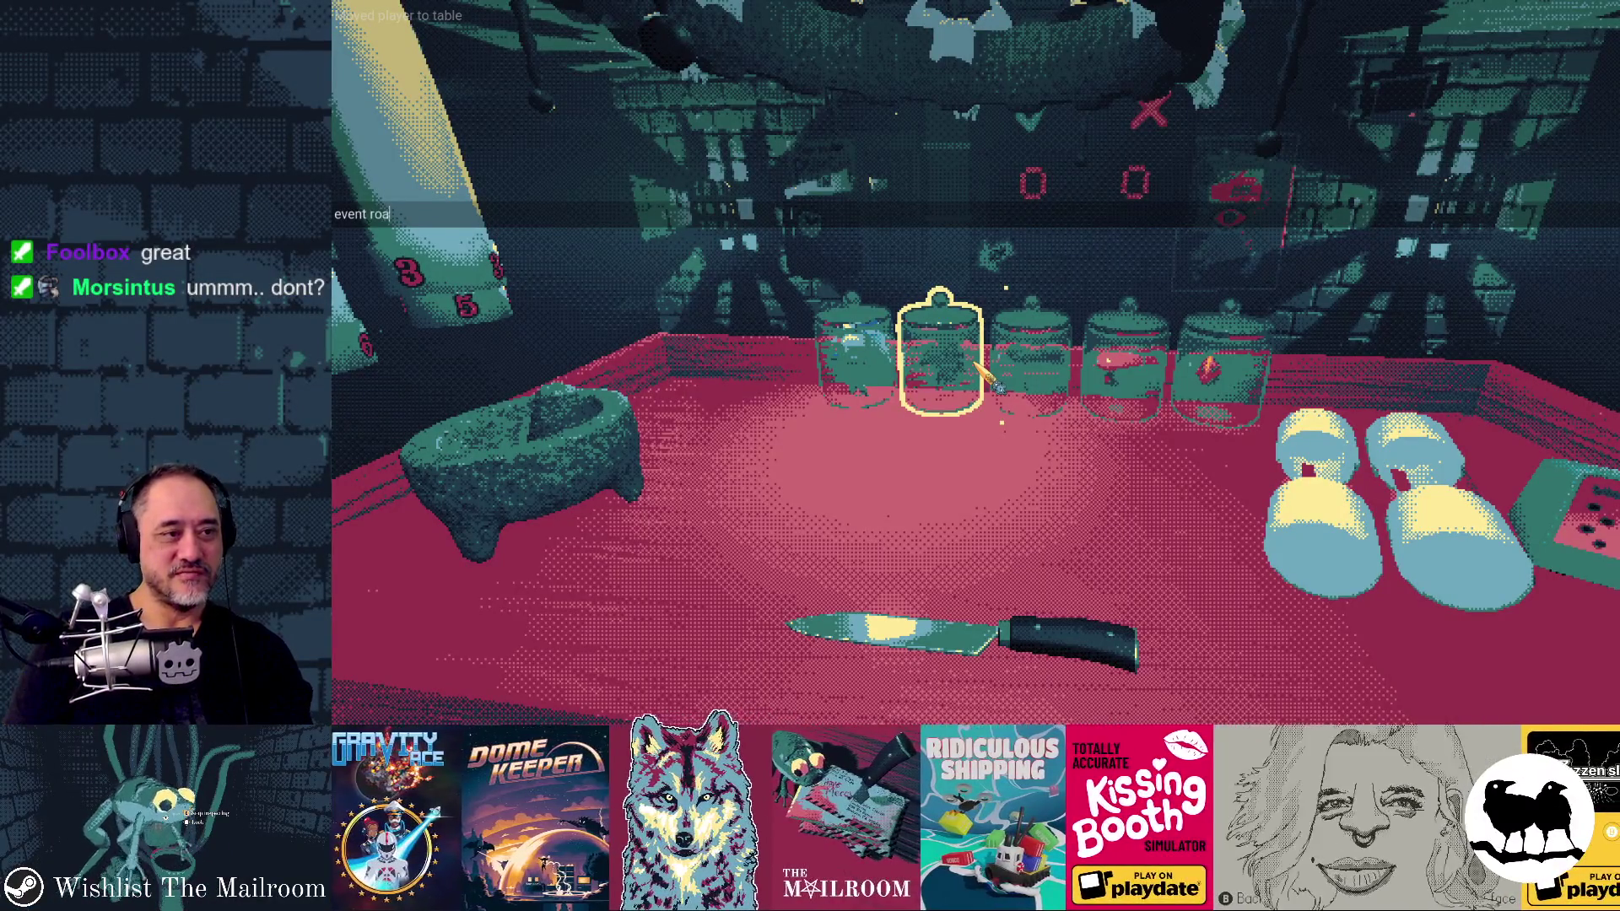
{"action": "key", "text": "Escape"}
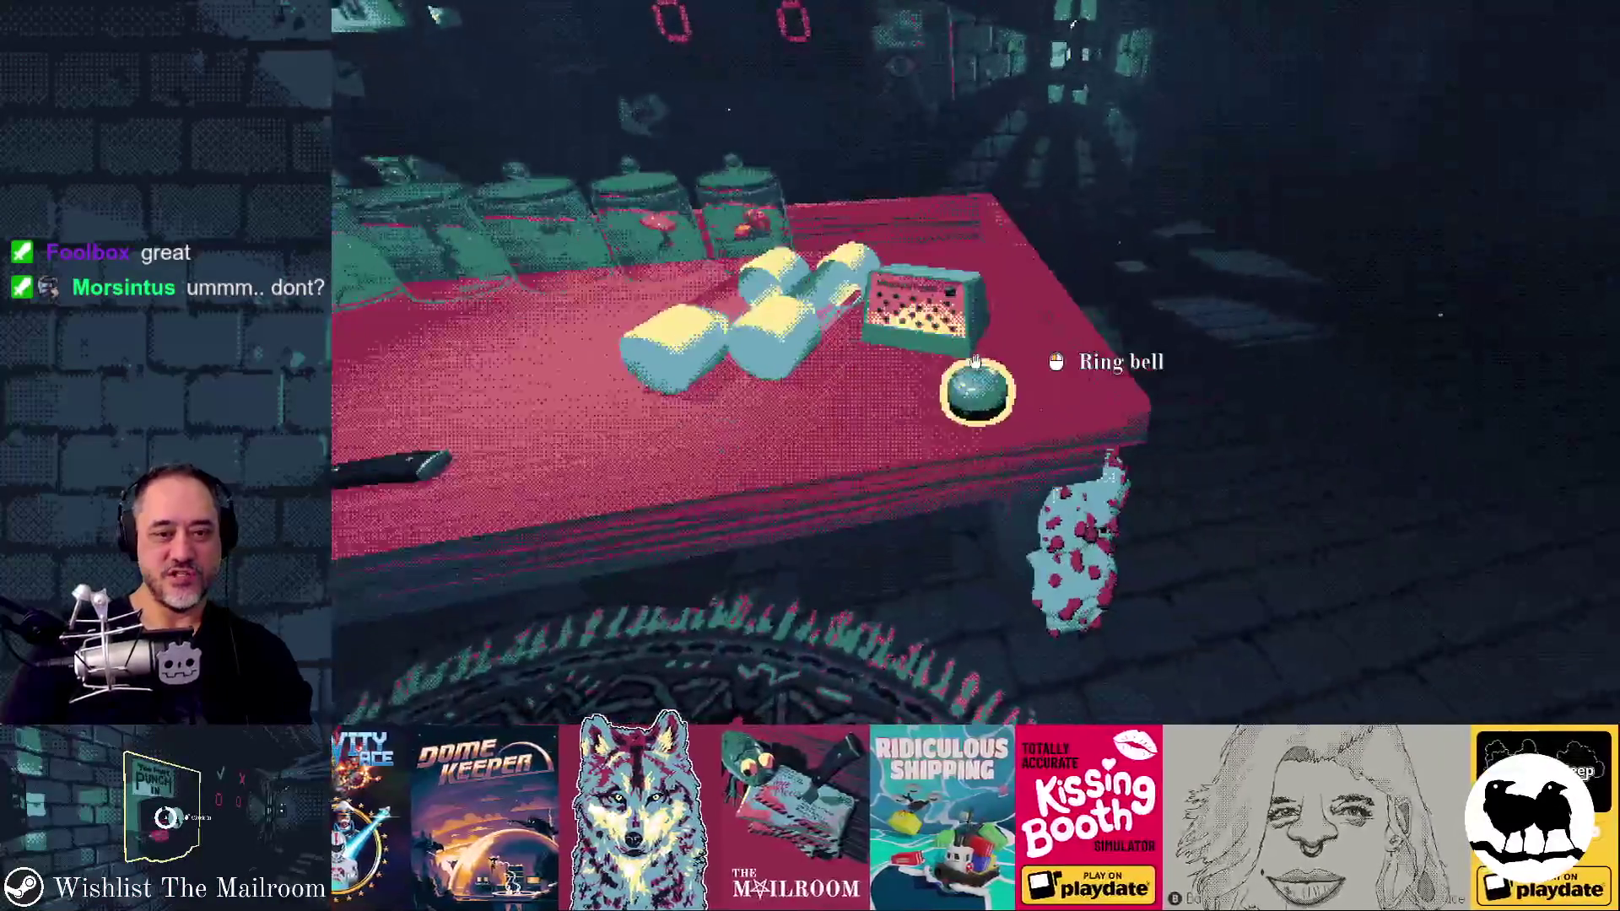
Step: Ring the bell, set the package on the table, back away from the roaches, then quit with F8
{"action": "left_click", "coordinate": [975, 362]}
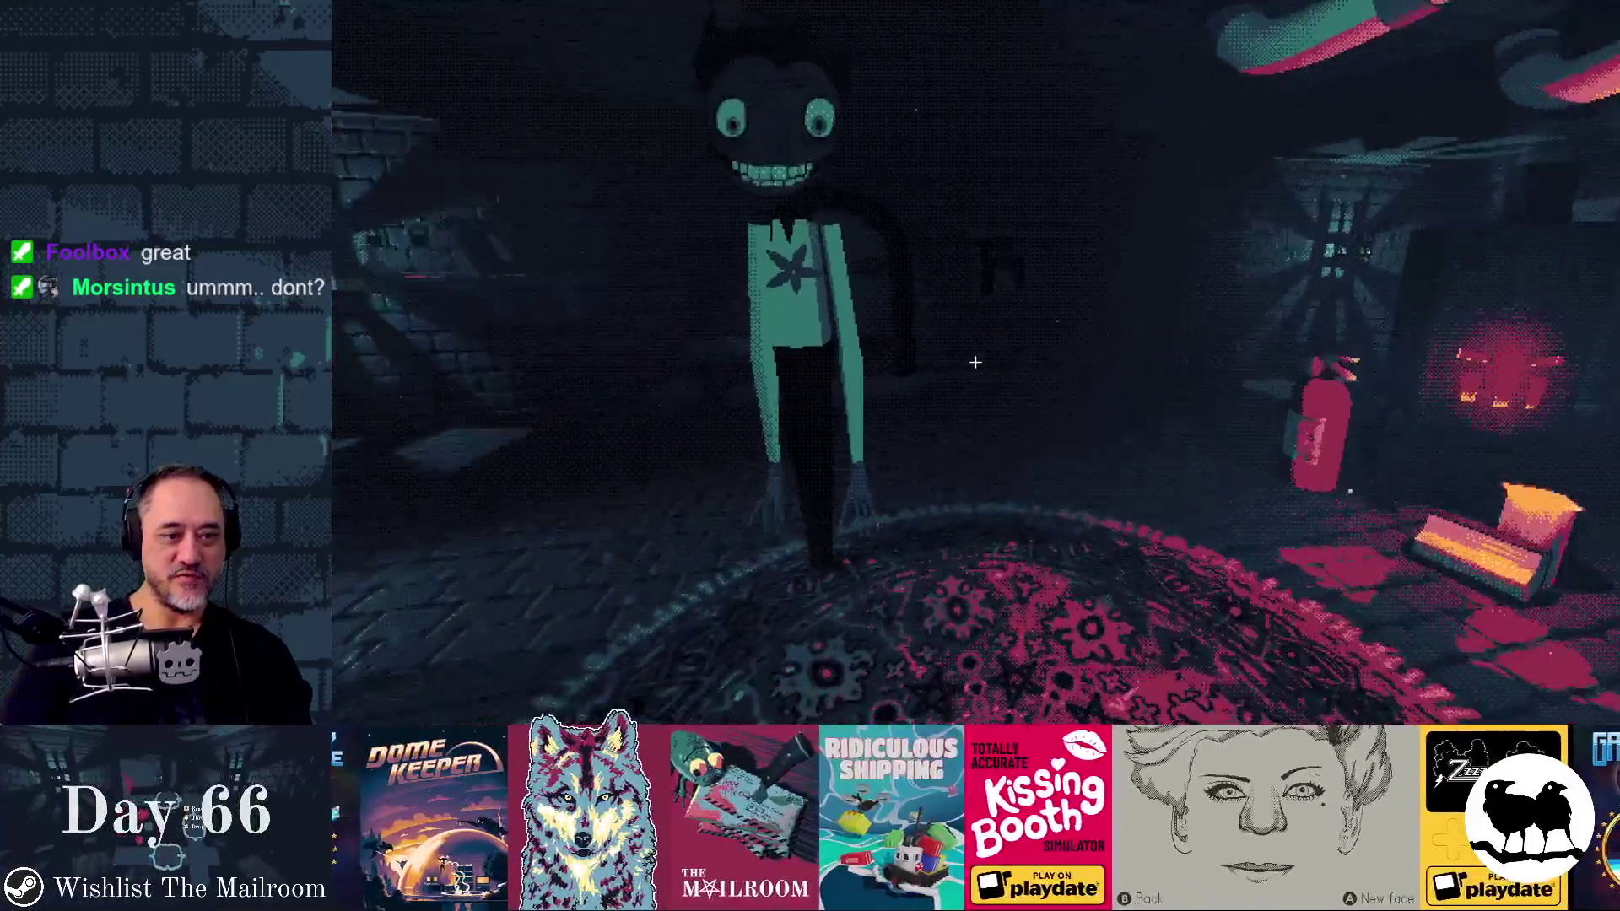
{"action": "mouse_move", "coordinate": [975, 361]}
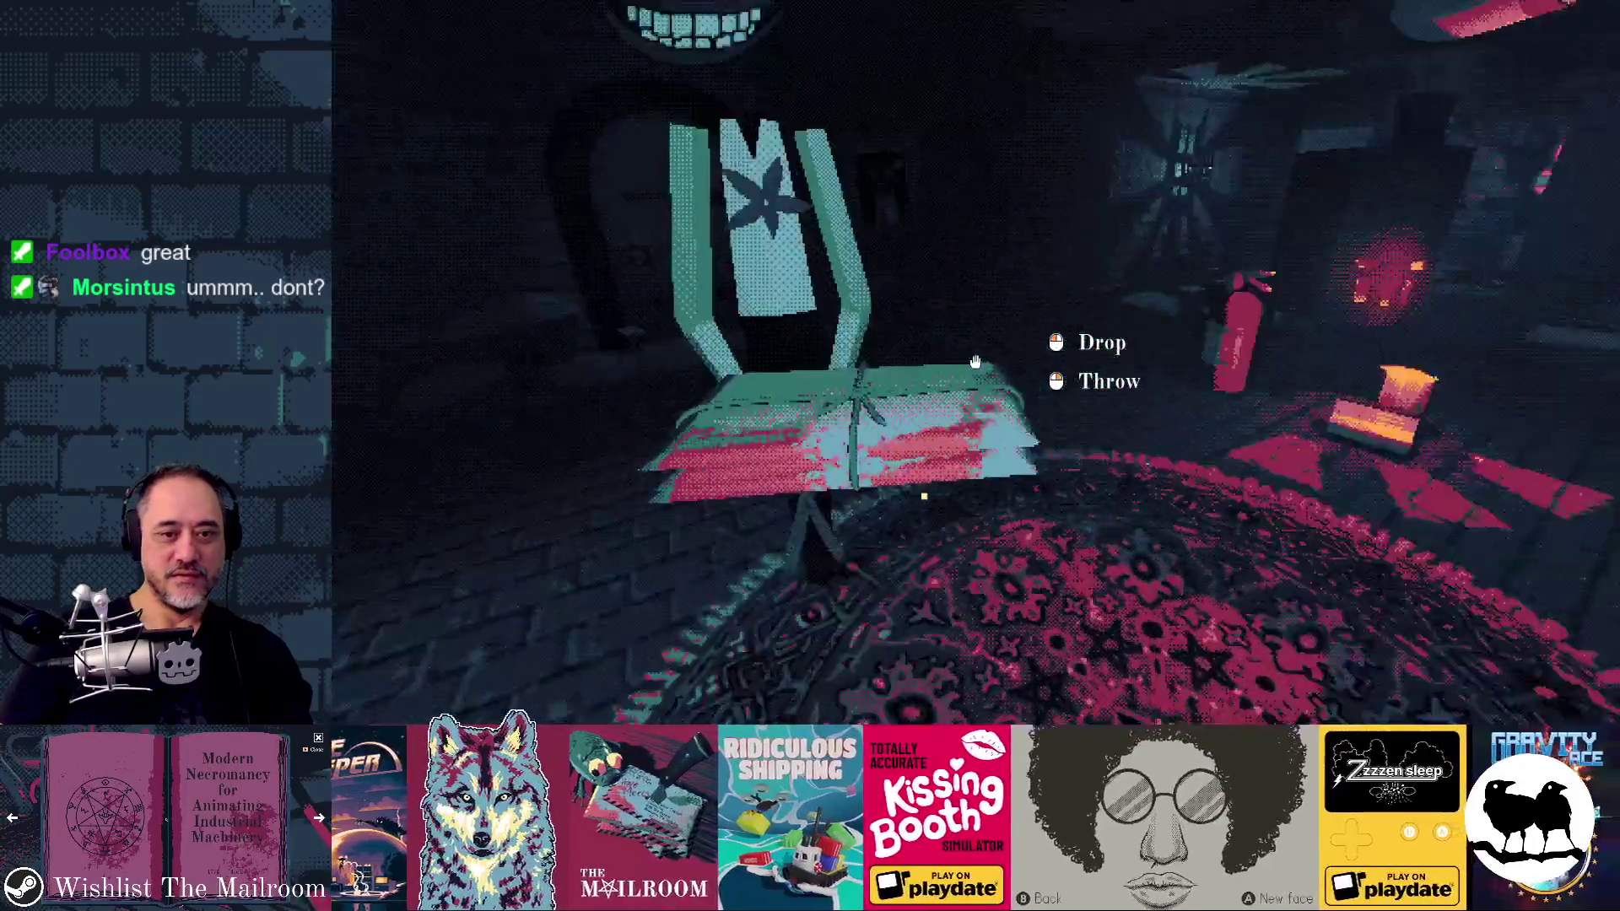
{"action": "key", "text": "w"}
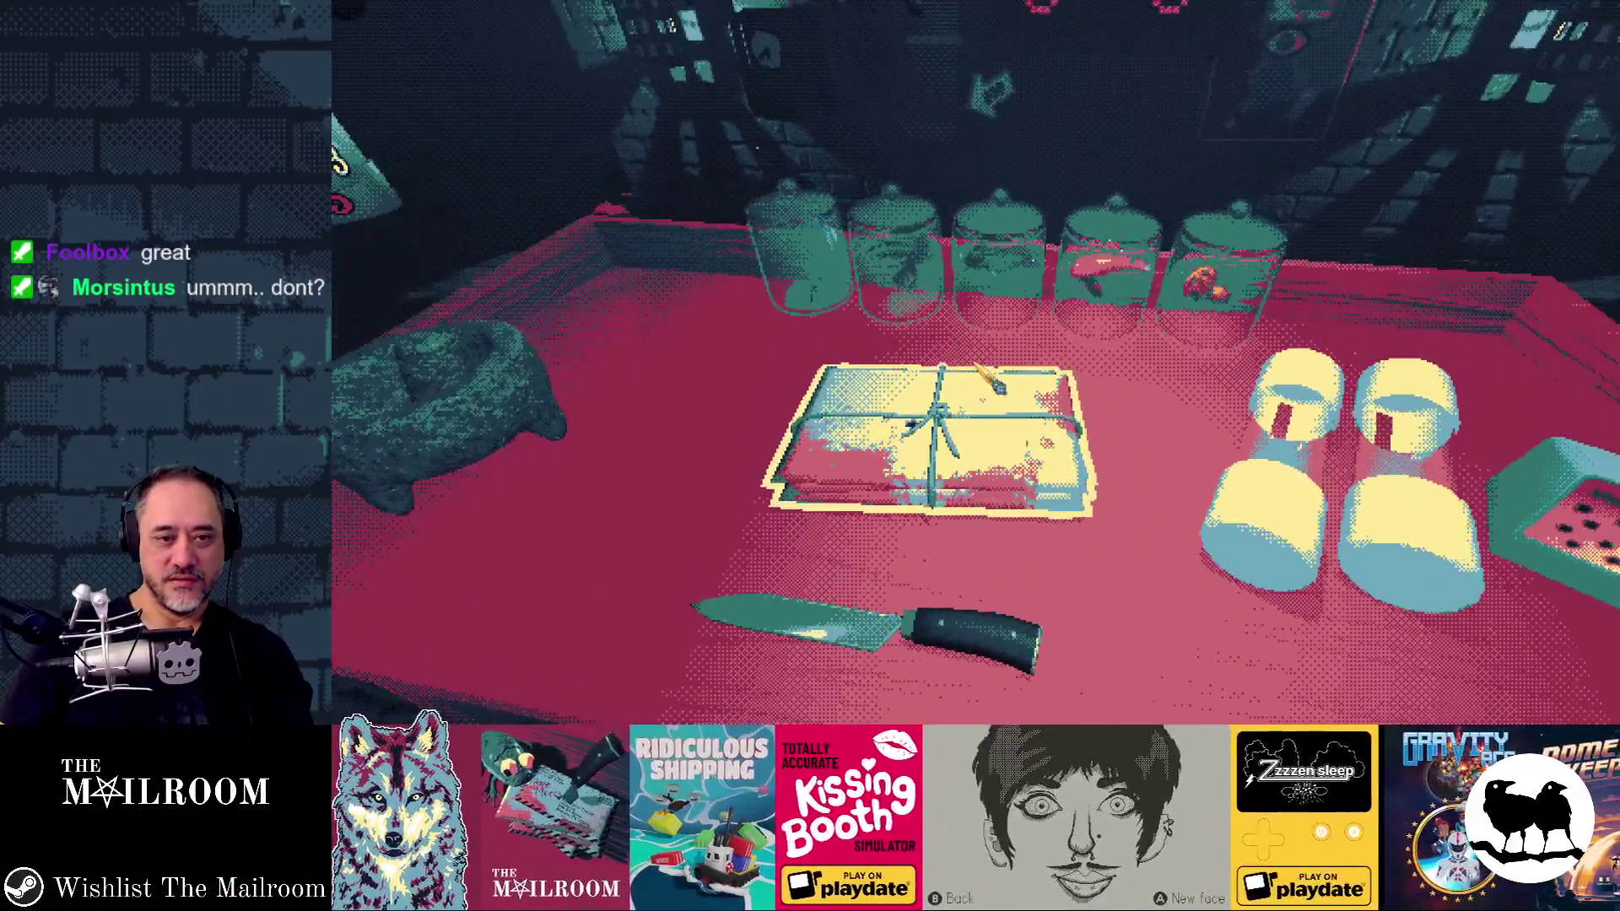
{"action": "left_click", "coordinate": [994, 384]}
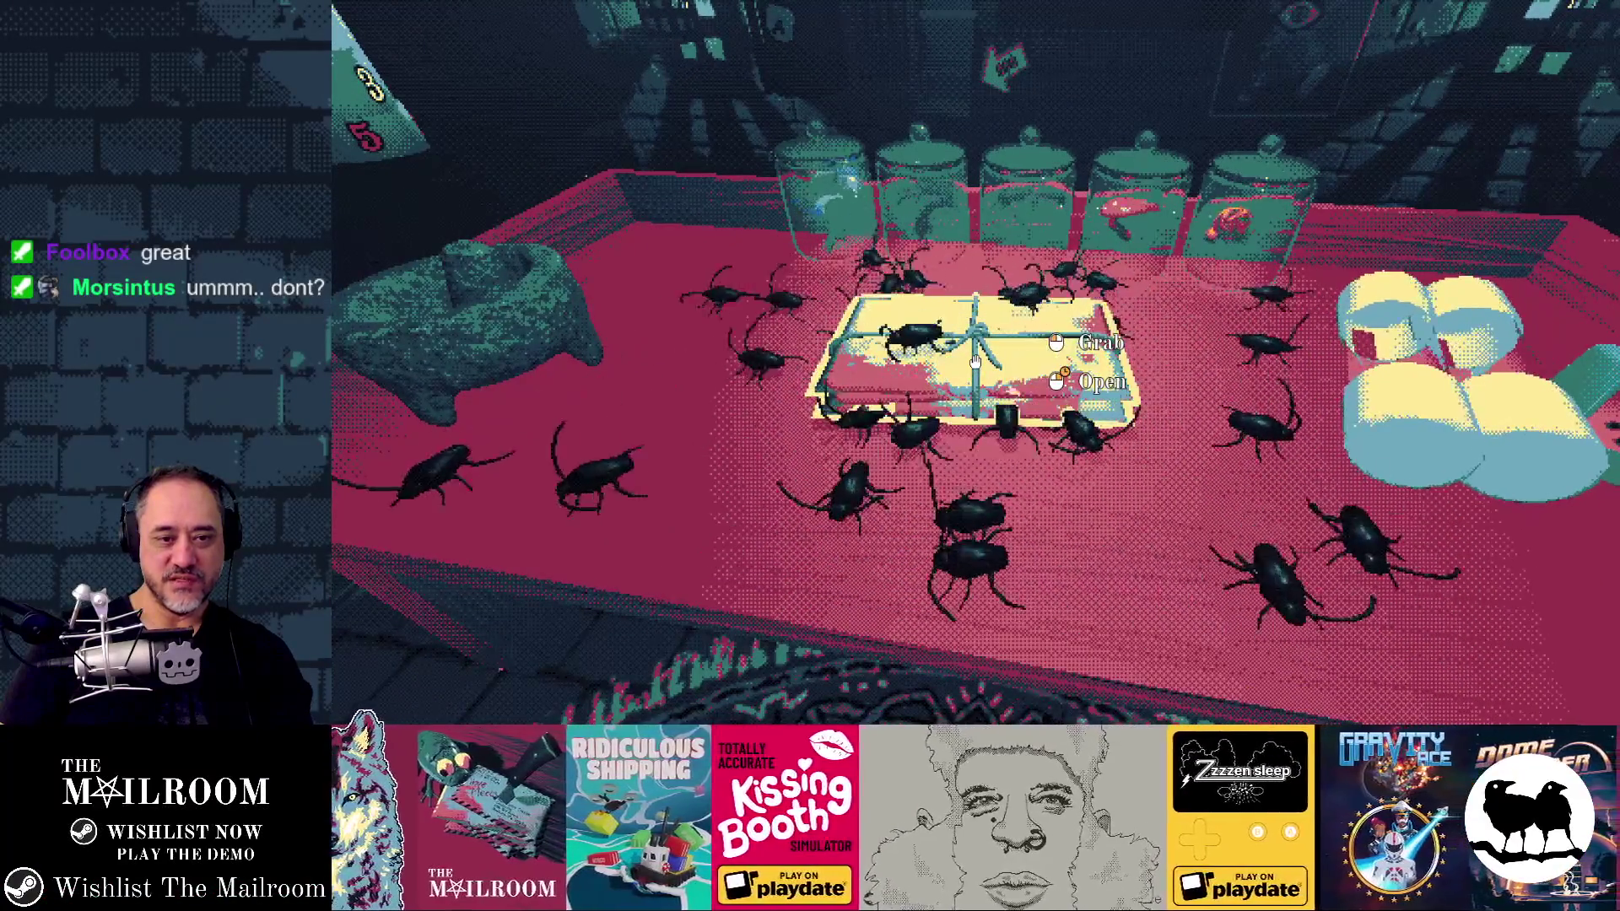
{"action": "key", "text": "s"}
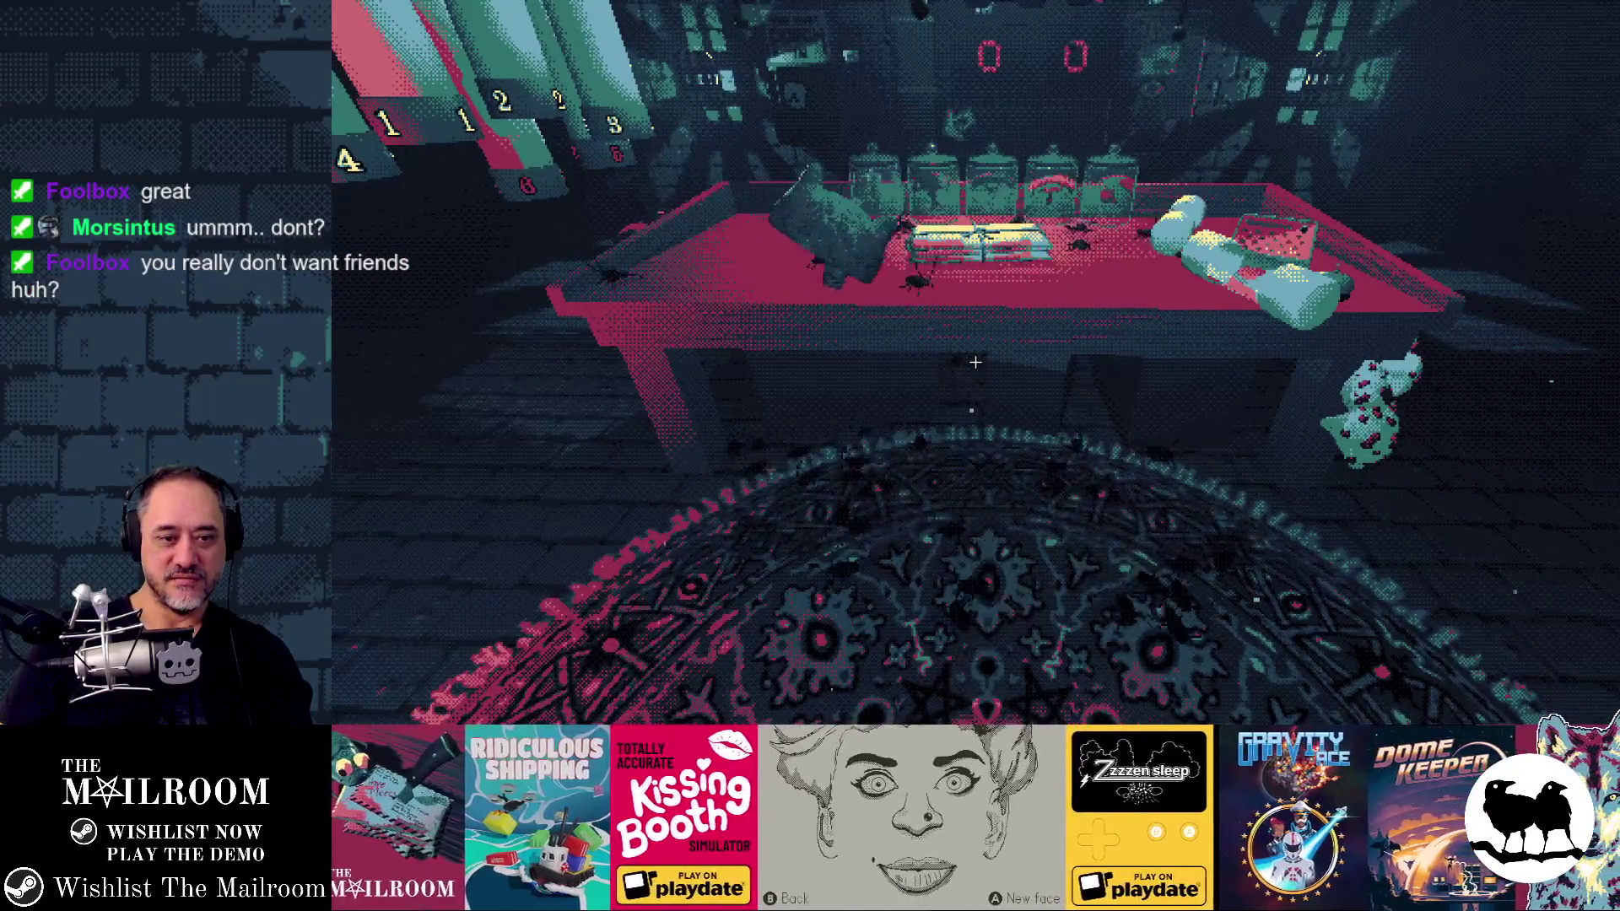
{"action": "key", "text": "s"}
{"action": "key", "text": "w"}
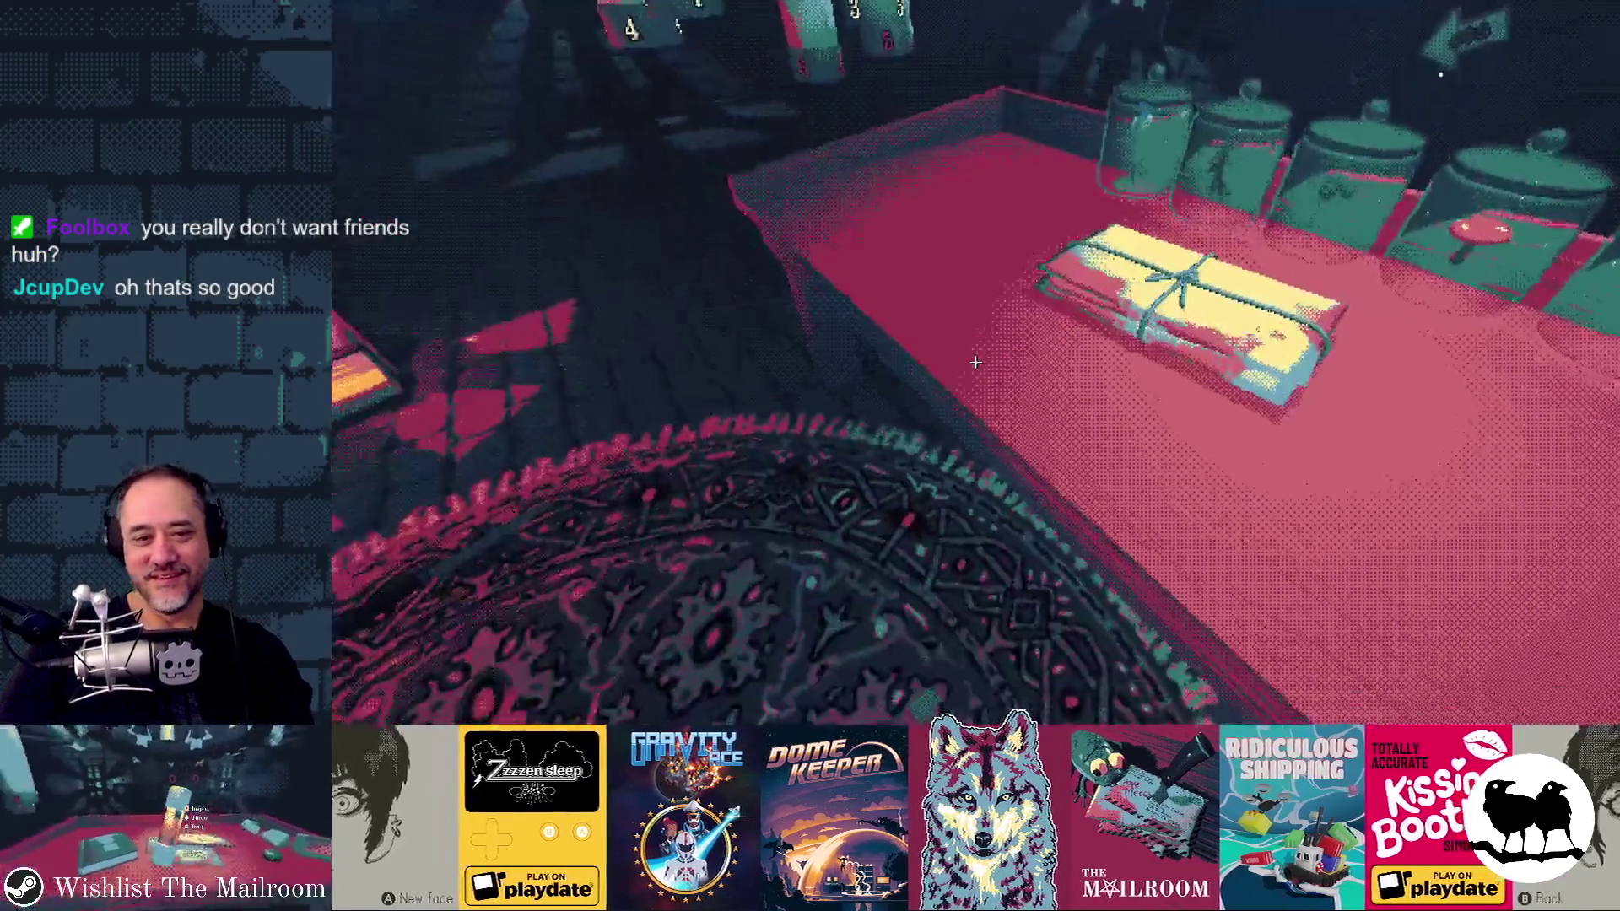
{"action": "key", "text": "F8"}
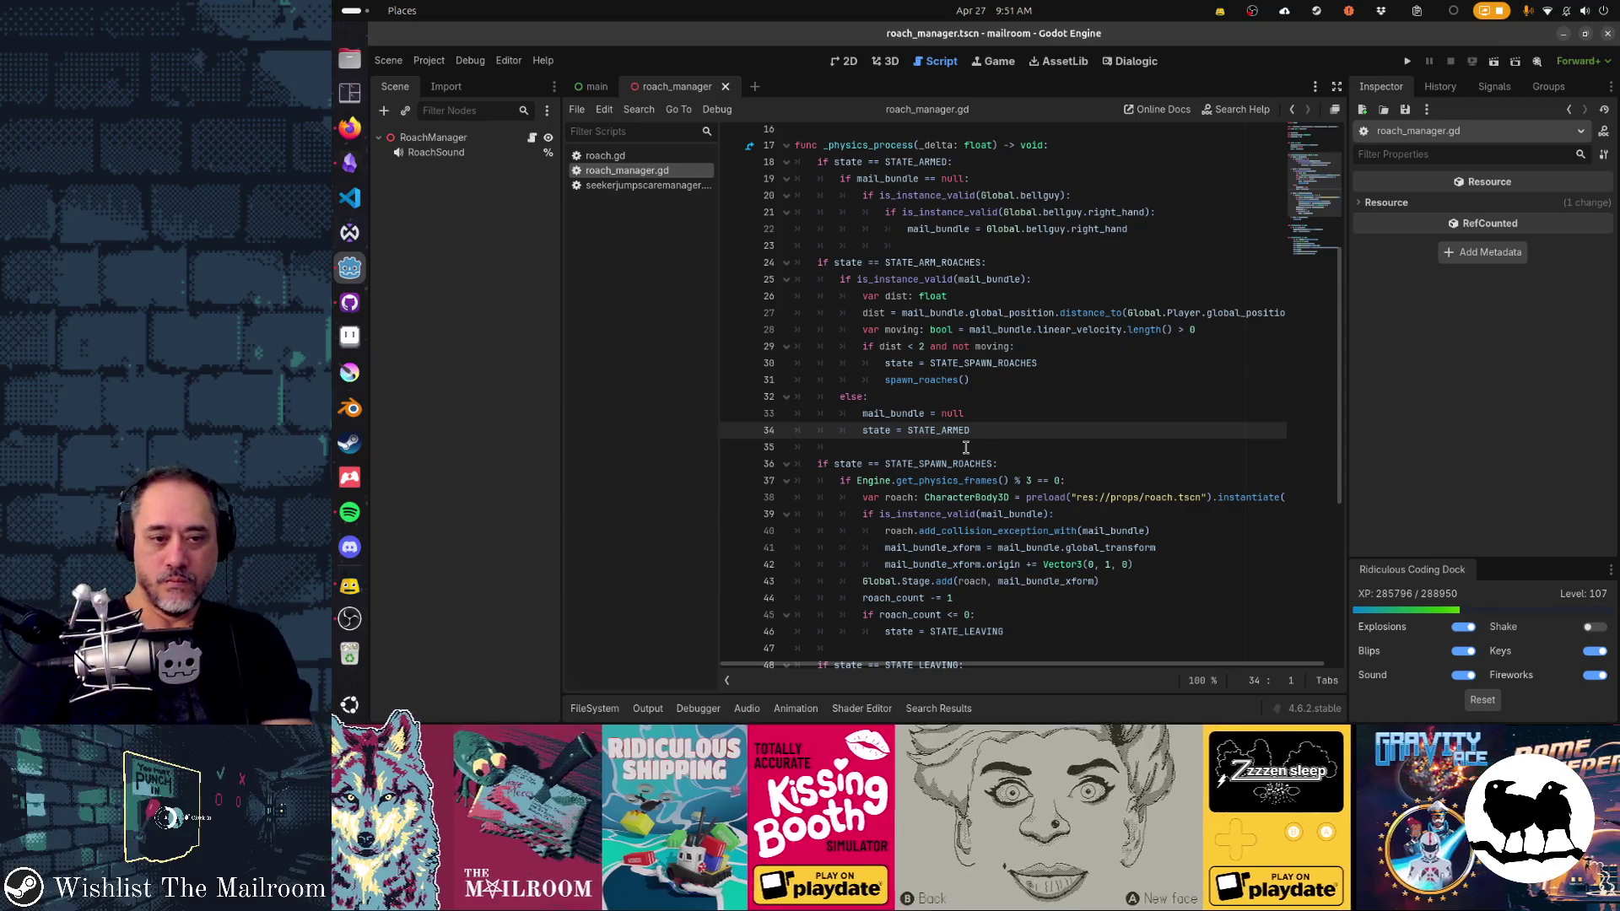
Step: Open roach.tscn via quick search for 'roach' and inspect its DeathTimer node
{"action": "key", "text": "shift+alt+o"}
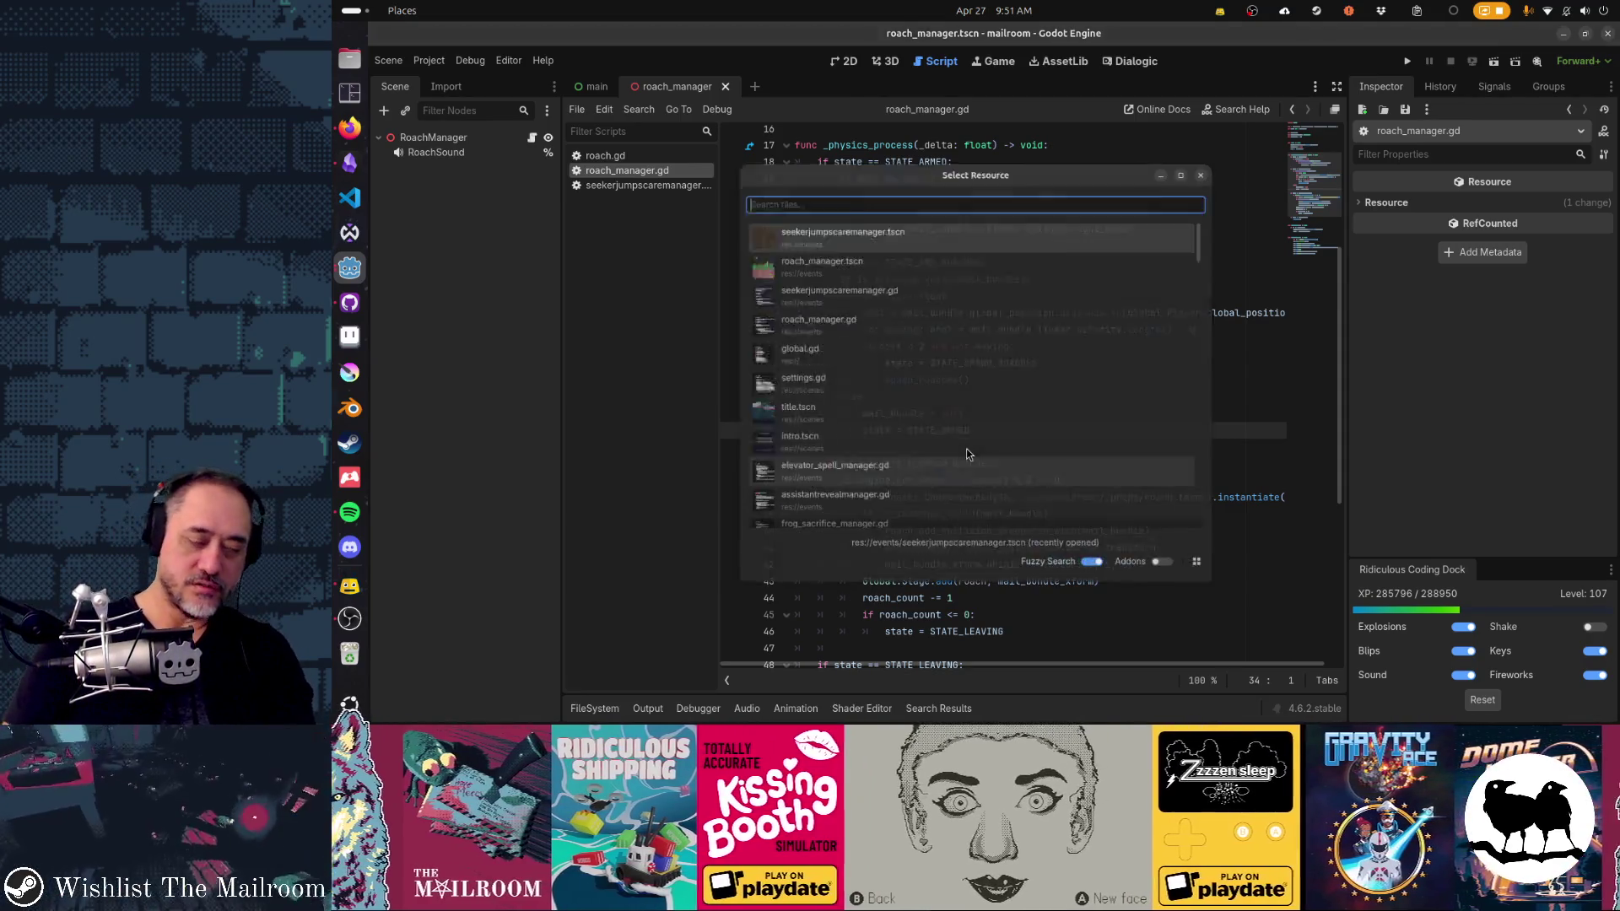
{"action": "type", "text": "roach"}
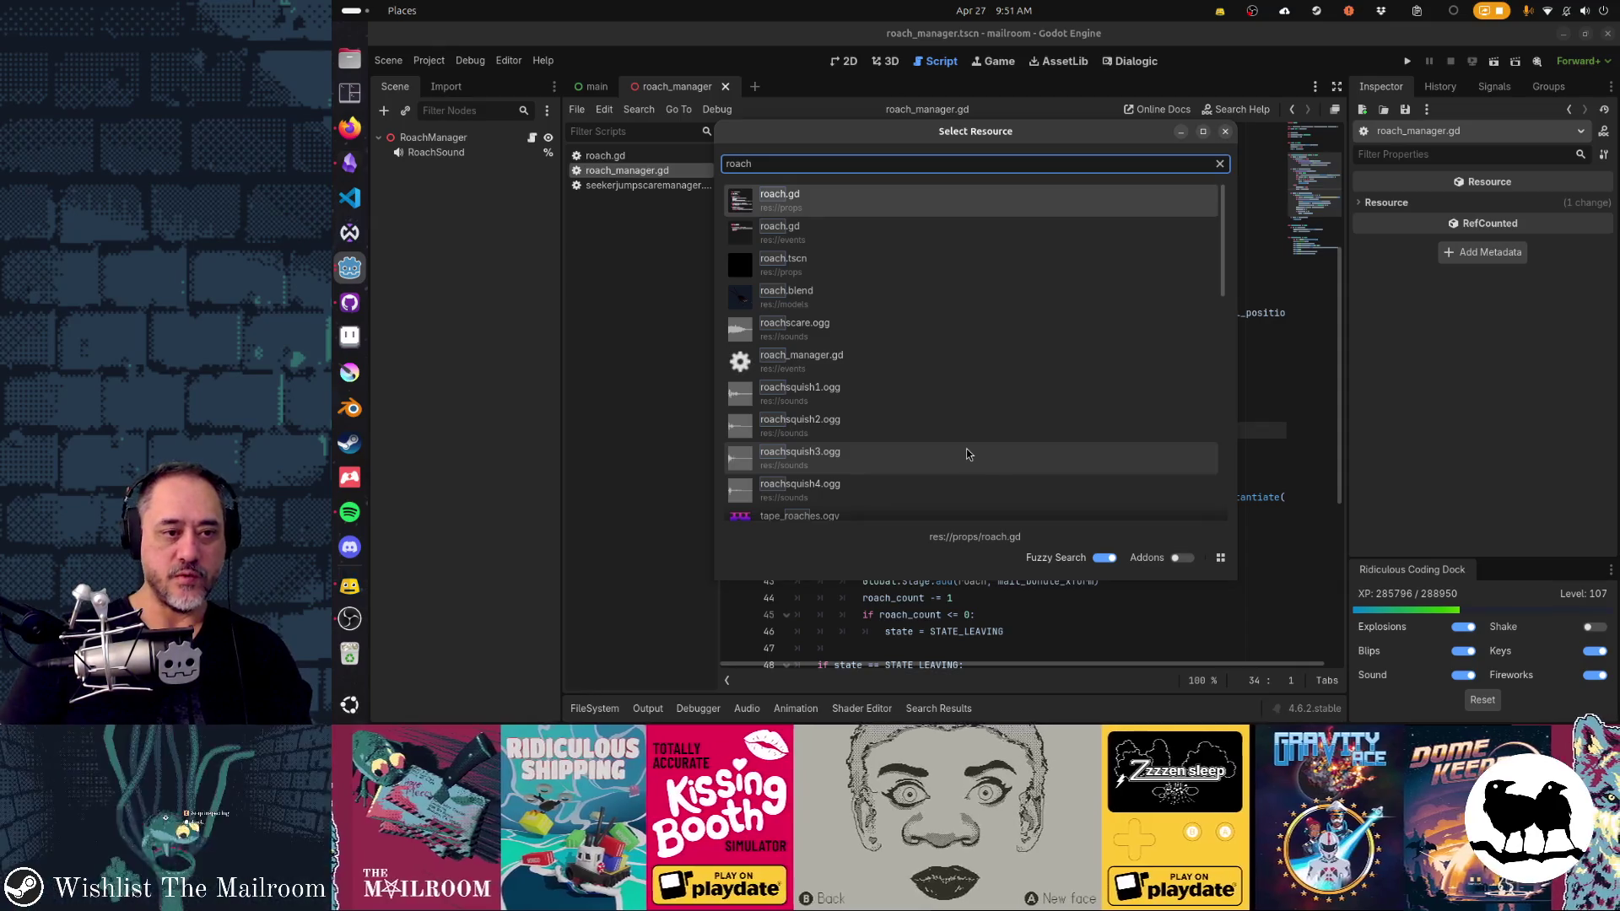
{"action": "key", "text": "Down"}
{"action": "key", "text": "Down"}
{"action": "key", "text": "Return"}
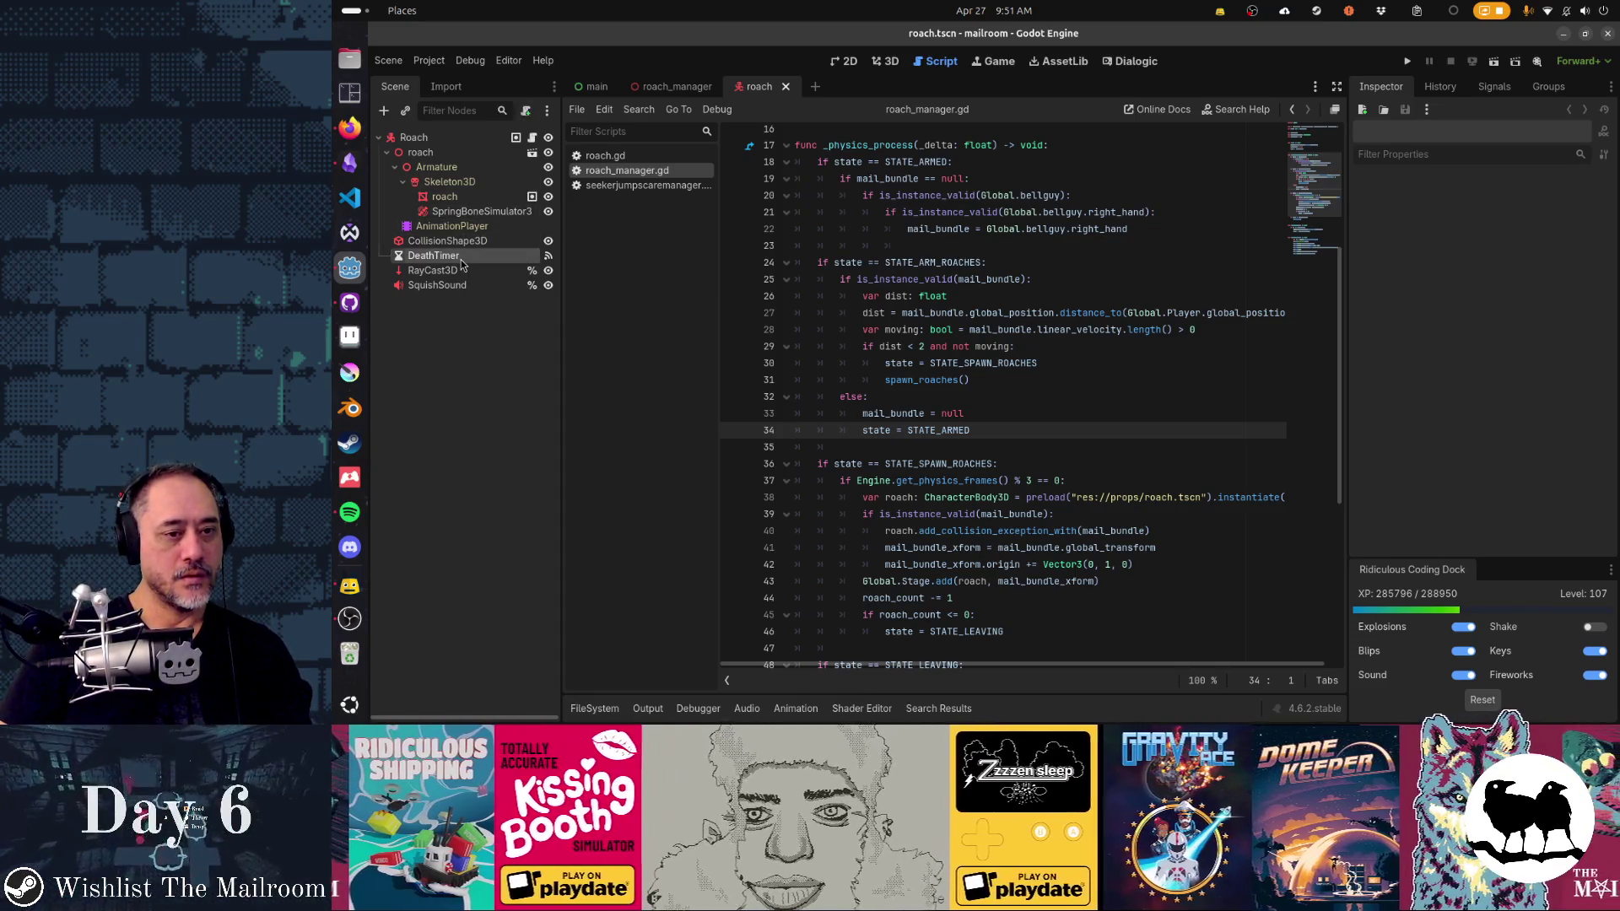
{"action": "left_click", "coordinate": [433, 255]}
Step: Open roach.gd, check the queue_free documentation, then bring up the Obsidian TODO board
{"action": "left_click", "coordinate": [534, 137]}
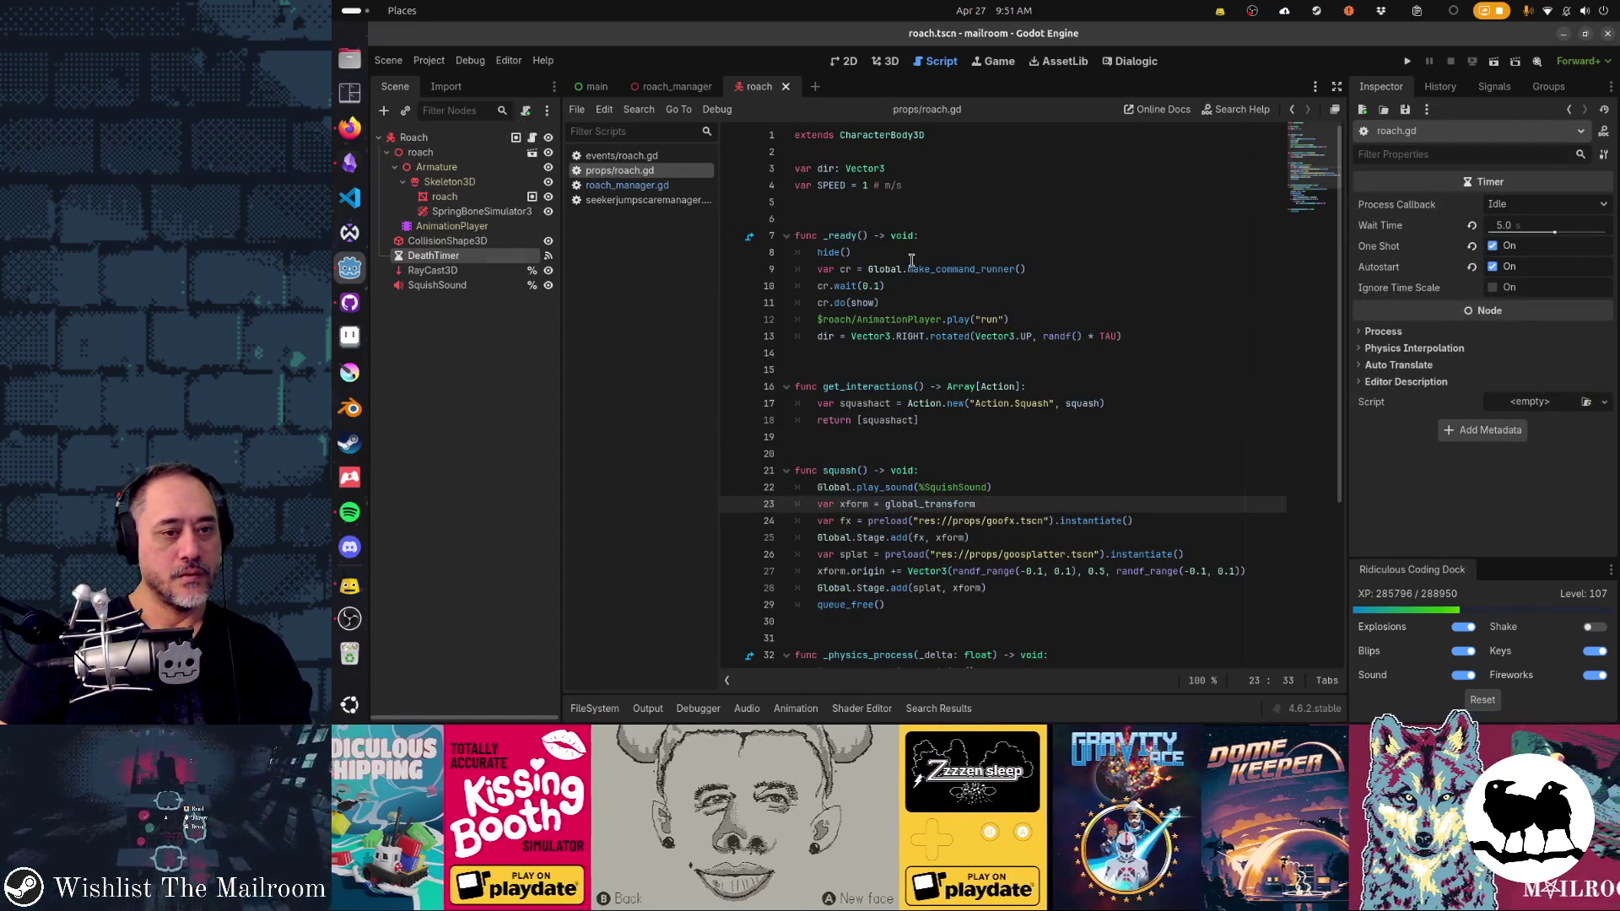
{"action": "scroll", "coordinate": [894, 361], "scroll_direction": "down", "scroll_amount": 5}
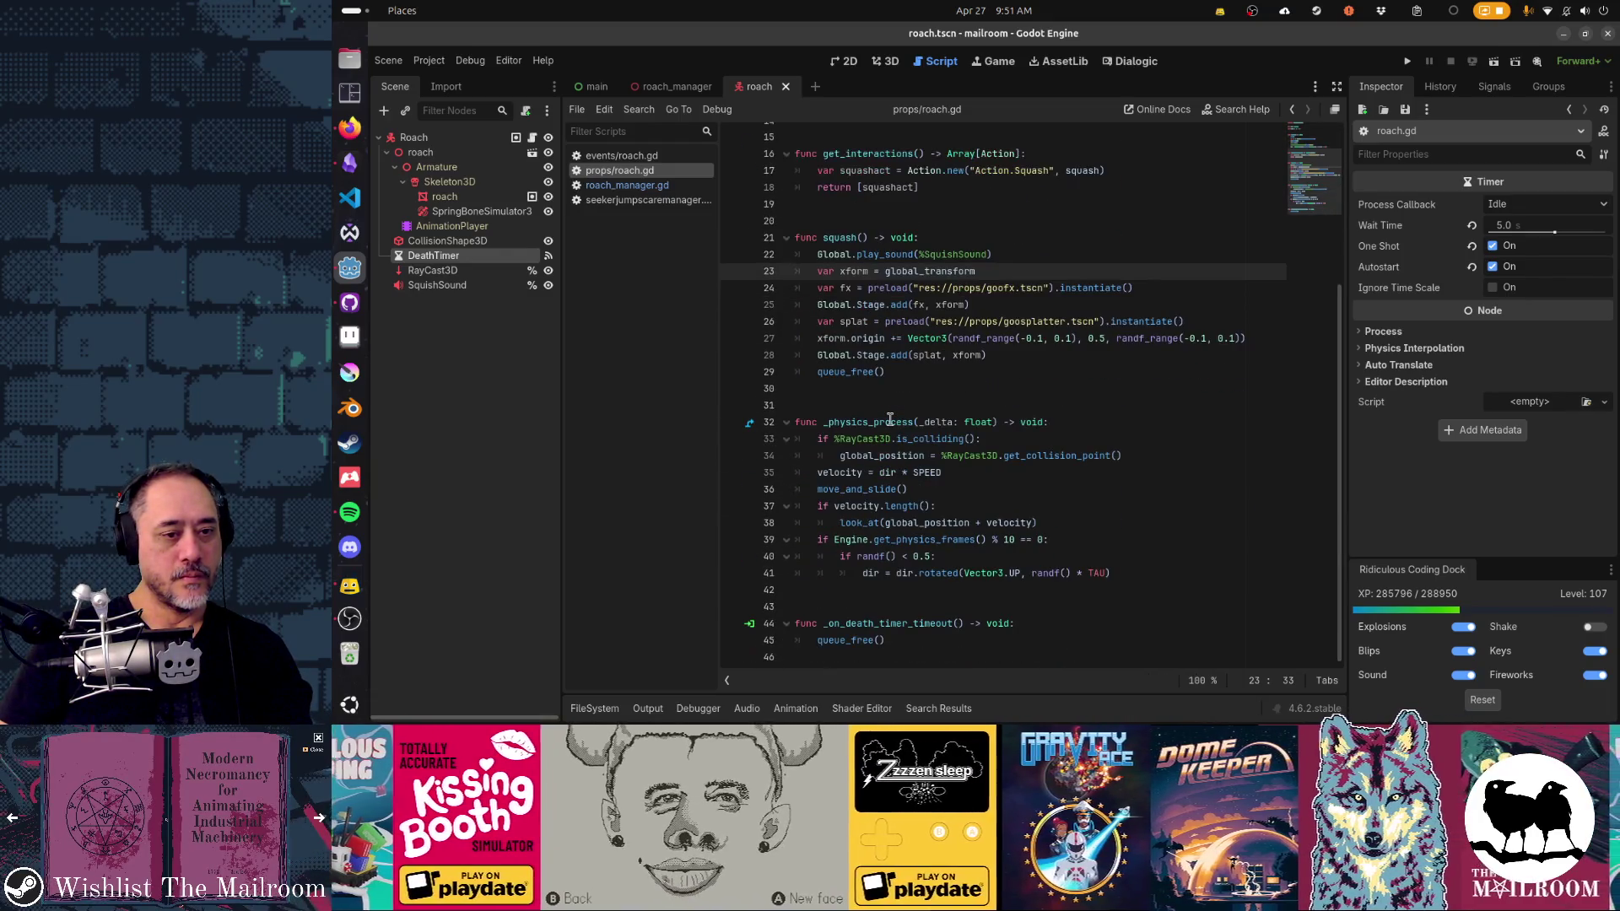
{"action": "double_click", "coordinate": [850, 640]}
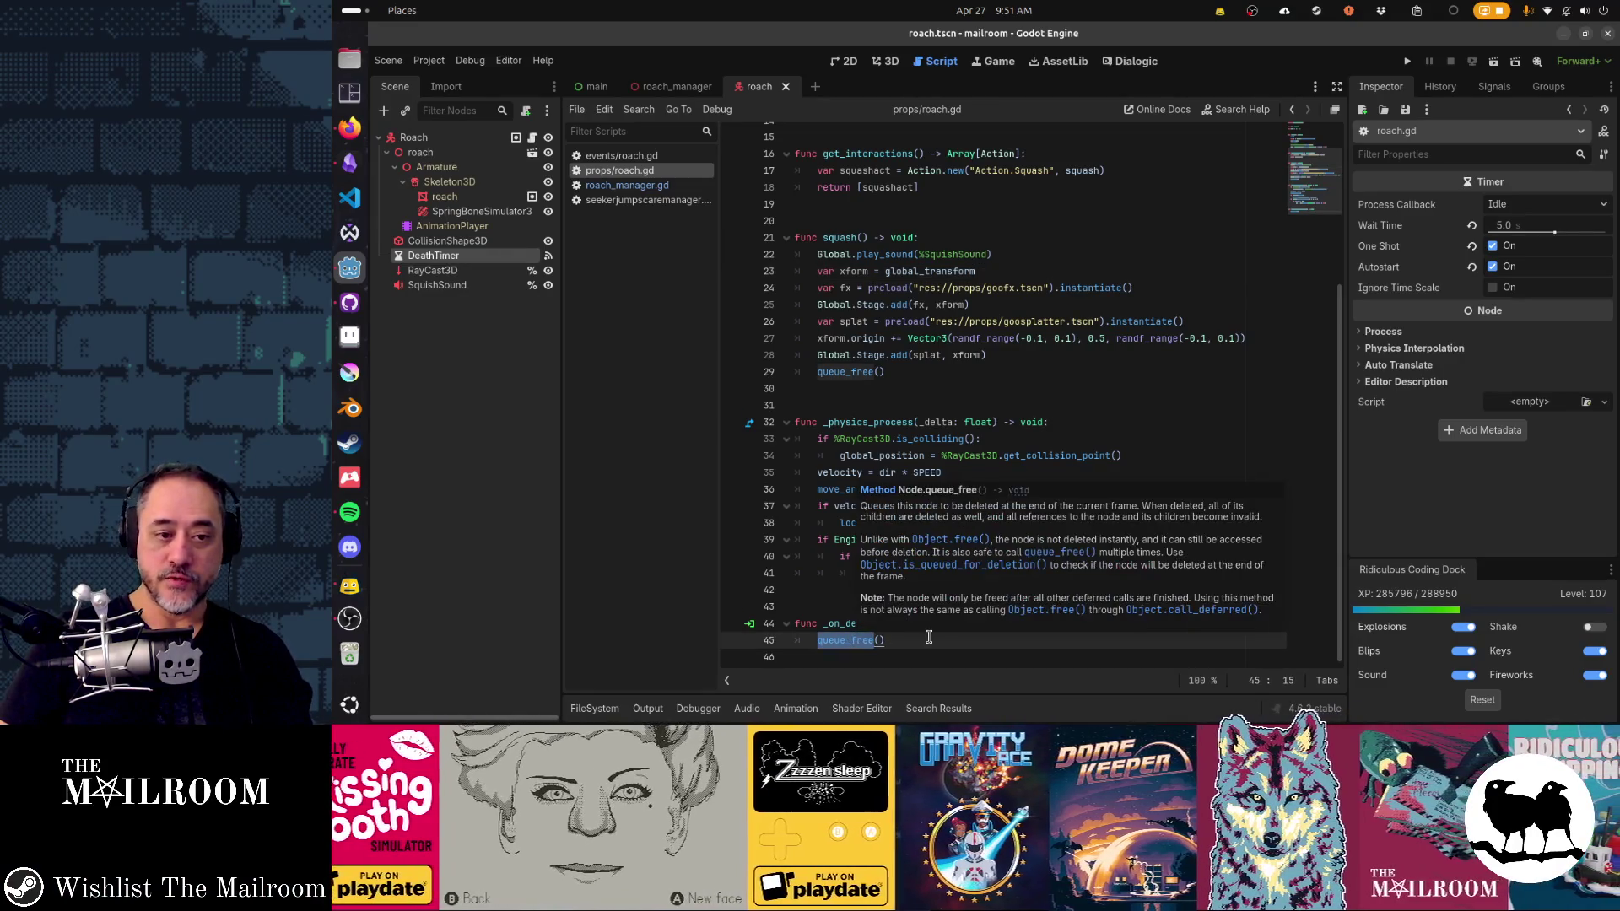
{"action": "left_click", "coordinate": [937, 649]}
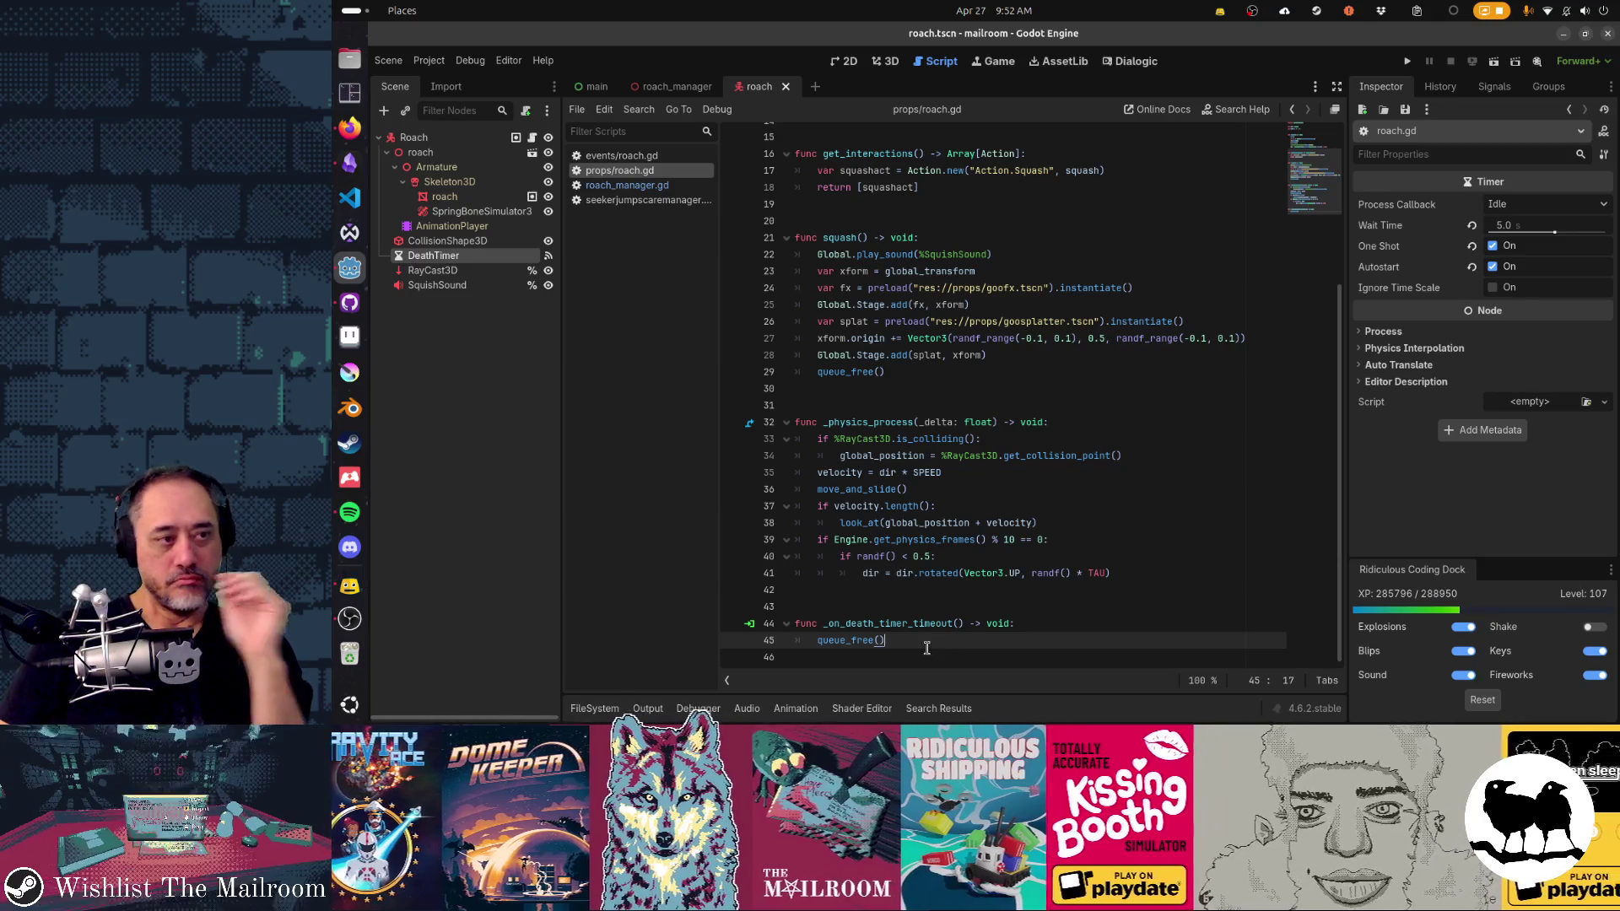
{"action": "left_click", "coordinate": [349, 162]}
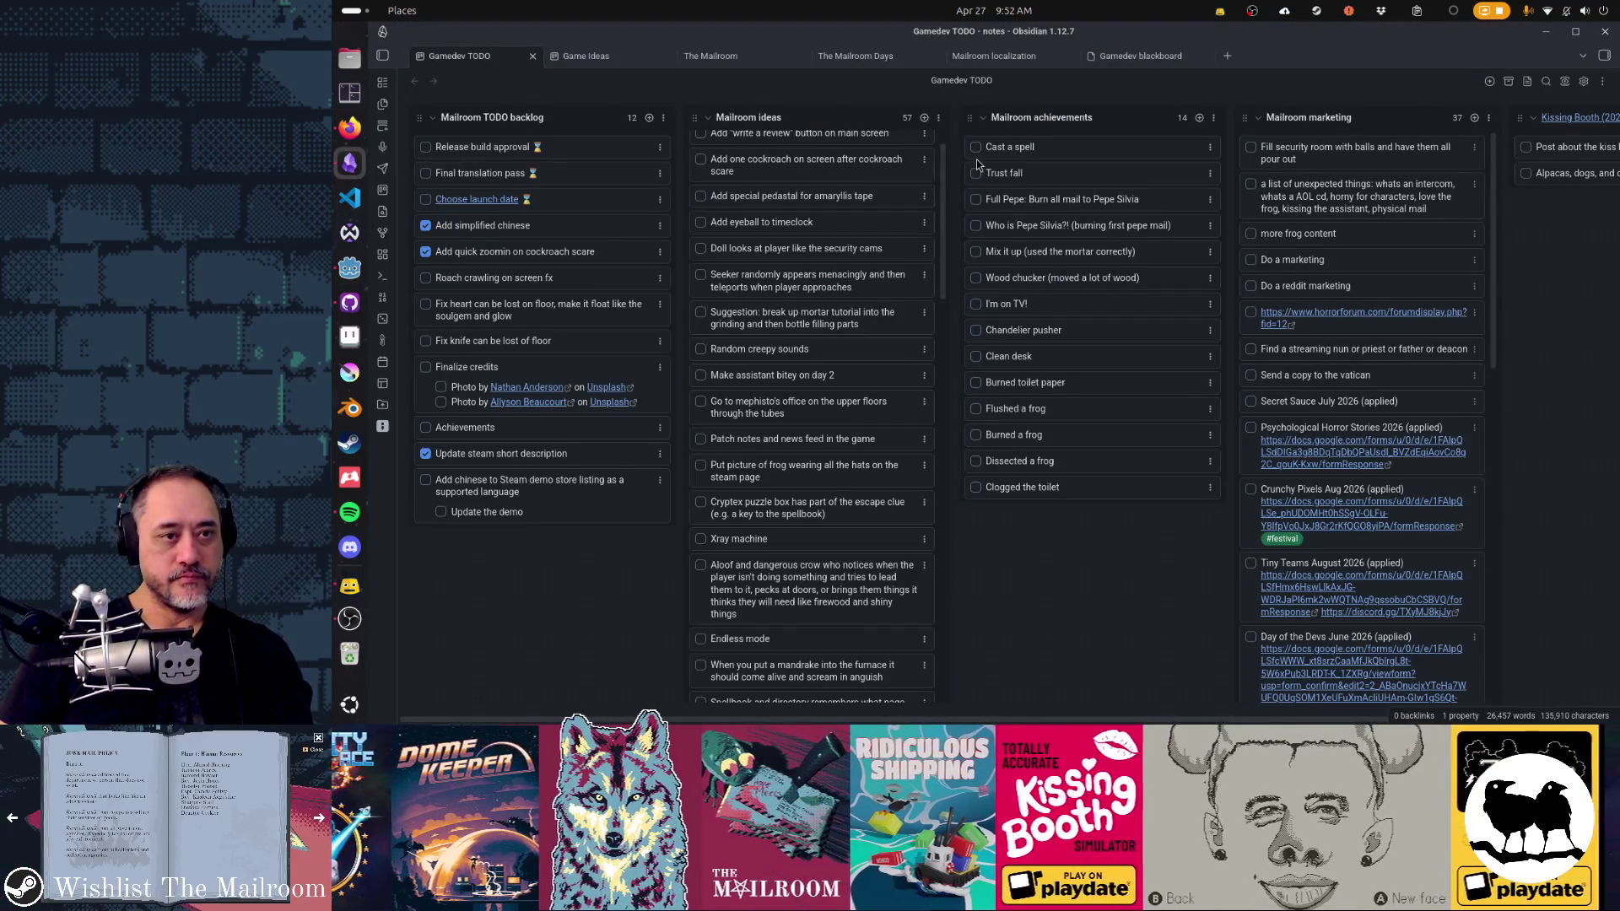
Step: Add the card 'Make roaches burrow away instead of just disappearing' atop Mailroom ideas, then return to Godot
{"action": "left_click", "coordinate": [924, 118]}
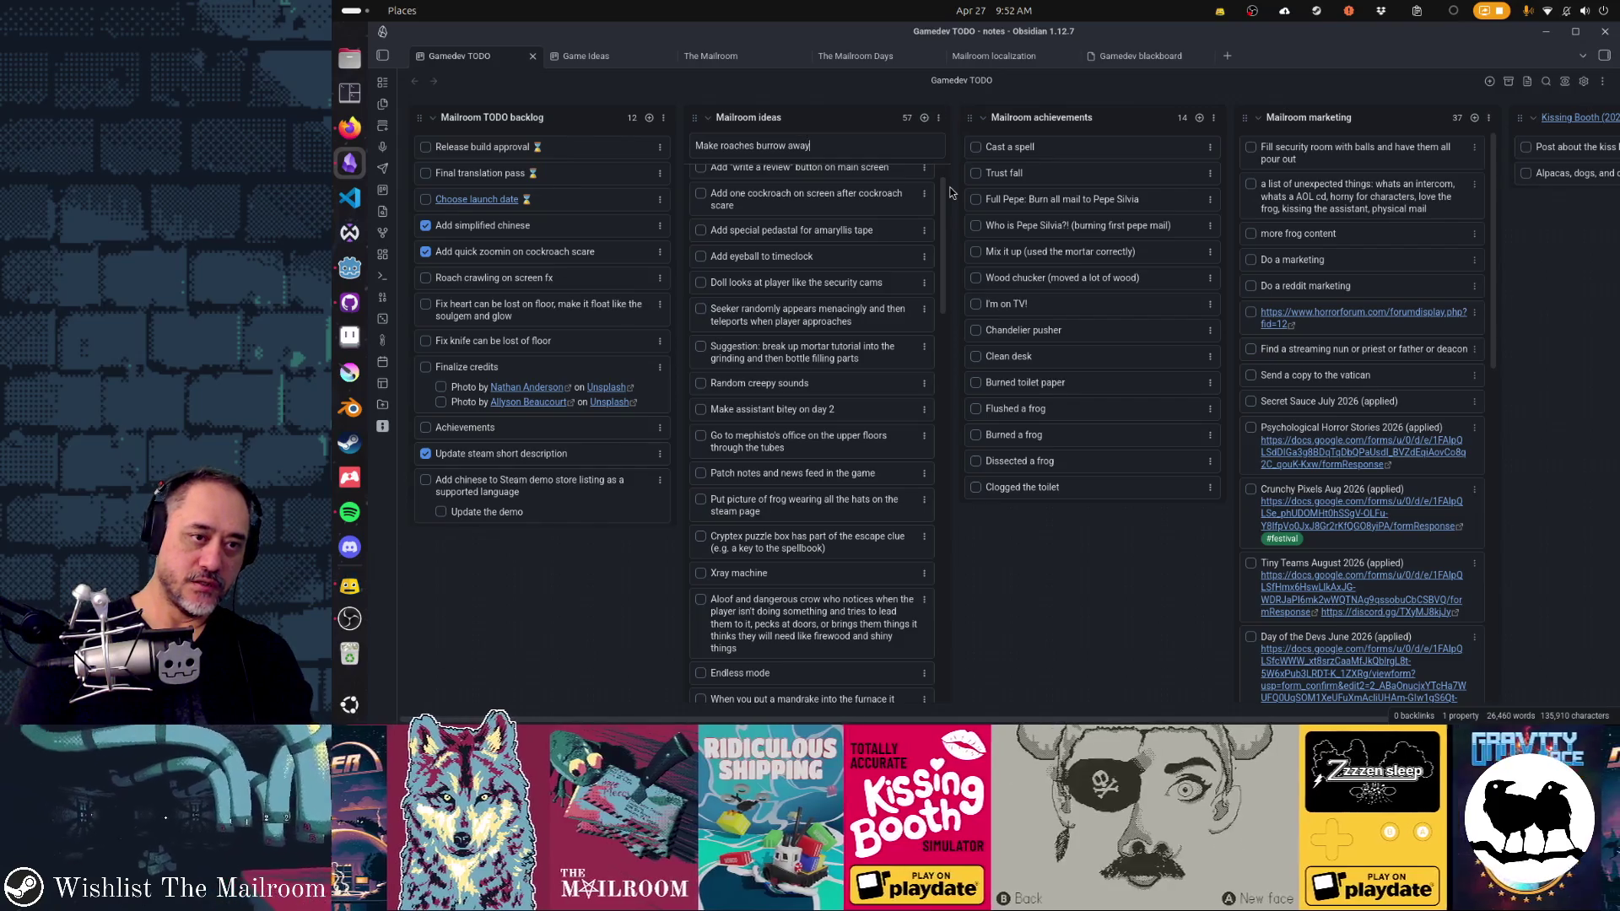
{"action": "key", "text": "Return"}
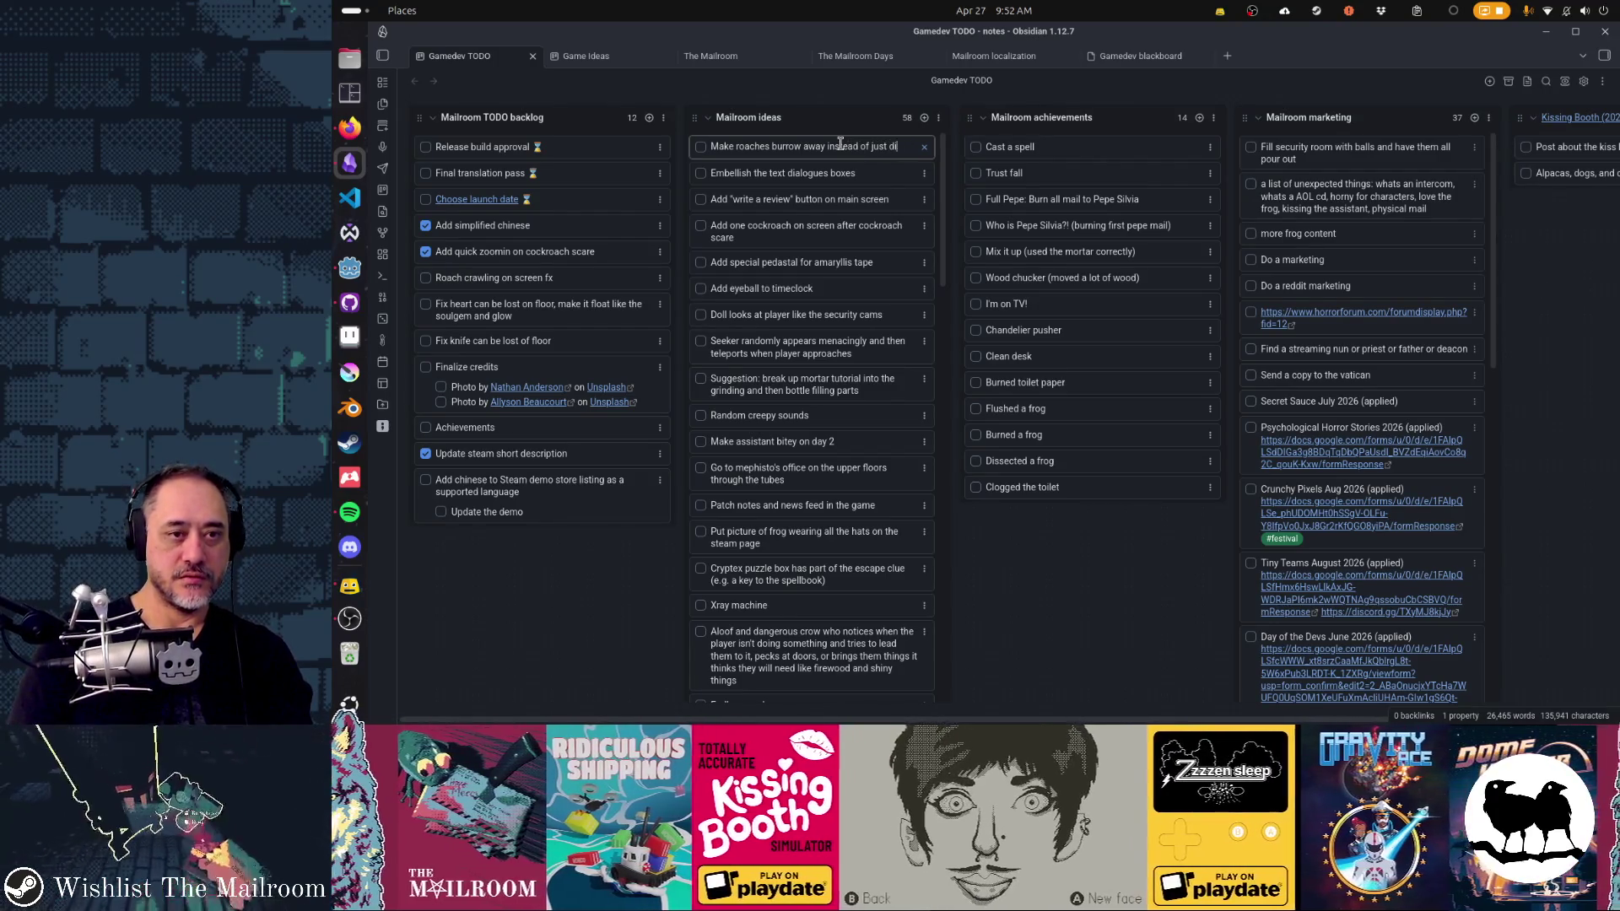
{"action": "key", "text": "Return"}
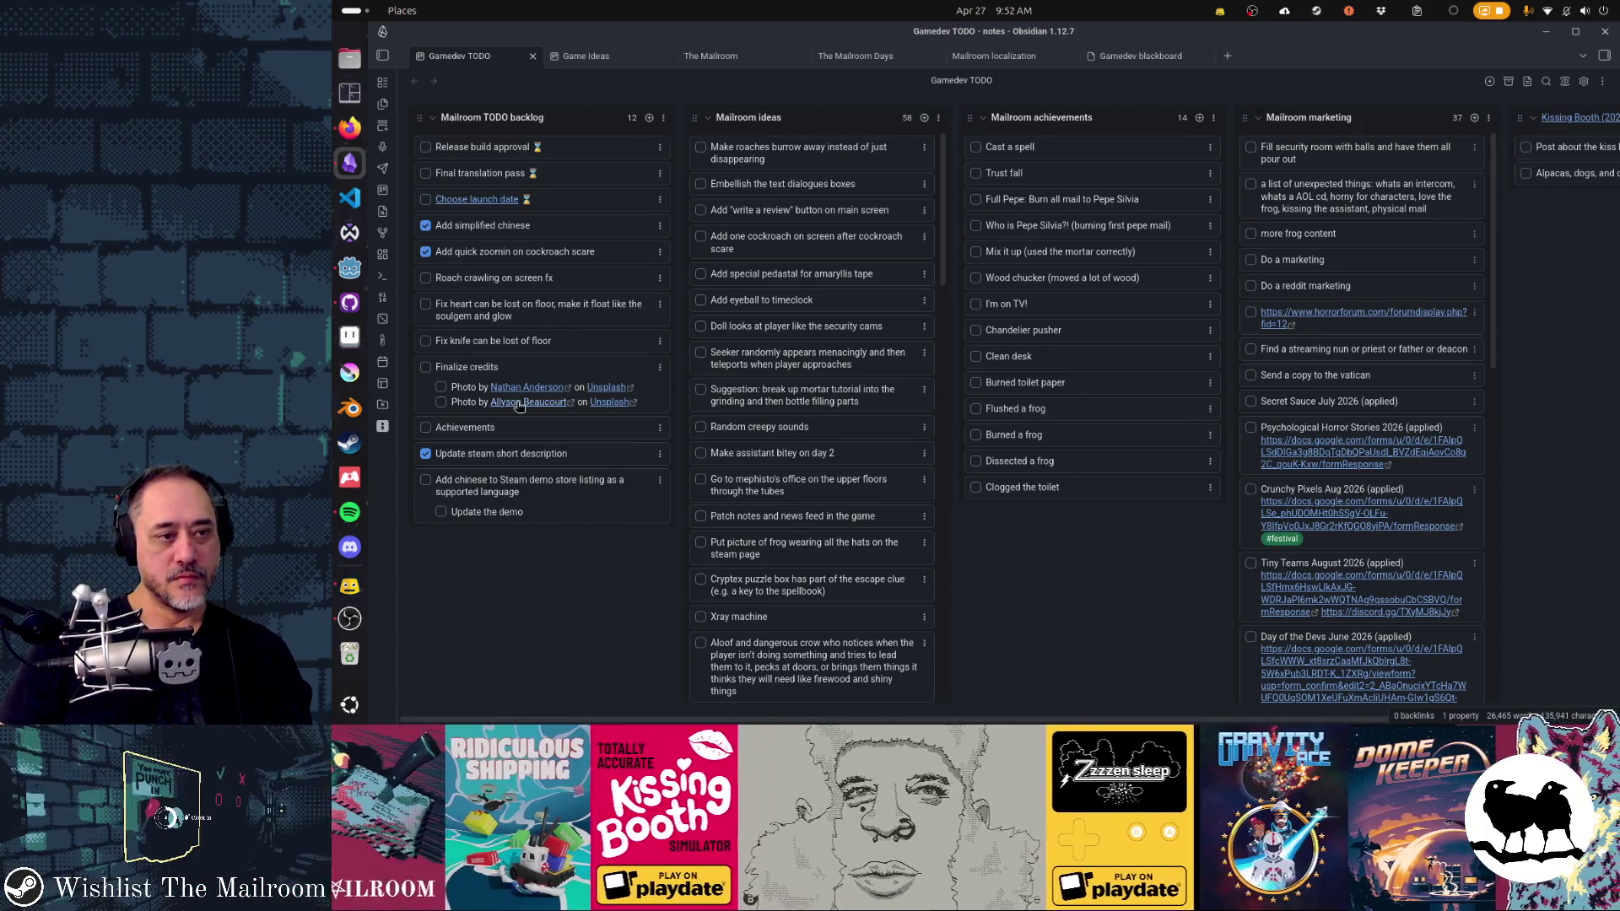
{"action": "key", "text": "alt+Tab"}
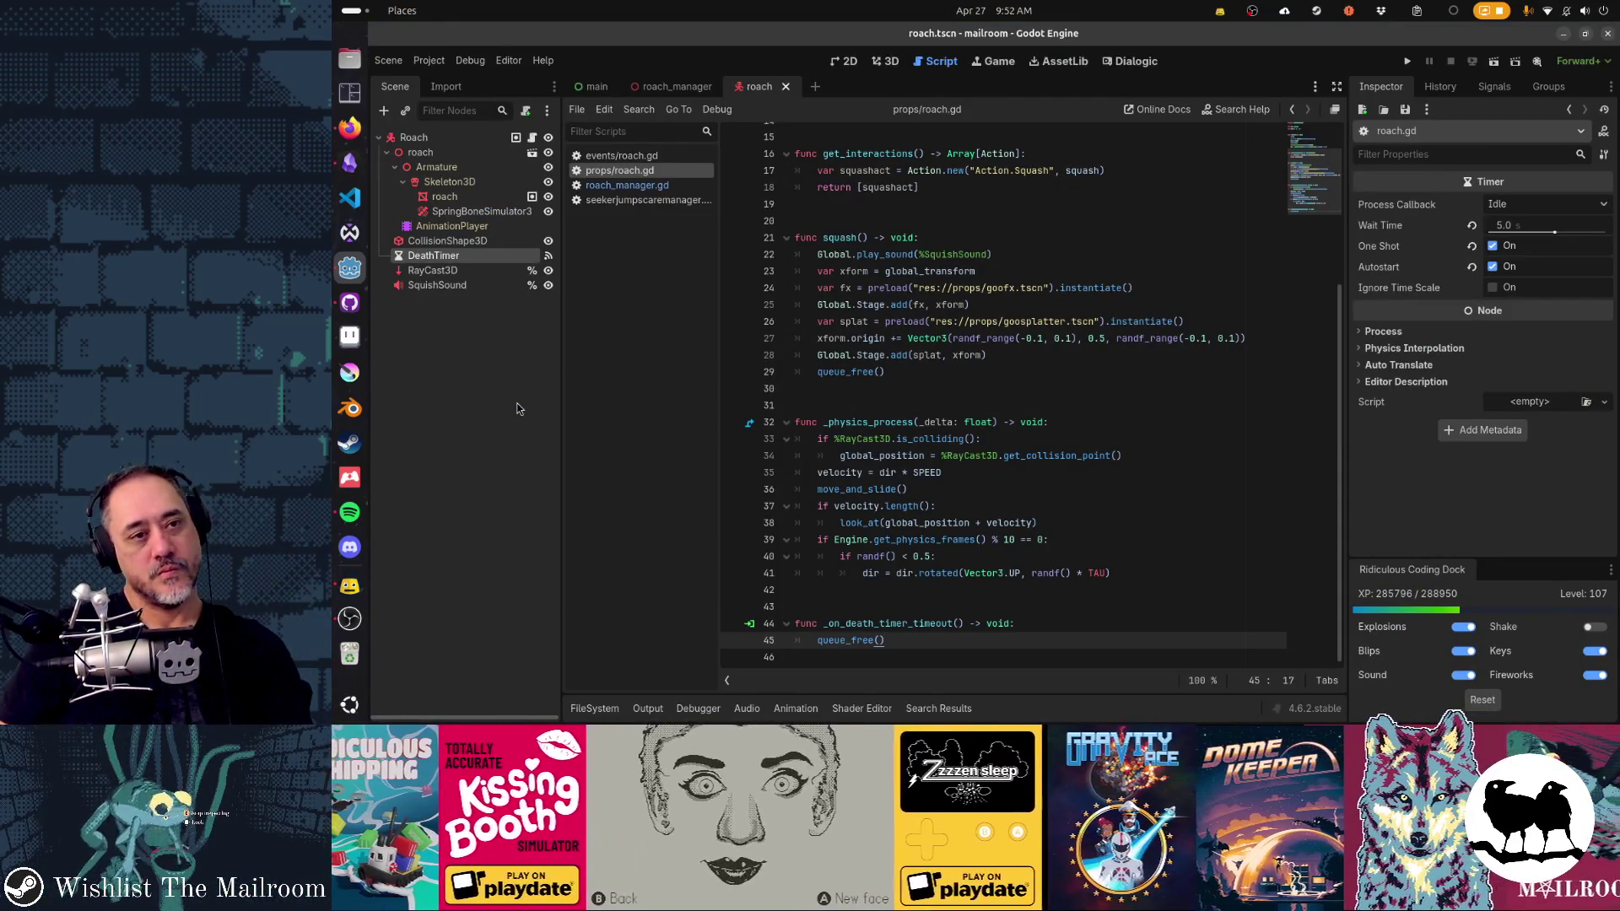
{"action": "key", "text": "ctrl+F2"}
{"action": "mouse_move", "coordinate": [1025, 390]}
{"action": "left_mouse_down"}
{"action": "mouse_move", "coordinate": [960, 422]}
{"action": "mouse_move", "coordinate": [1025, 224]}
{"action": "mouse_move", "coordinate": [1061, 342]}
{"action": "mouse_move", "coordinate": [1010, 318]}
{"action": "left_mouse_up"}
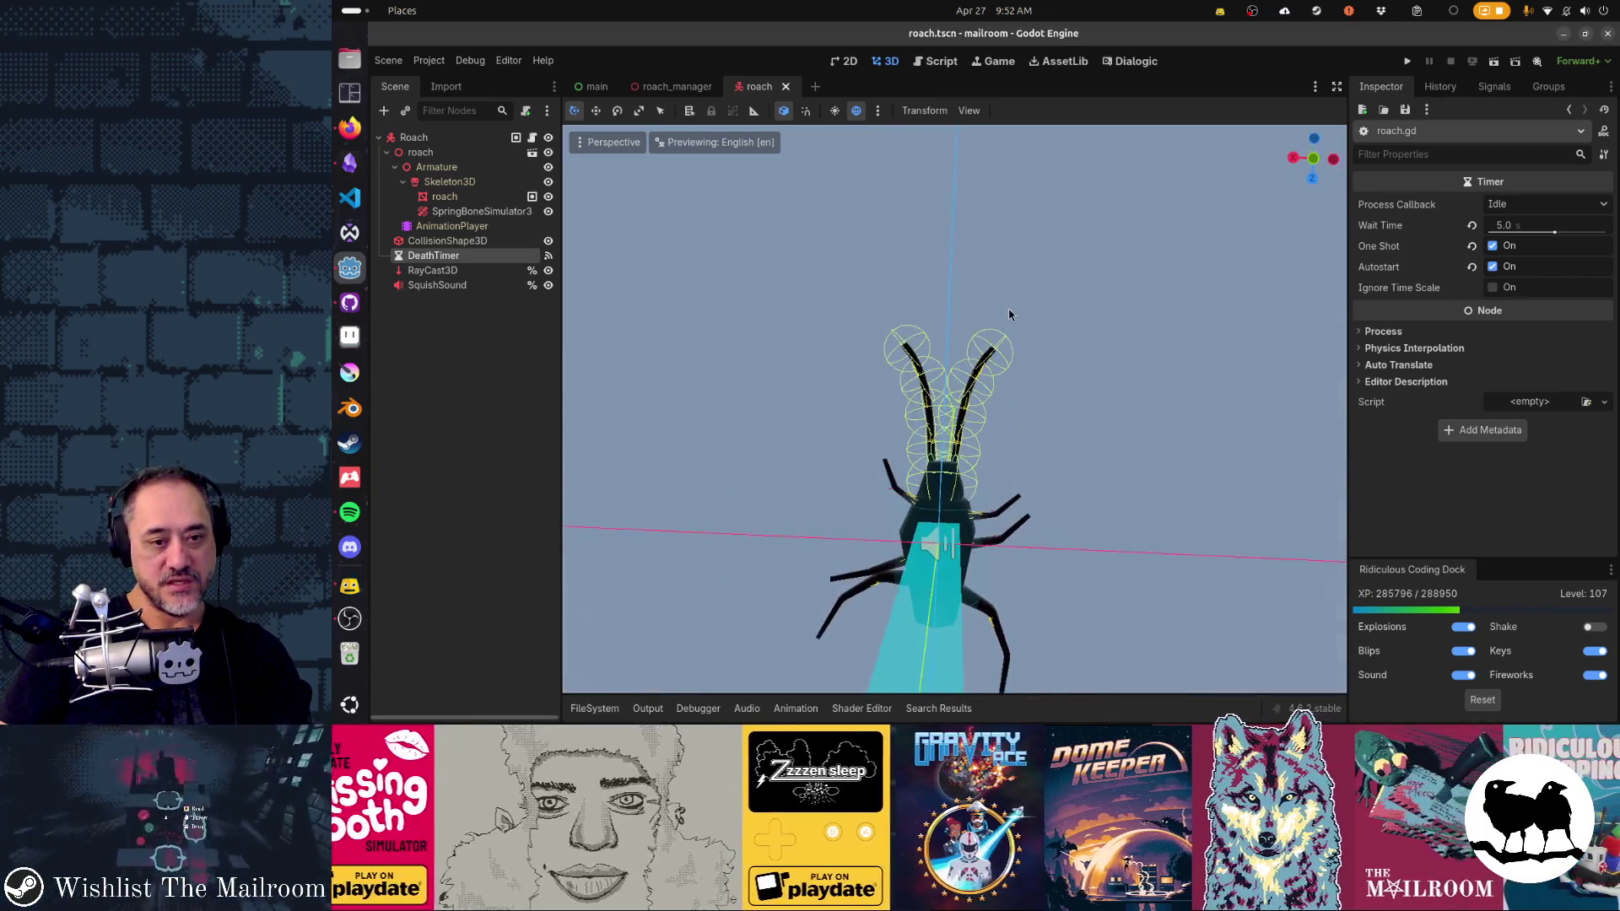
{"action": "scroll", "coordinate": [1016, 407], "scroll_direction": "down", "scroll_amount": 2}
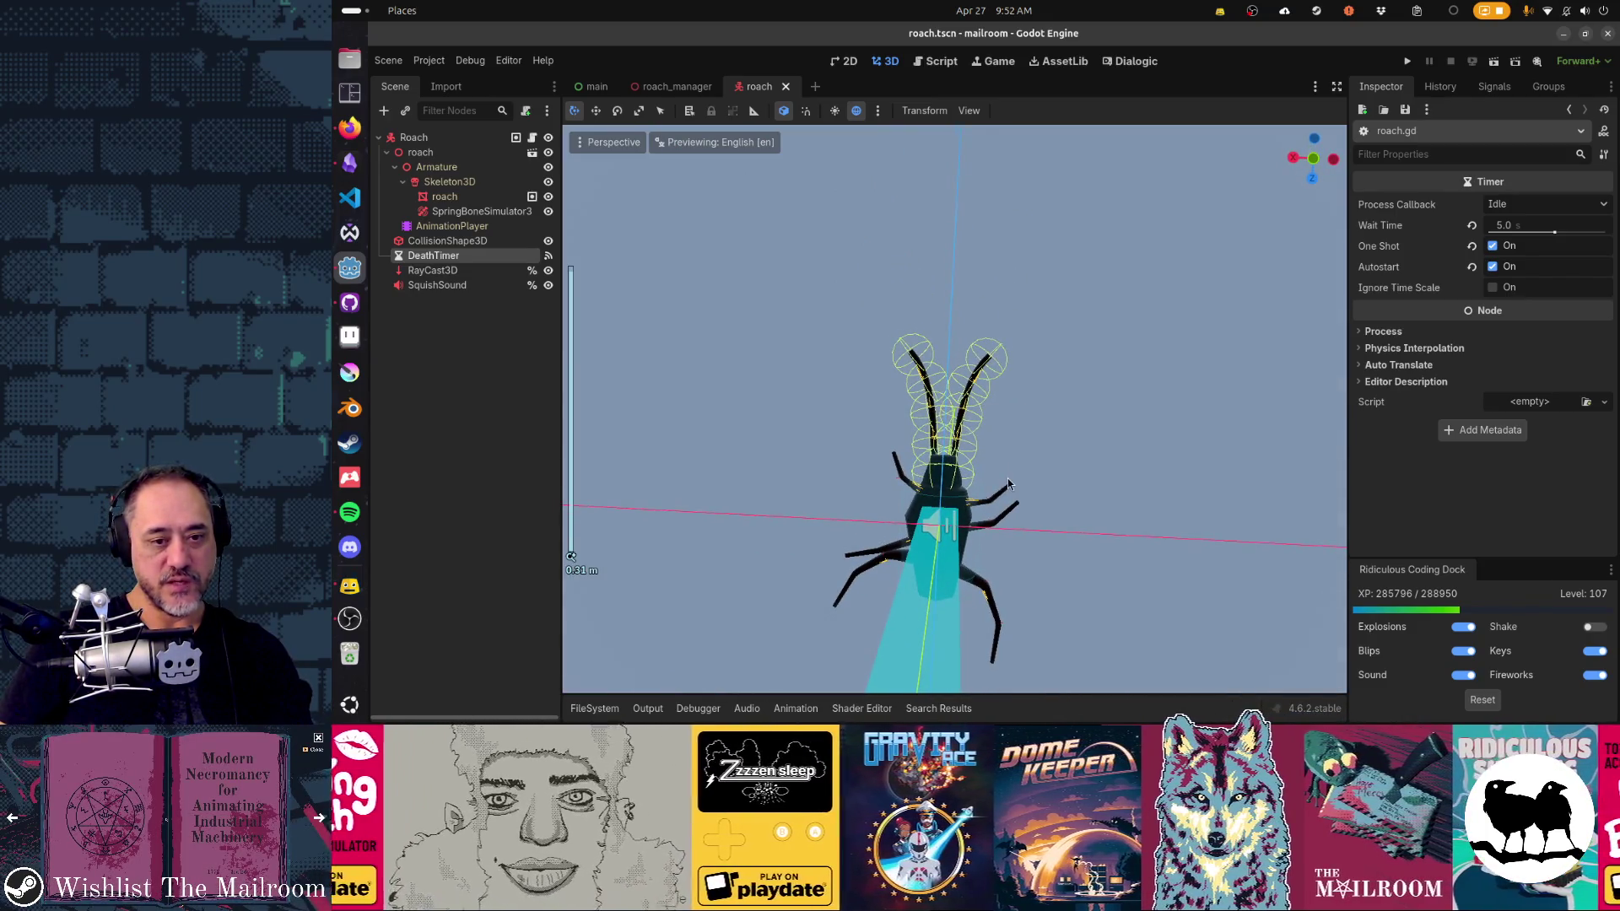
{"action": "scroll", "coordinate": [1004, 498], "scroll_direction": "up", "scroll_amount": 2}
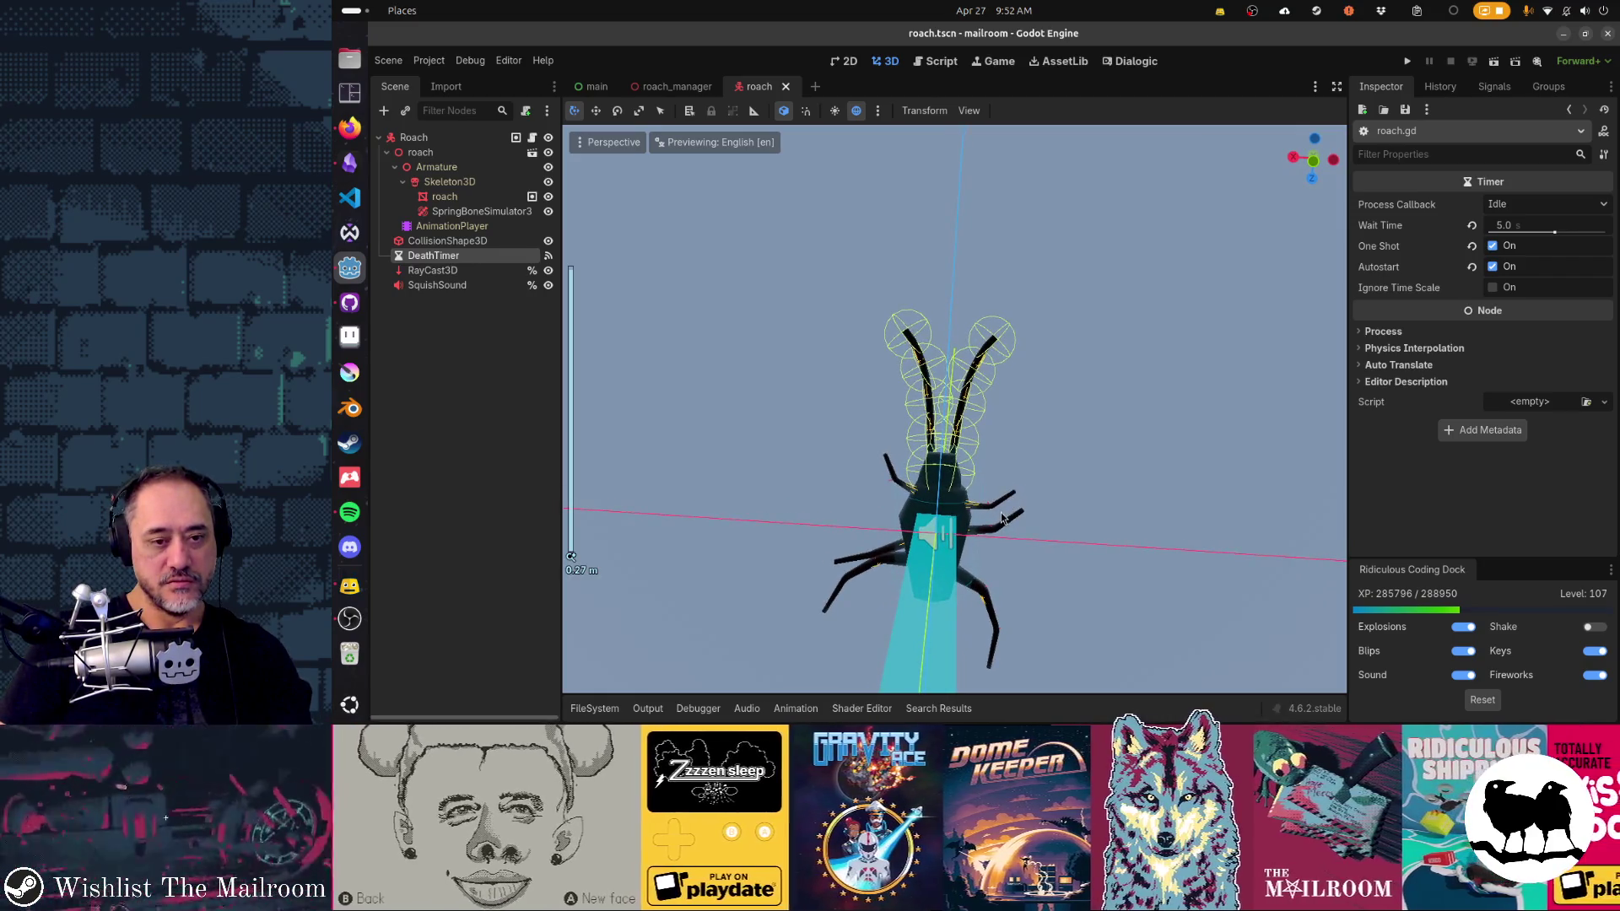
{"action": "left_click_drag", "start_coordinate": [1002, 518], "coordinate": [1024, 718]}
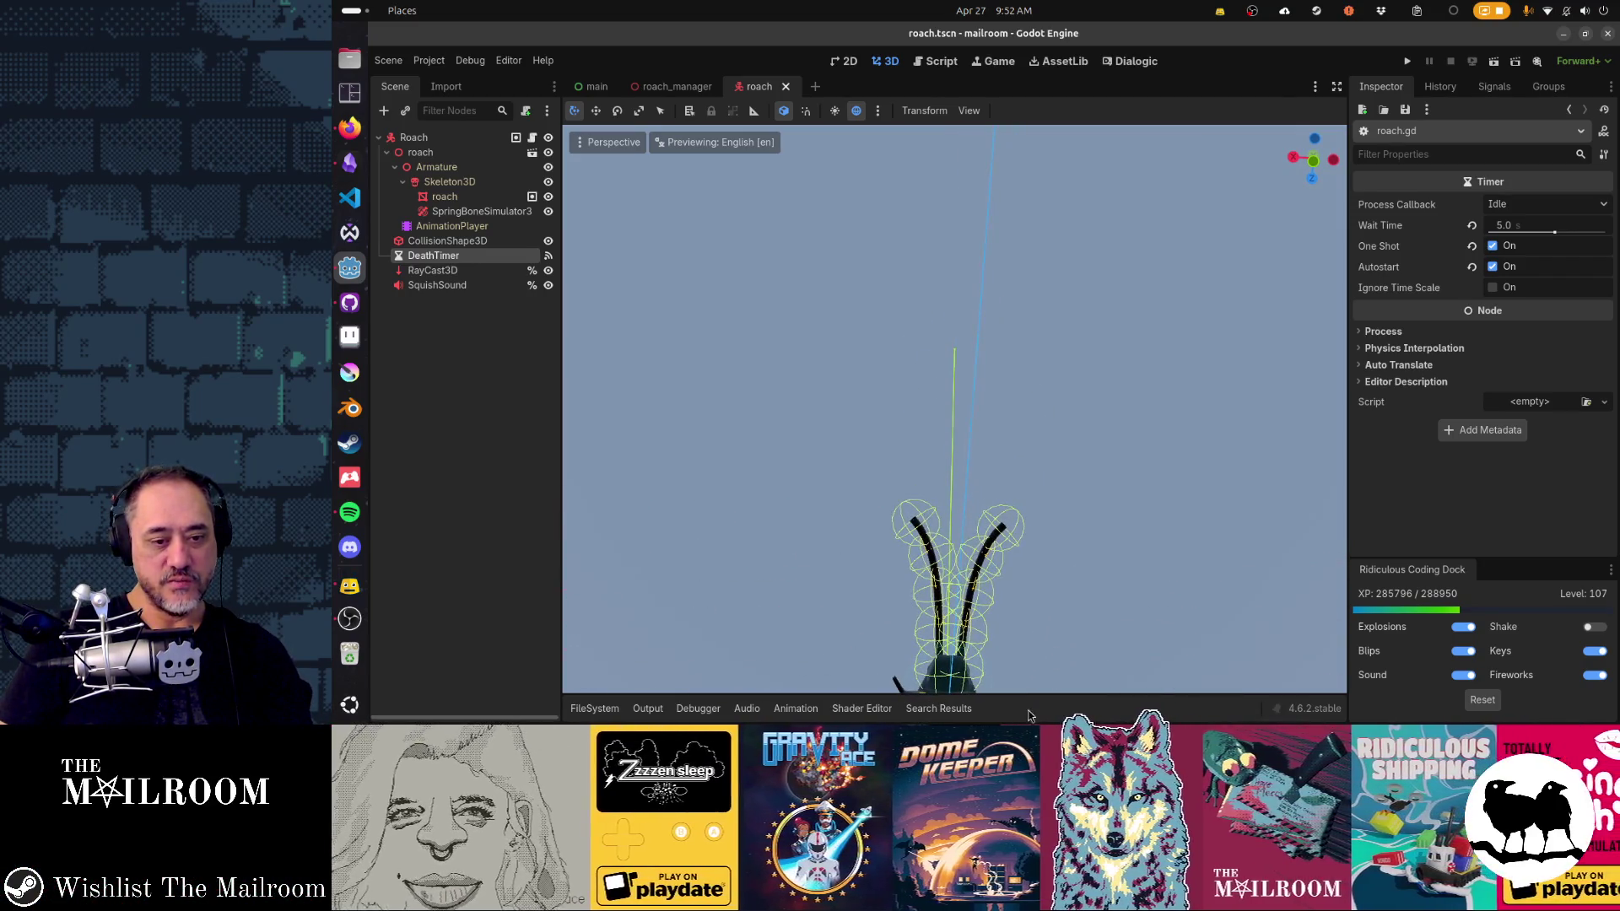
{"action": "mouse_move", "coordinate": [1082, 613]}
{"action": "left_mouse_down"}
{"action": "mouse_move", "coordinate": [1068, 560]}
{"action": "mouse_move", "coordinate": [842, 563]}
{"action": "left_mouse_up"}
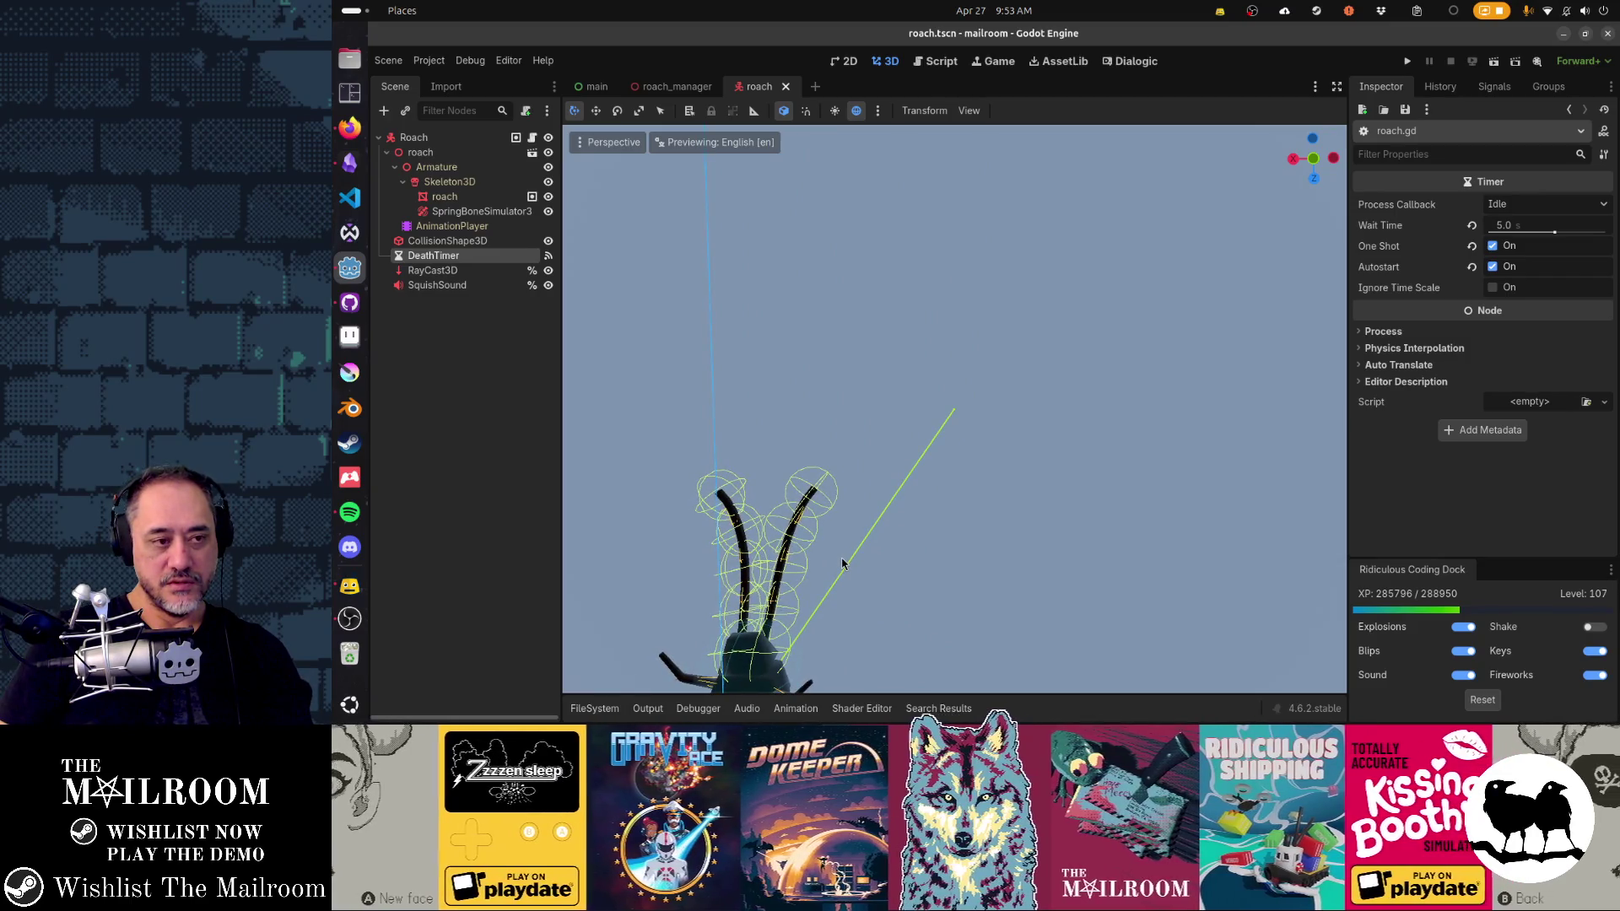
{"action": "scroll", "coordinate": [852, 516], "scroll_direction": "up", "scroll_amount": 2}
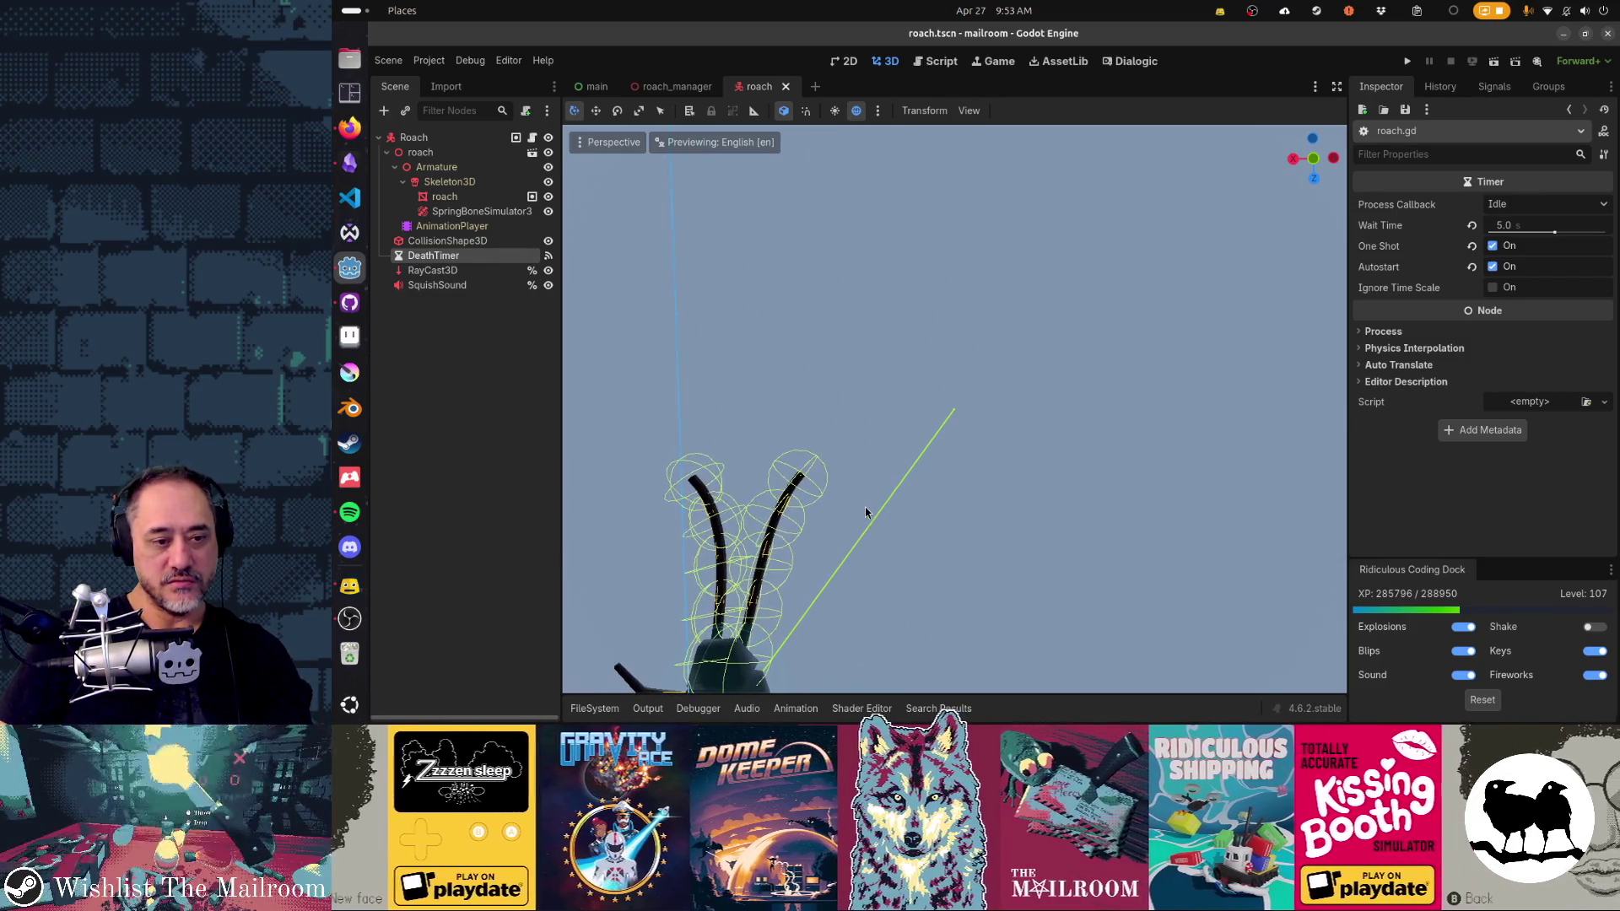
{"action": "left_click", "coordinate": [428, 141]}
{"action": "key", "text": "g"}
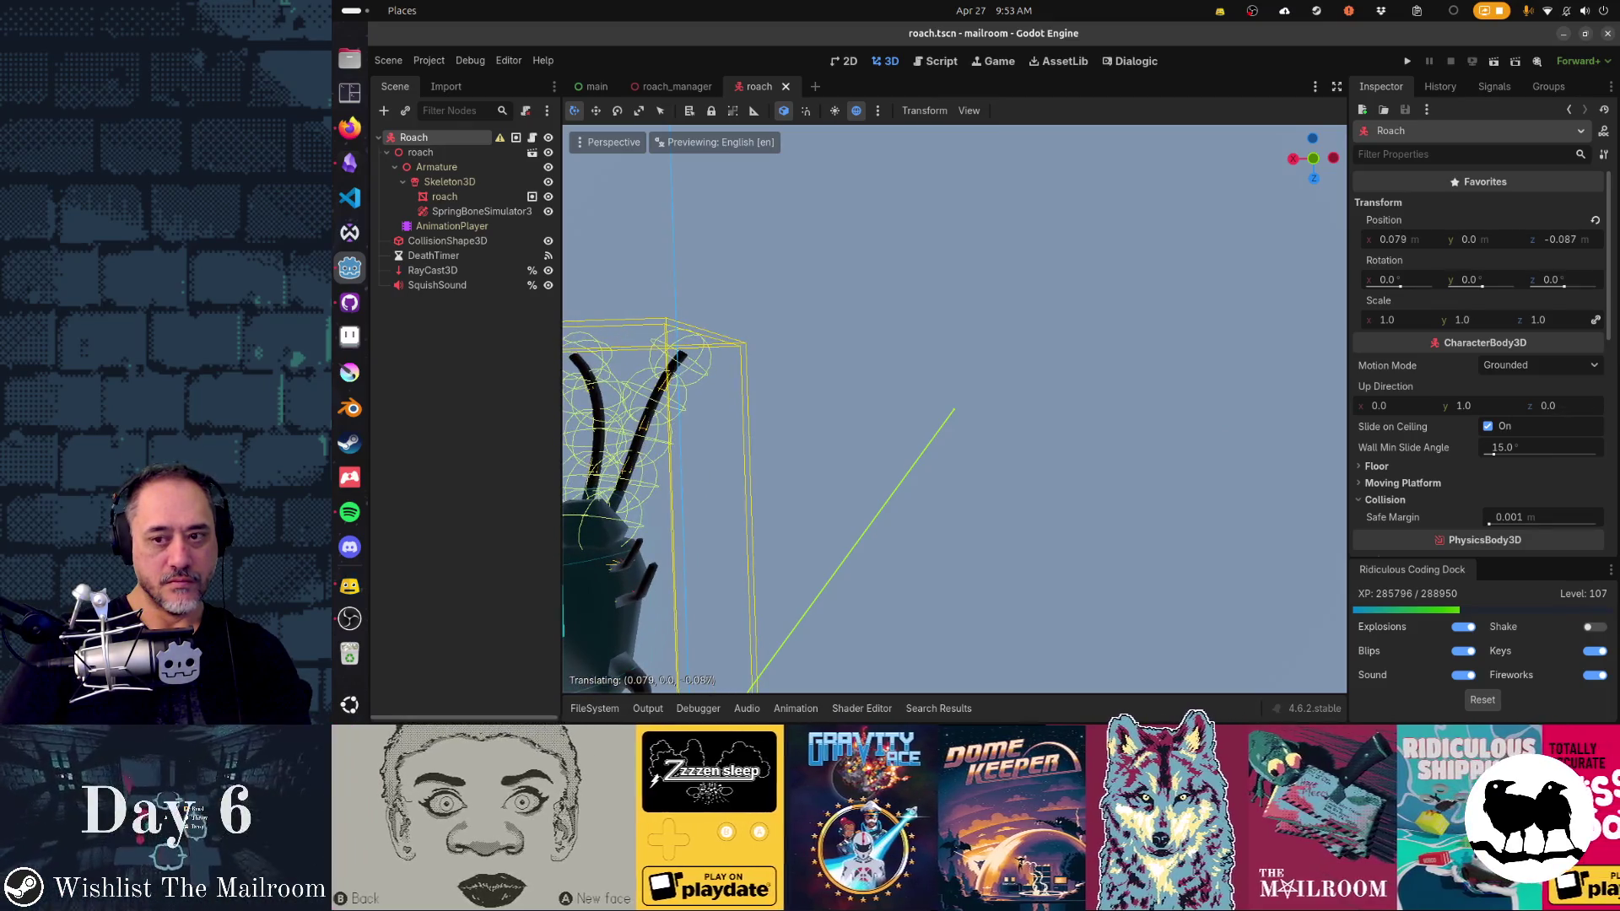
{"action": "key", "text": "Escape"}
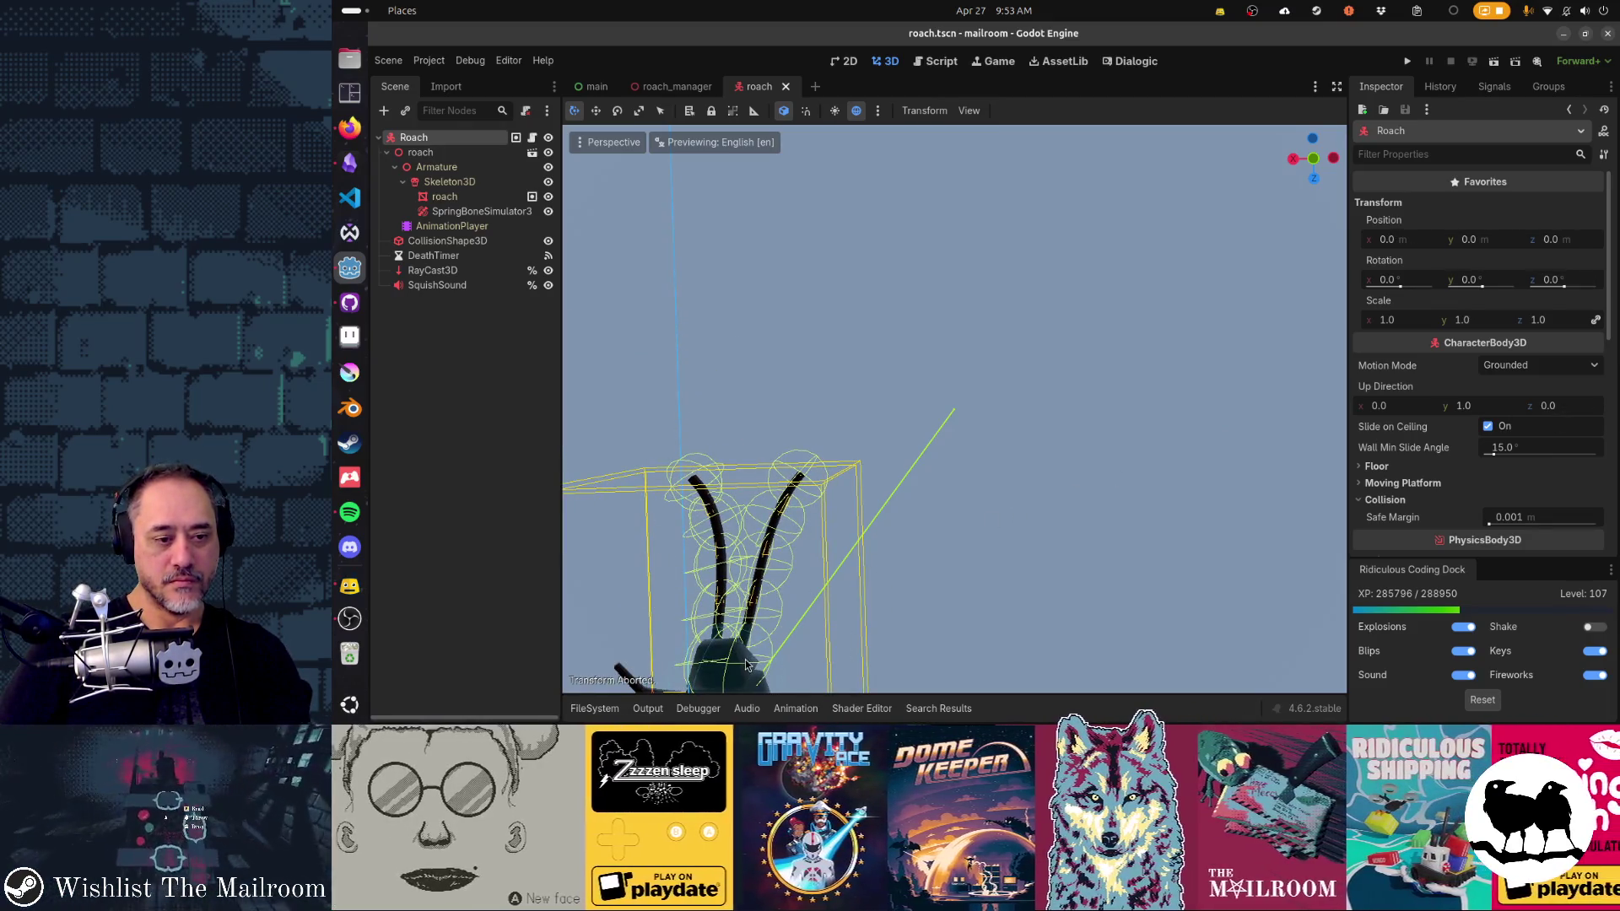
{"action": "key", "text": "g"}
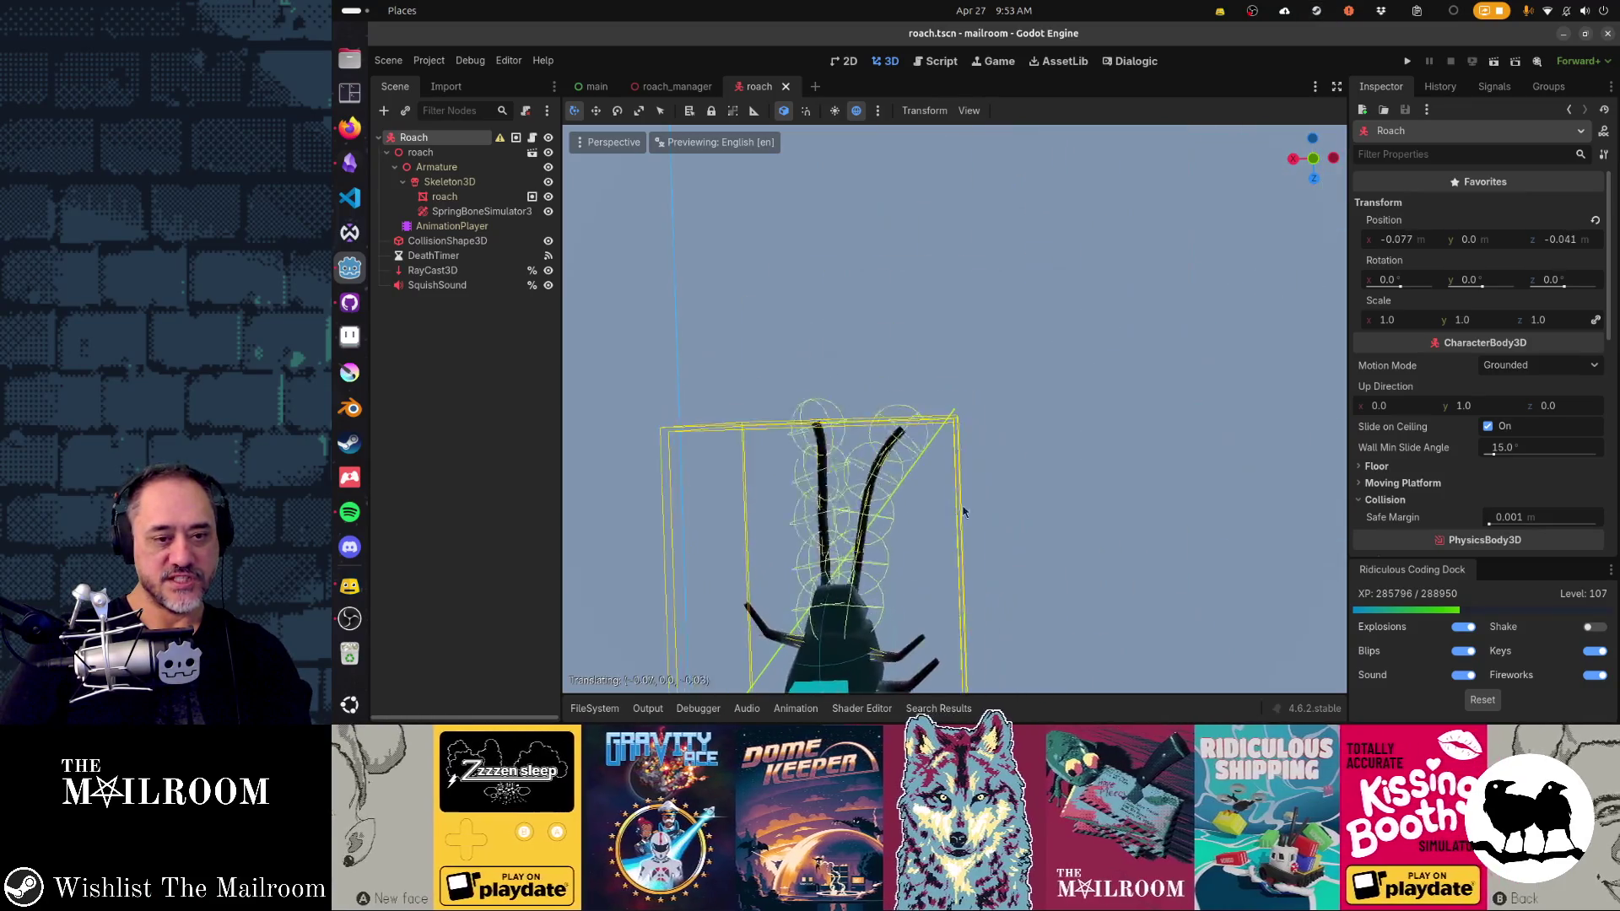
{"action": "key", "text": "Return"}
{"action": "key", "text": "g"}
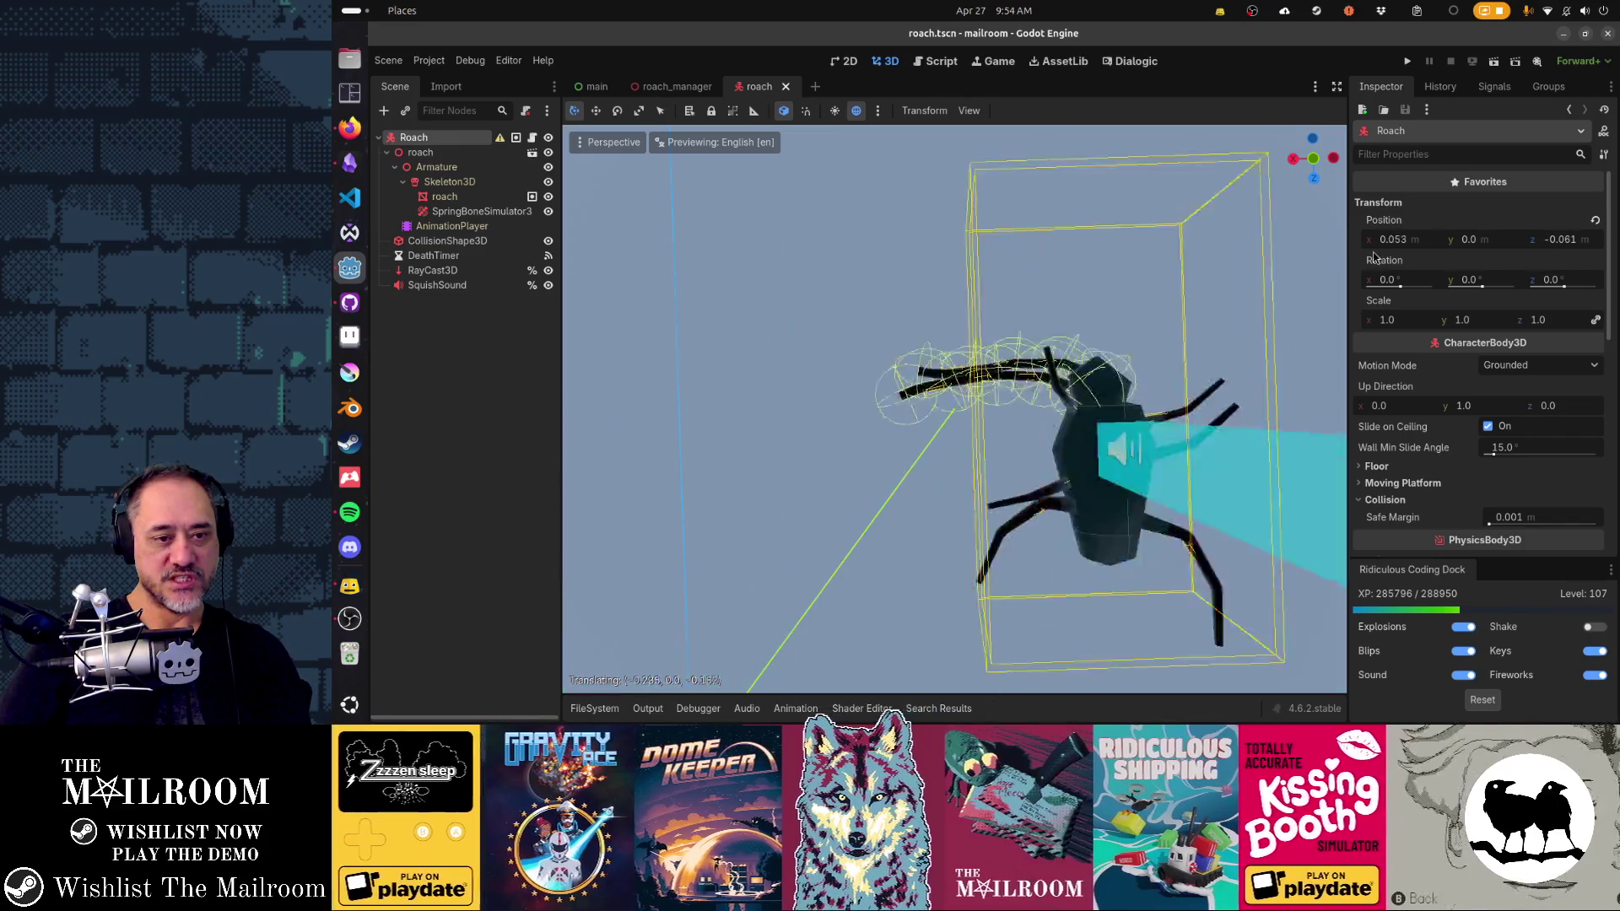
{"action": "key", "text": "Escape"}
{"action": "mouse_move", "coordinate": [810, 540]}
{"action": "left_mouse_down"}
{"action": "mouse_move", "coordinate": [900, 626]}
{"action": "mouse_move", "coordinate": [1037, 665]}
{"action": "mouse_move", "coordinate": [903, 451]}
{"action": "mouse_move", "coordinate": [1147, 506]}
{"action": "mouse_move", "coordinate": [764, 564]}
{"action": "mouse_move", "coordinate": [678, 548]}
{"action": "mouse_move", "coordinate": [1147, 540]}
{"action": "left_mouse_up"}
{"action": "left_click_drag", "start_coordinate": [864, 495], "coordinate": [1151, 569]}
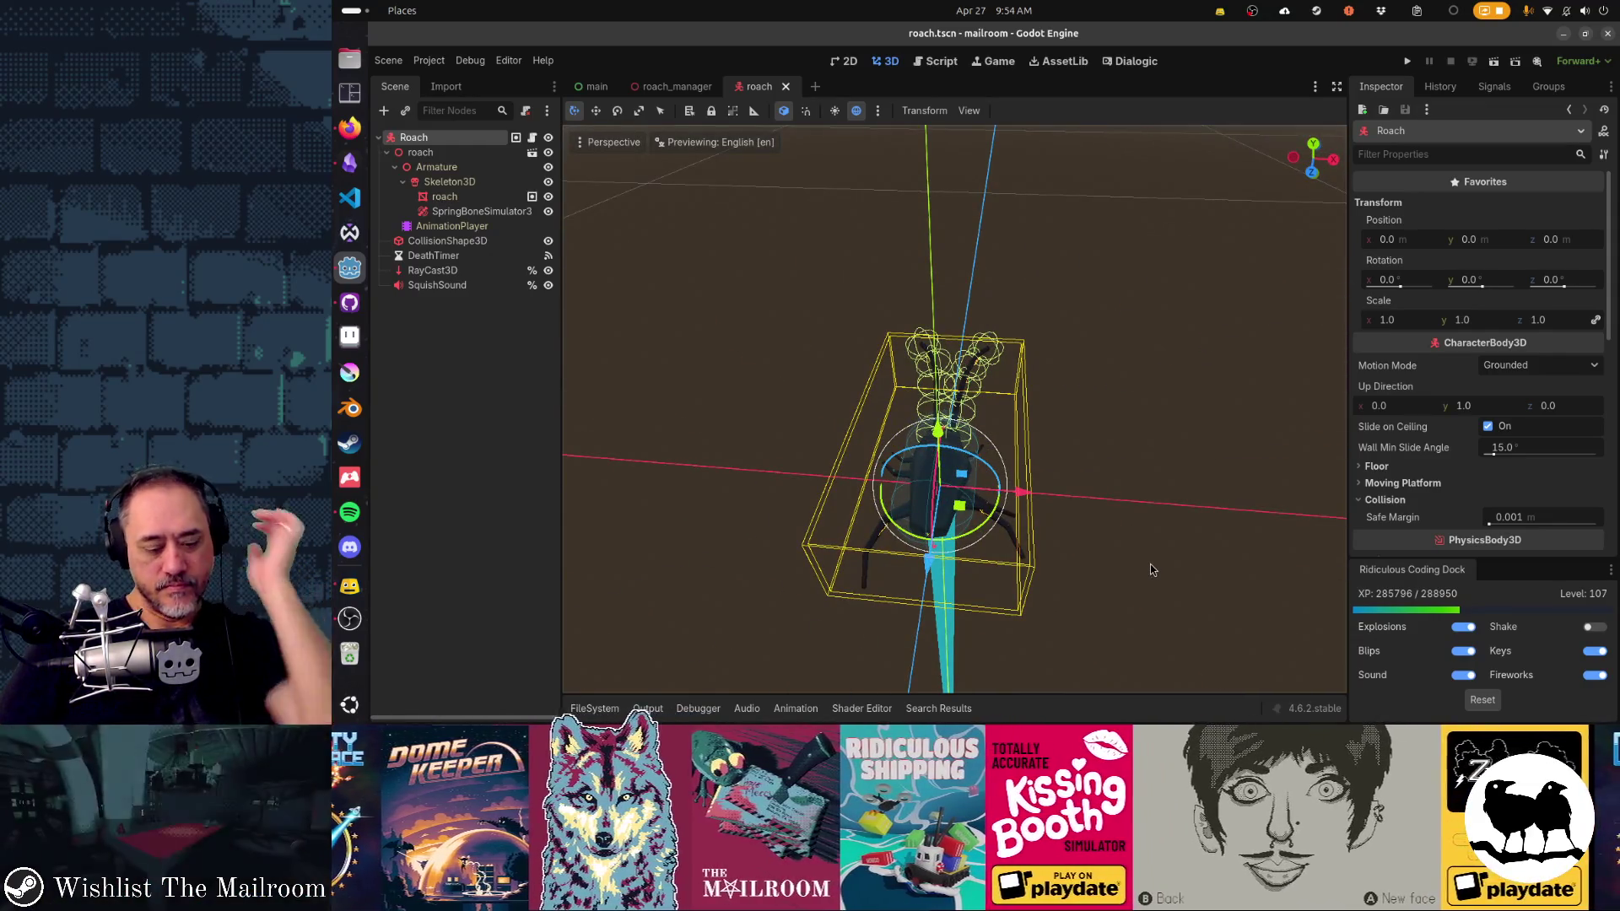
{"action": "key", "text": "g"}
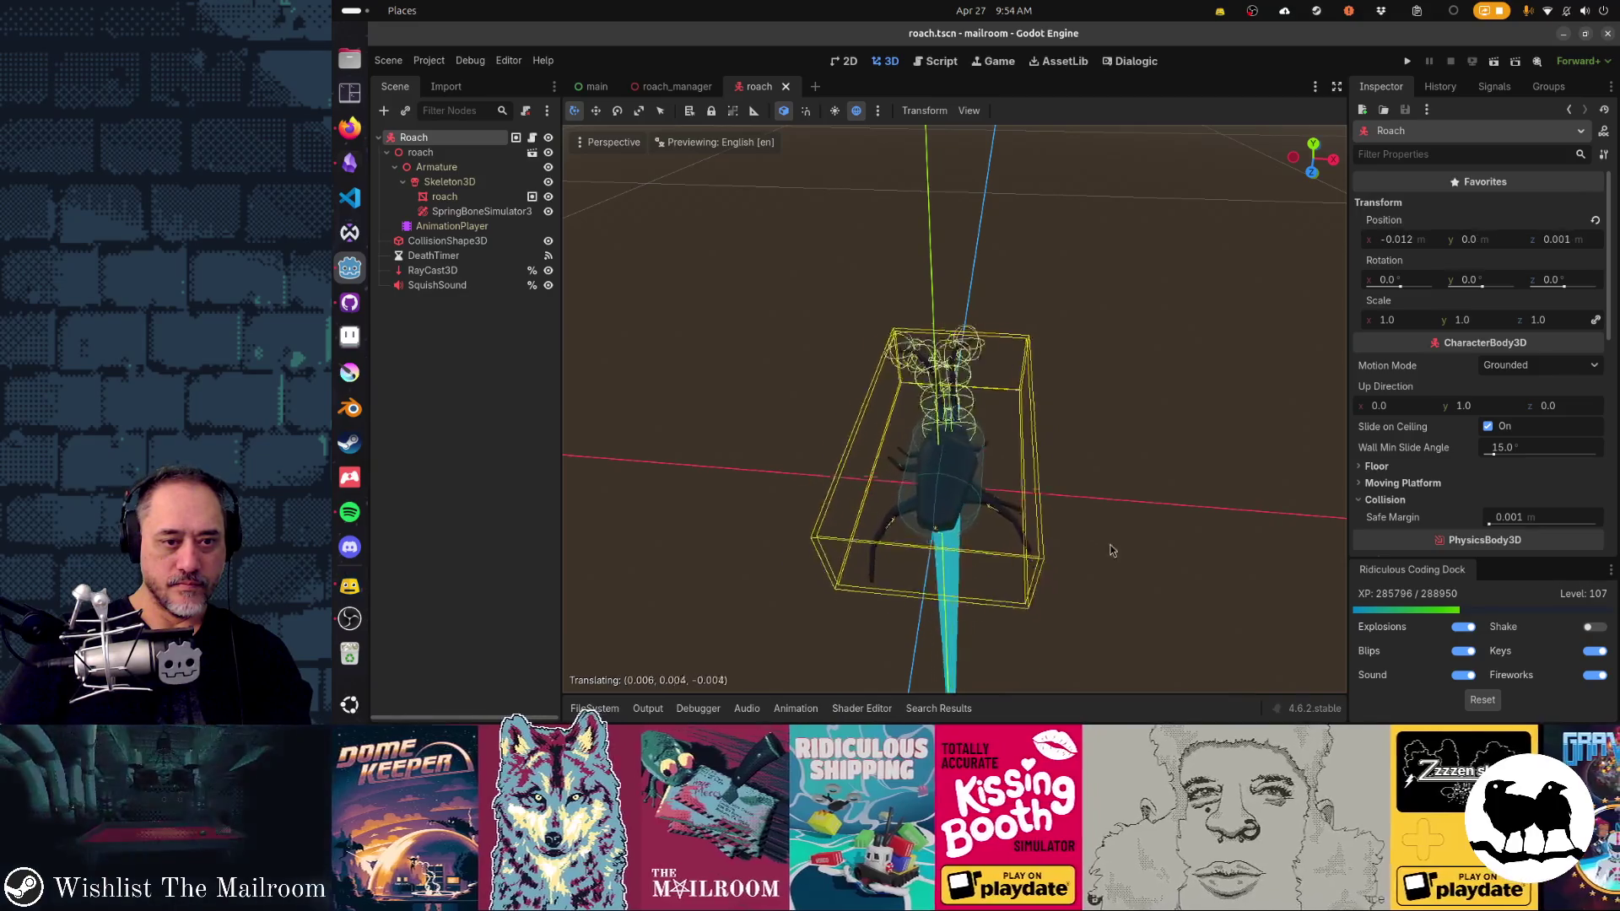
{"action": "key", "text": "Escape"}
{"action": "mouse_move", "coordinate": [1101, 582]}
{"action": "left_mouse_down"}
{"action": "mouse_move", "coordinate": [815, 494]}
{"action": "mouse_move", "coordinate": [903, 453]}
{"action": "mouse_move", "coordinate": [800, 311]}
{"action": "left_mouse_up"}
{"action": "left_click_drag", "start_coordinate": [993, 485], "coordinate": [985, 359]}
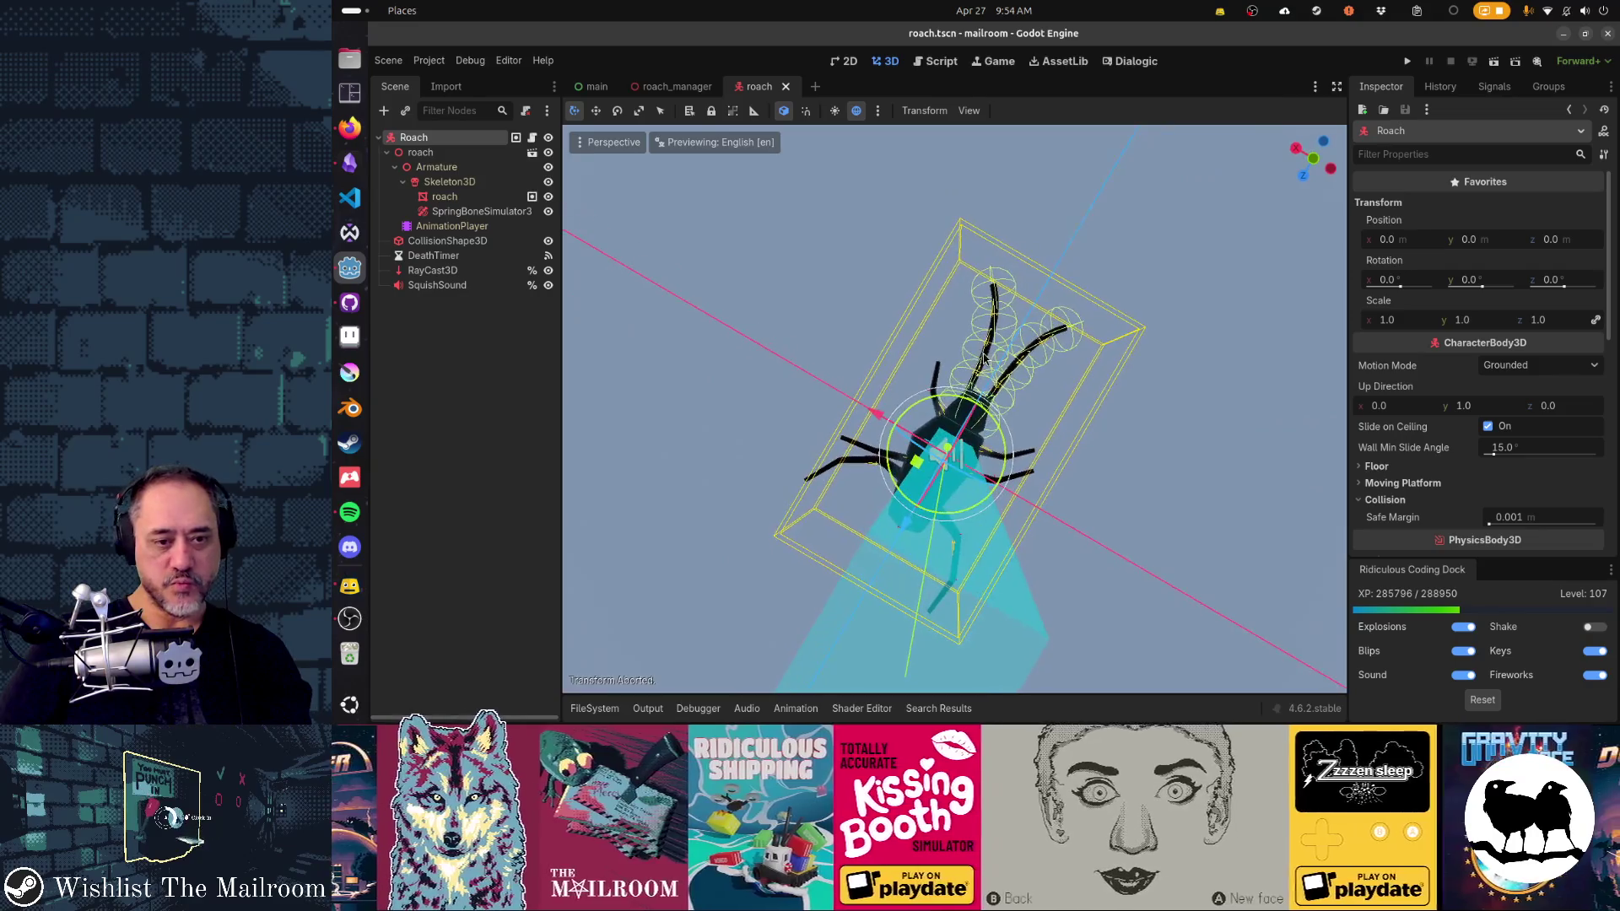
{"action": "mouse_move", "coordinate": [1016, 429]}
{"action": "left_mouse_down"}
{"action": "mouse_move", "coordinate": [944, 566]}
{"action": "mouse_move", "coordinate": [1025, 556]}
{"action": "mouse_move", "coordinate": [1106, 600]}
{"action": "left_mouse_up"}
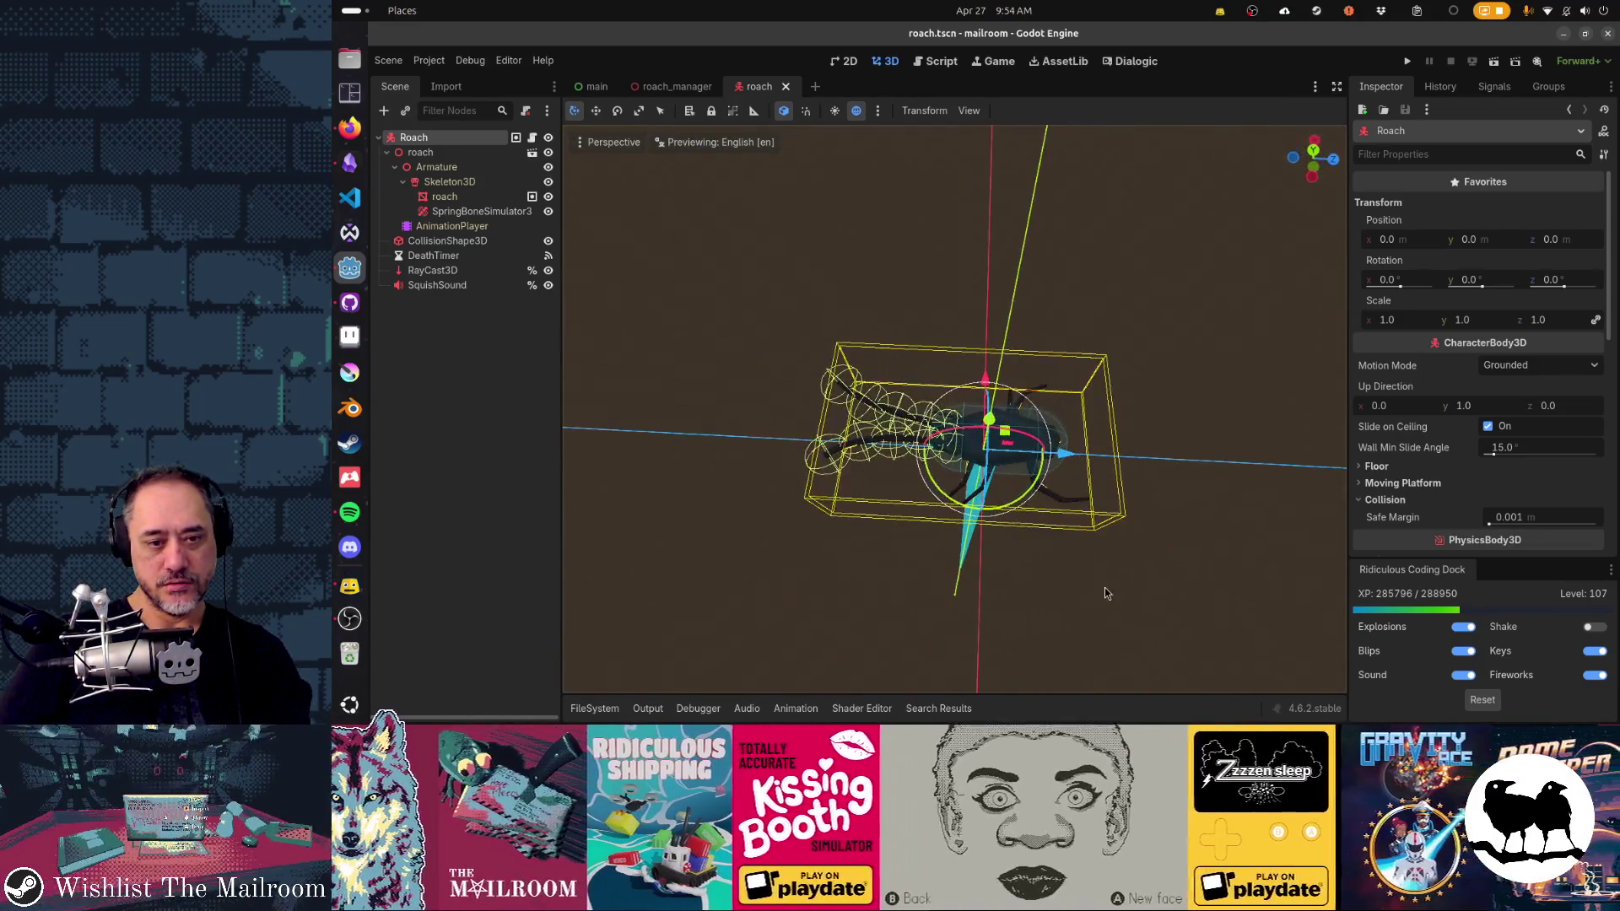
{"action": "left_click", "coordinate": [991, 601]}
{"action": "mouse_move", "coordinate": [991, 601]}
{"action": "left_mouse_down"}
{"action": "mouse_move", "coordinate": [982, 579]}
{"action": "mouse_move", "coordinate": [1219, 521]}
{"action": "mouse_move", "coordinate": [1164, 538]}
{"action": "left_mouse_up"}
{"action": "scroll", "coordinate": [1165, 538], "scroll_direction": "down", "scroll_amount": 2}
{"action": "left_click", "coordinate": [452, 226]}
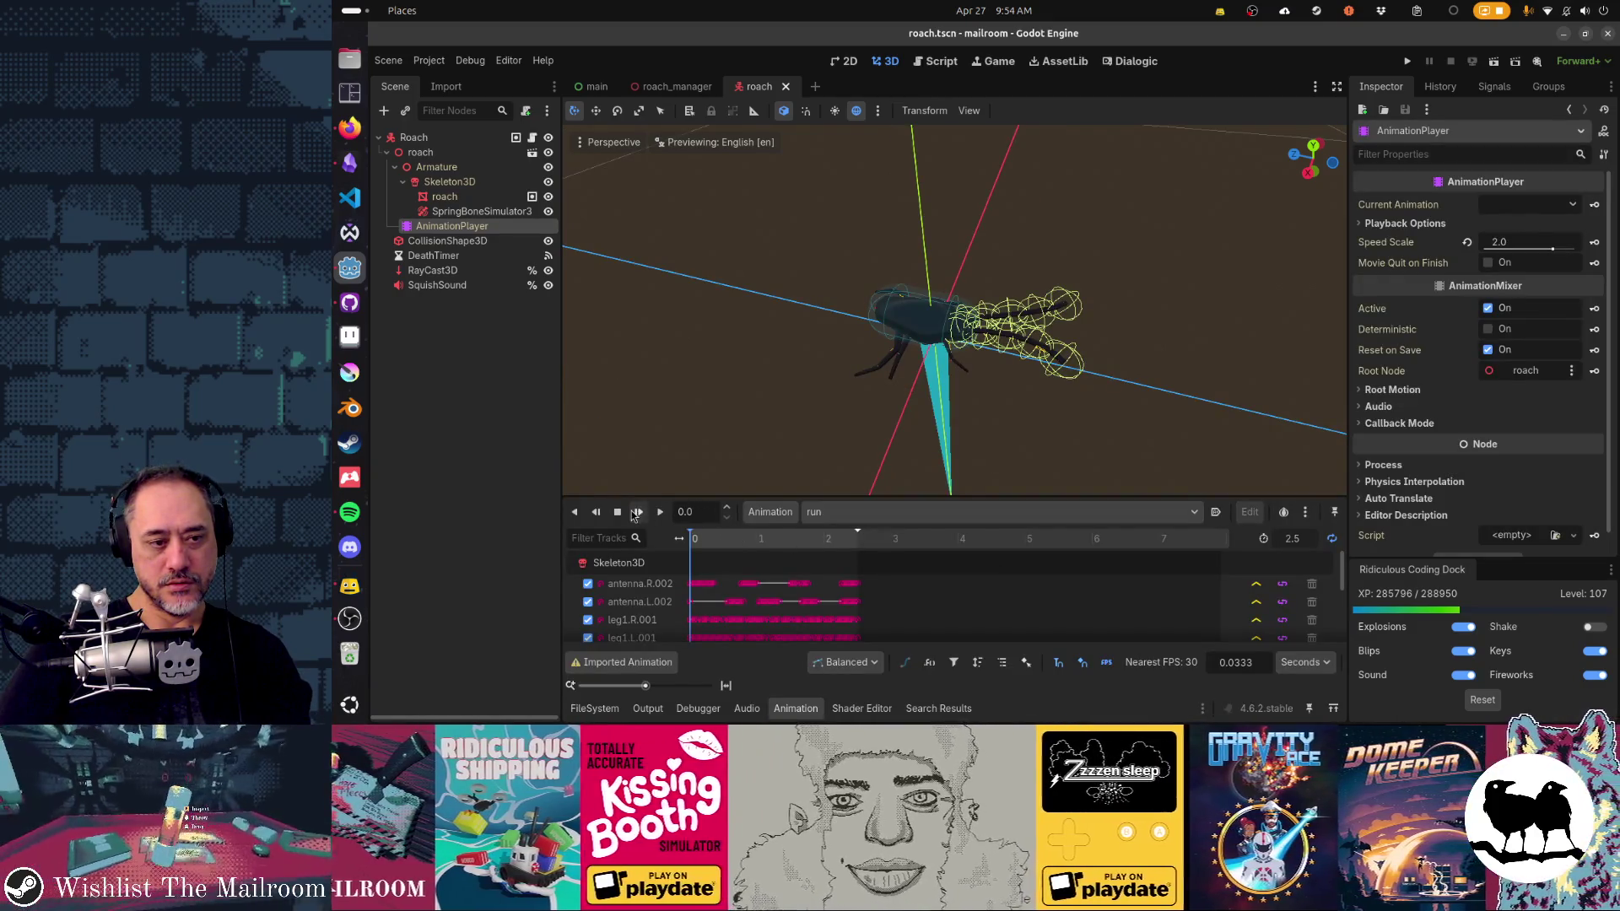
Step: Orbit, zoom and pan the viewport to watch the looping roach run animation, then deselect AnimationPlayer
{"action": "mouse_move", "coordinate": [1222, 445]}
{"action": "left_mouse_down"}
{"action": "mouse_move", "coordinate": [974, 408]}
{"action": "mouse_move", "coordinate": [1050, 353]}
{"action": "mouse_move", "coordinate": [897, 253]}
{"action": "mouse_move", "coordinate": [1004, 384]}
{"action": "mouse_move", "coordinate": [1006, 500]}
{"action": "mouse_move", "coordinate": [974, 641]}
{"action": "mouse_move", "coordinate": [991, 528]}
{"action": "mouse_move", "coordinate": [945, 472]}
{"action": "mouse_move", "coordinate": [919, 388]}
{"action": "mouse_move", "coordinate": [872, 600]}
{"action": "left_mouse_up"}
{"action": "scroll", "coordinate": [1051, 352], "scroll_direction": "down", "scroll_amount": 1}
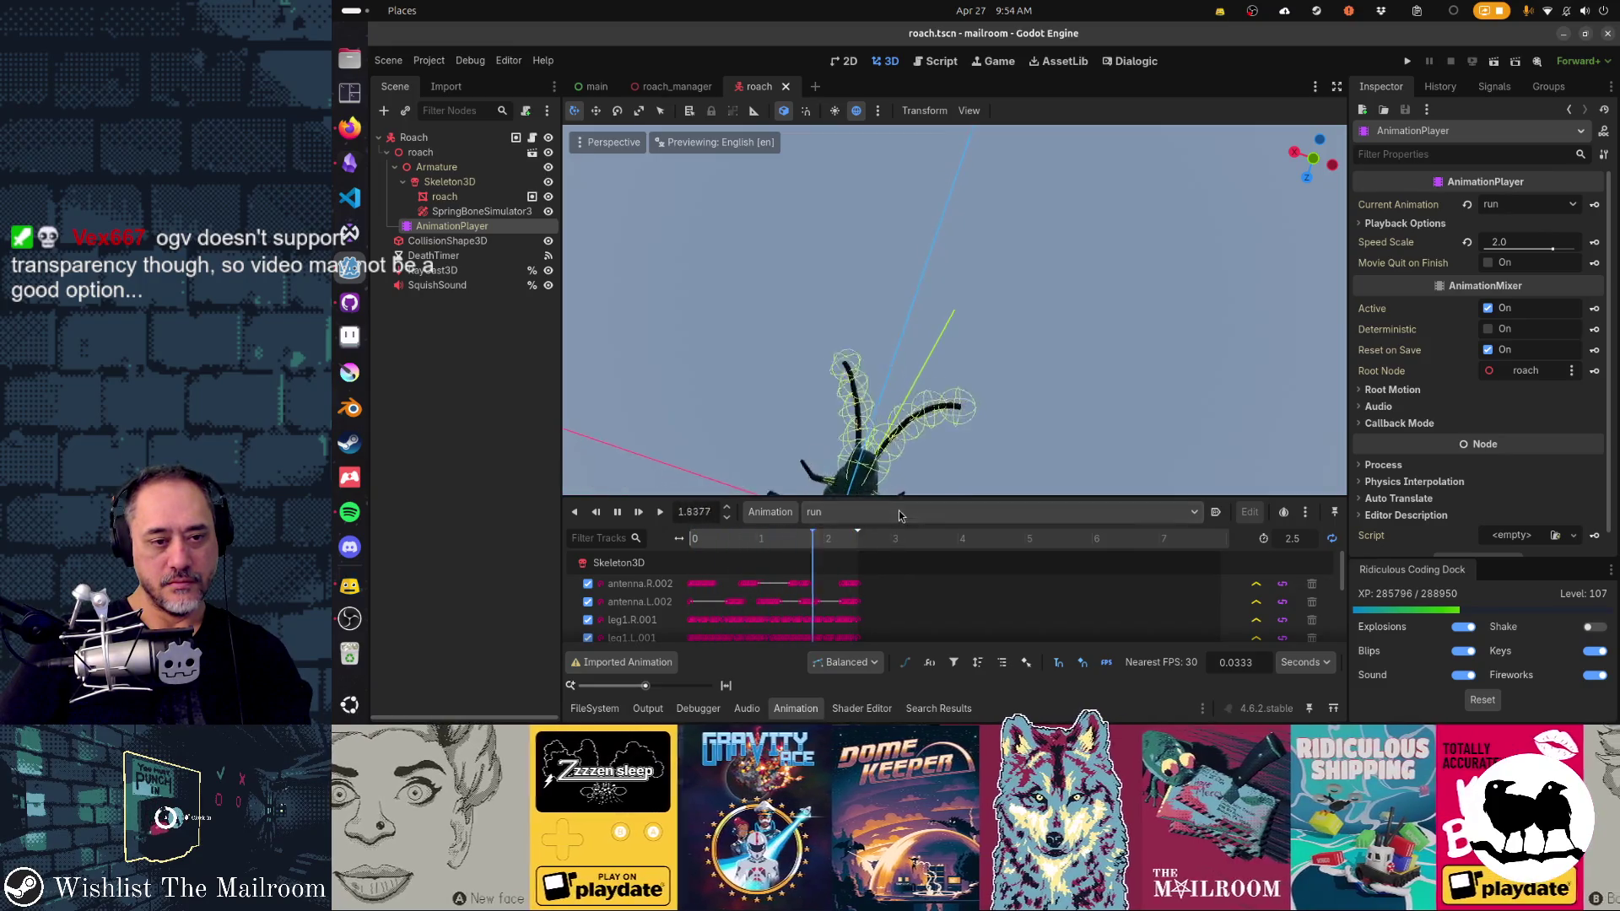
{"action": "mouse_move", "coordinate": [911, 502]}
{"action": "left_mouse_down"}
{"action": "mouse_move", "coordinate": [1298, 338]}
{"action": "mouse_move", "coordinate": [1297, 483]}
{"action": "mouse_move", "coordinate": [1114, 548]}
{"action": "left_mouse_up"}
{"action": "left_click", "coordinate": [1297, 335]}
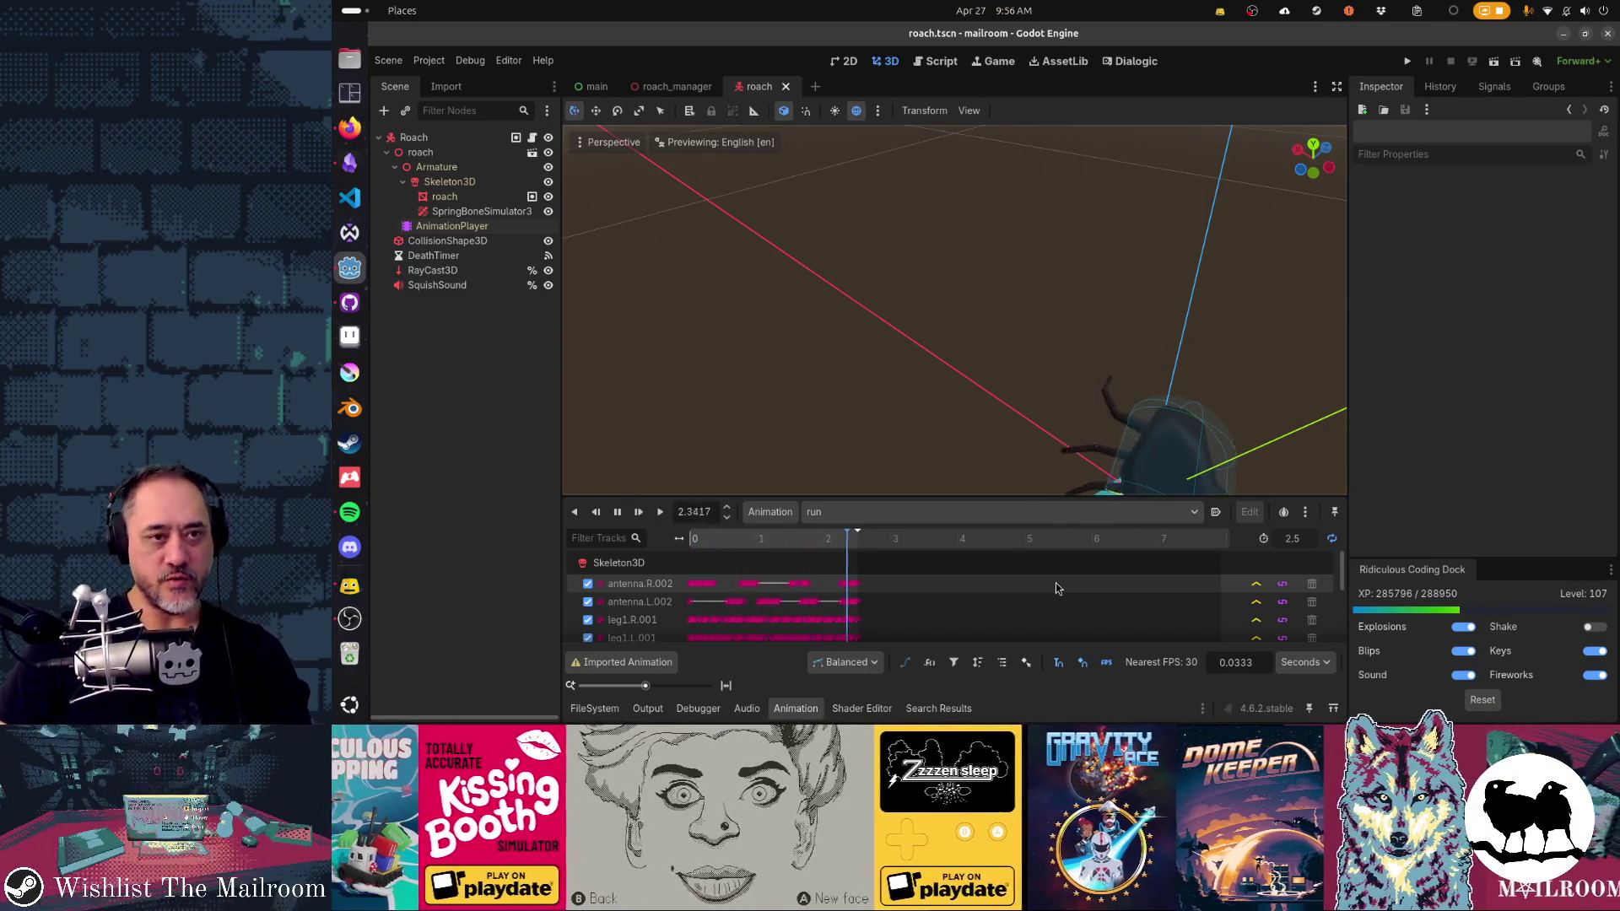
Step: Close the roach scene in Godot and switch to GitHub Desktop
{"action": "left_click", "coordinate": [786, 86]}
{"action": "key", "text": "alt+Tab"}
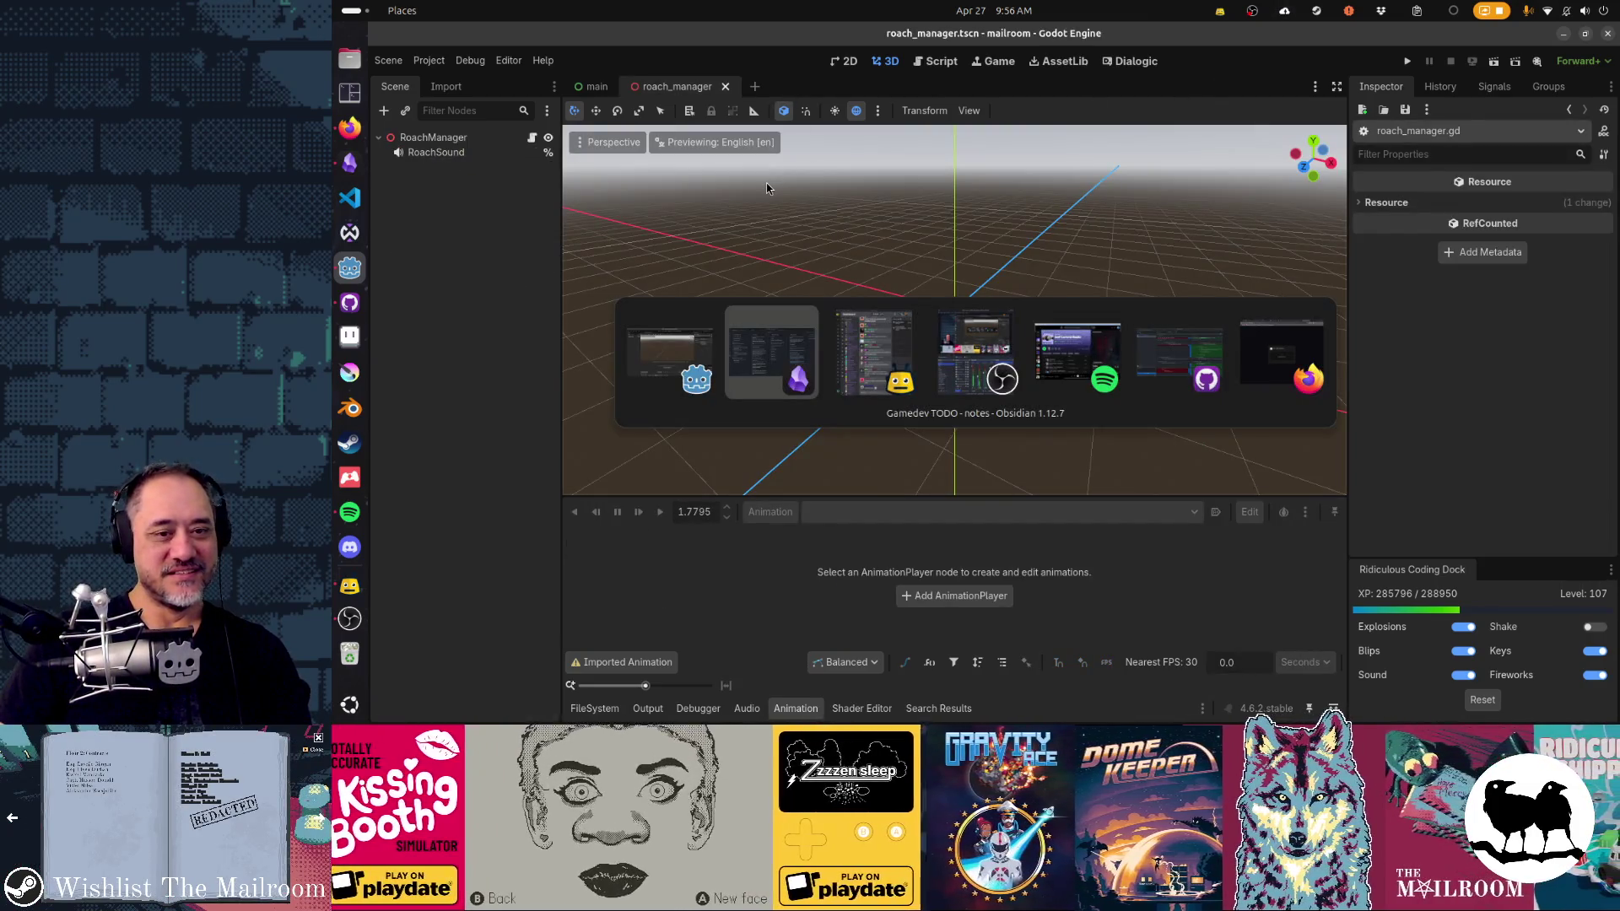
{"action": "key", "text": "alt+Tab"}
{"action": "key", "text": "alt+Tab"}
{"action": "key", "text": "alt+Tab"}
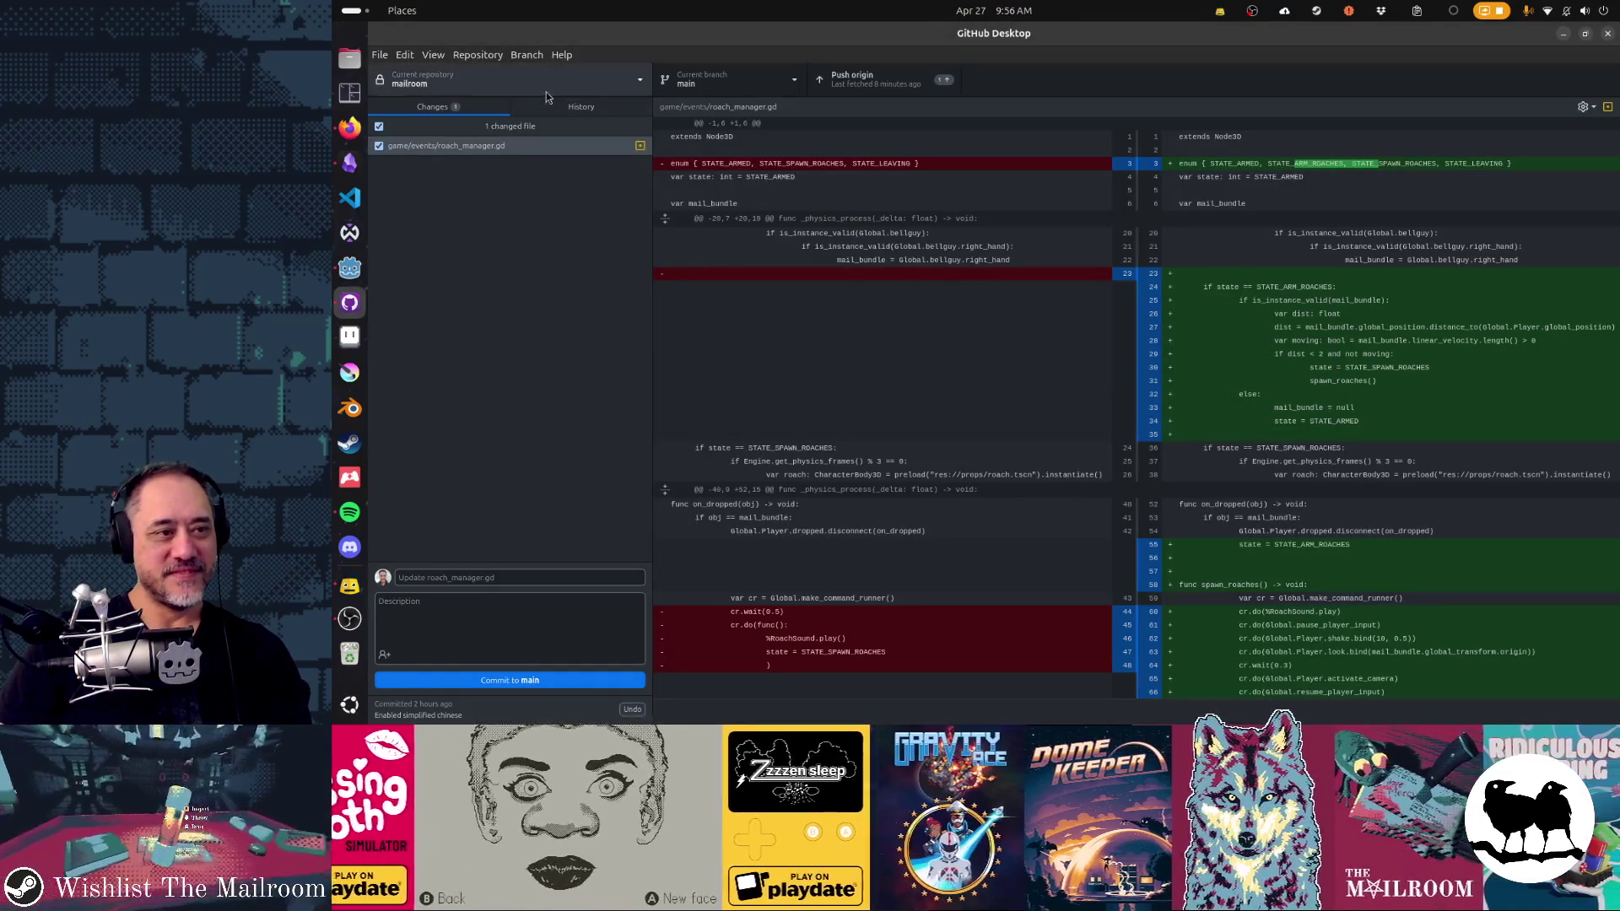
Step: Commit roach_manager.gd to main as 'Shake screen when roaches appear and force player to look'
{"action": "left_click", "coordinate": [456, 149]}
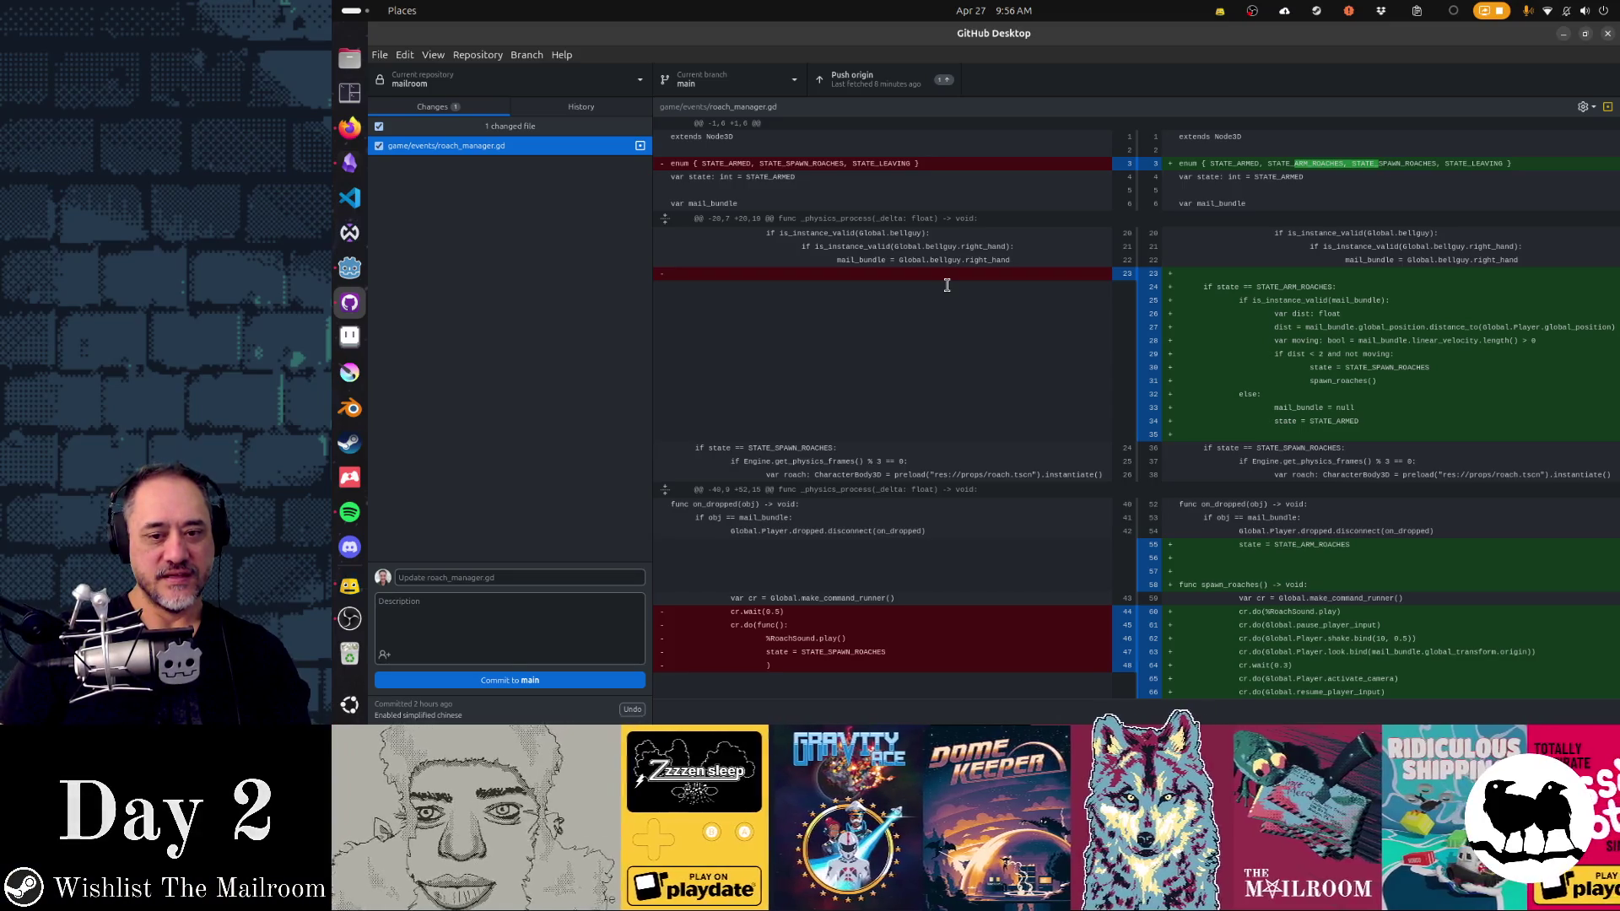
{"action": "left_click", "coordinate": [543, 580]}
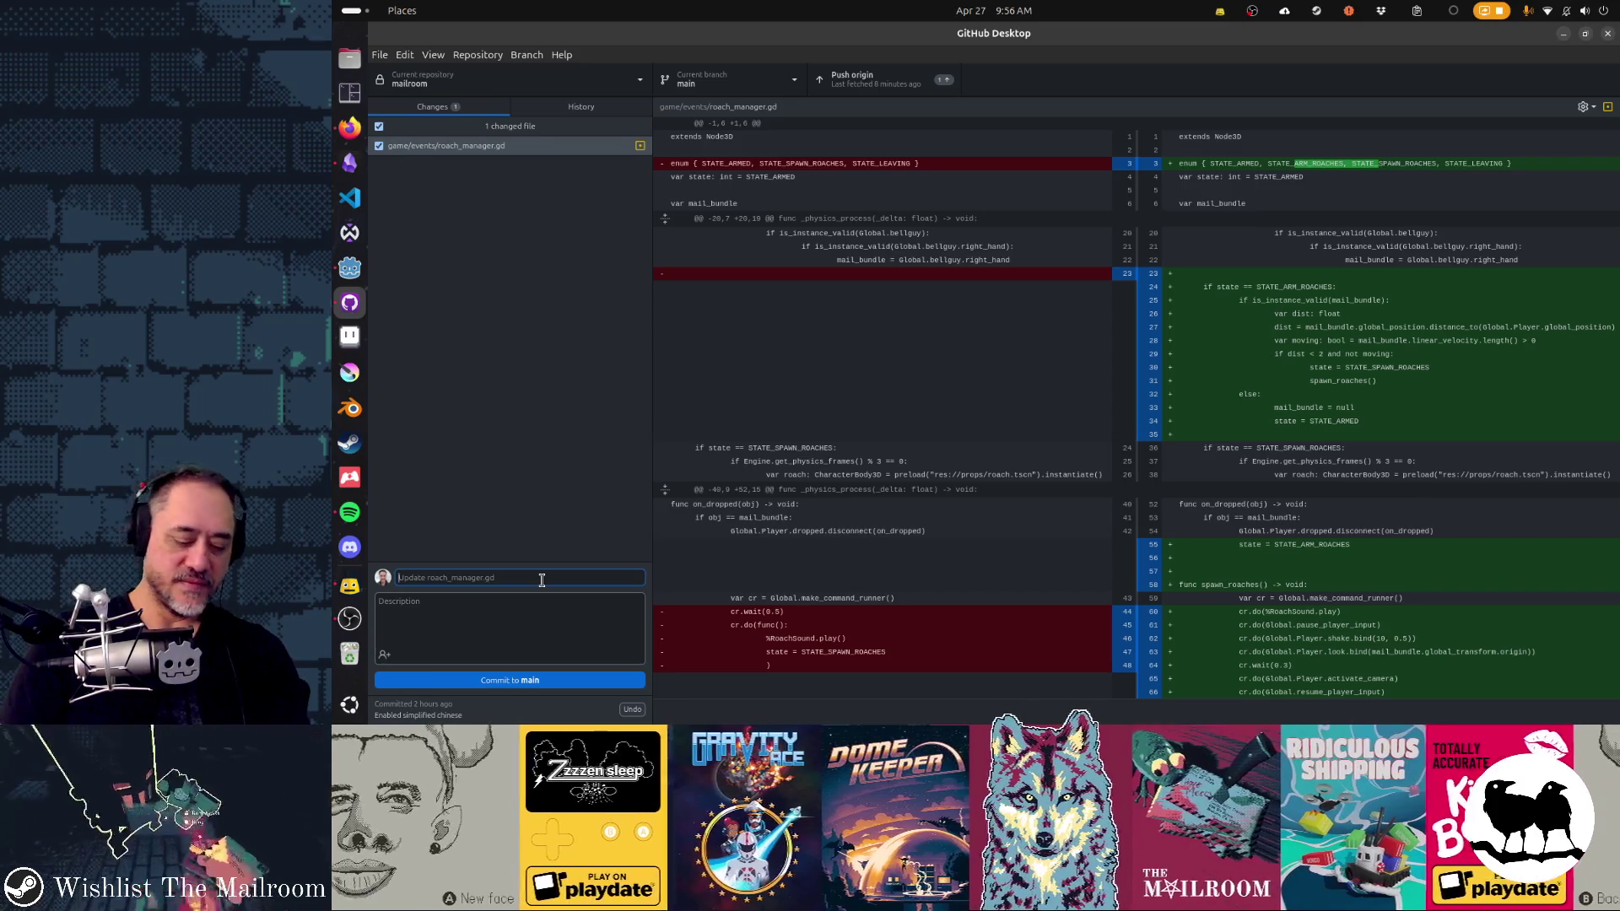
{"action": "type", "text": "Shake scr"}
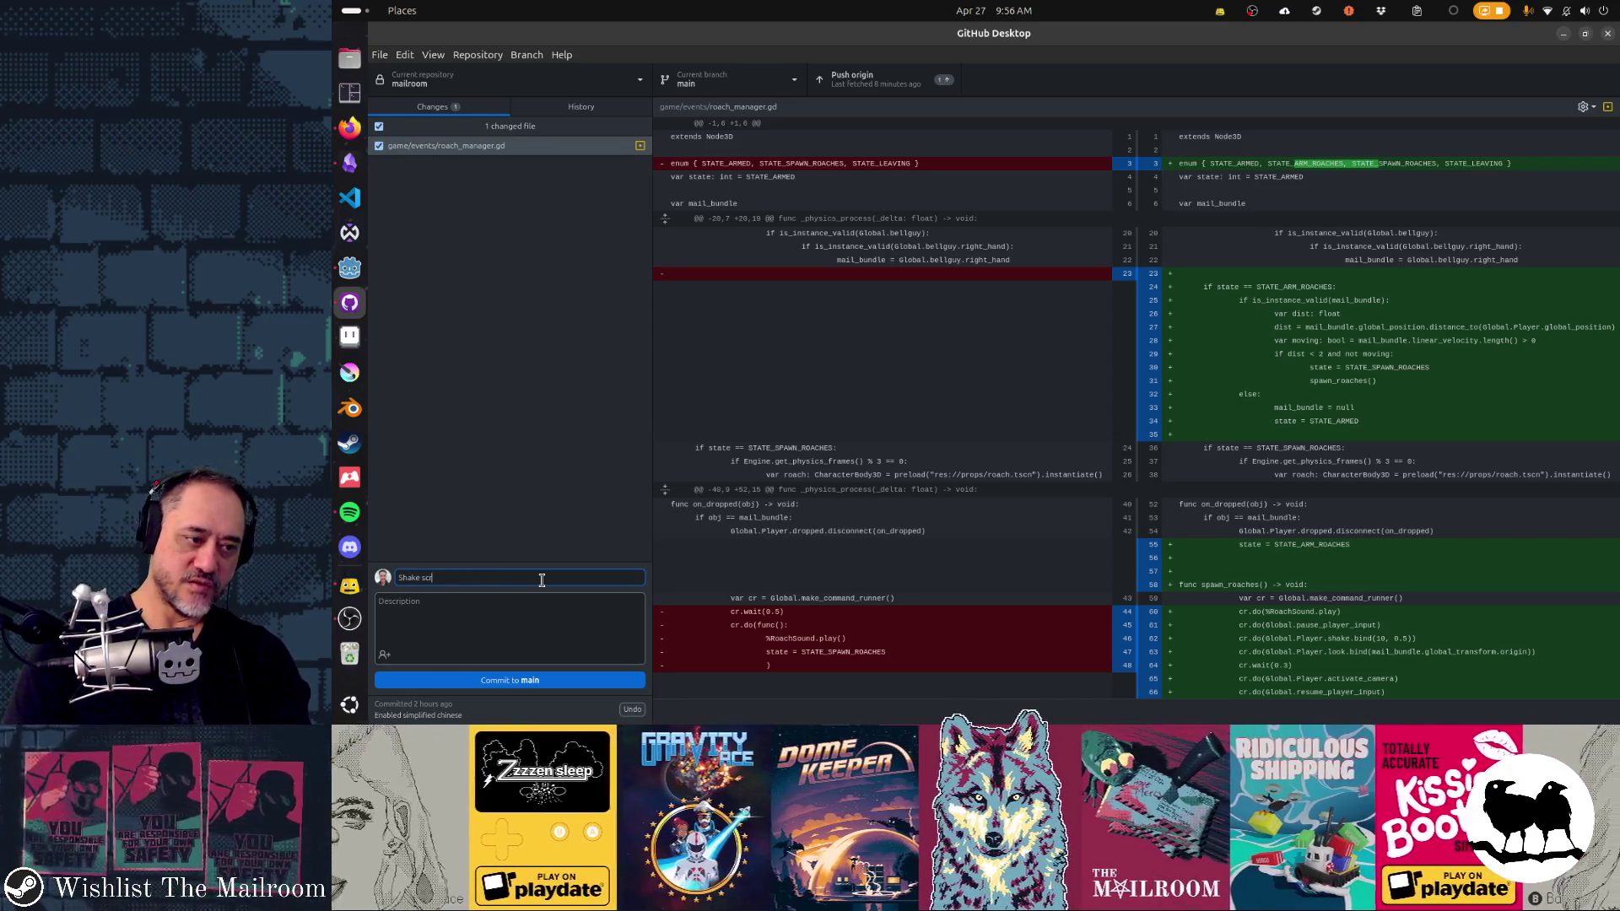
{"action": "type", "text": "een when toache"}
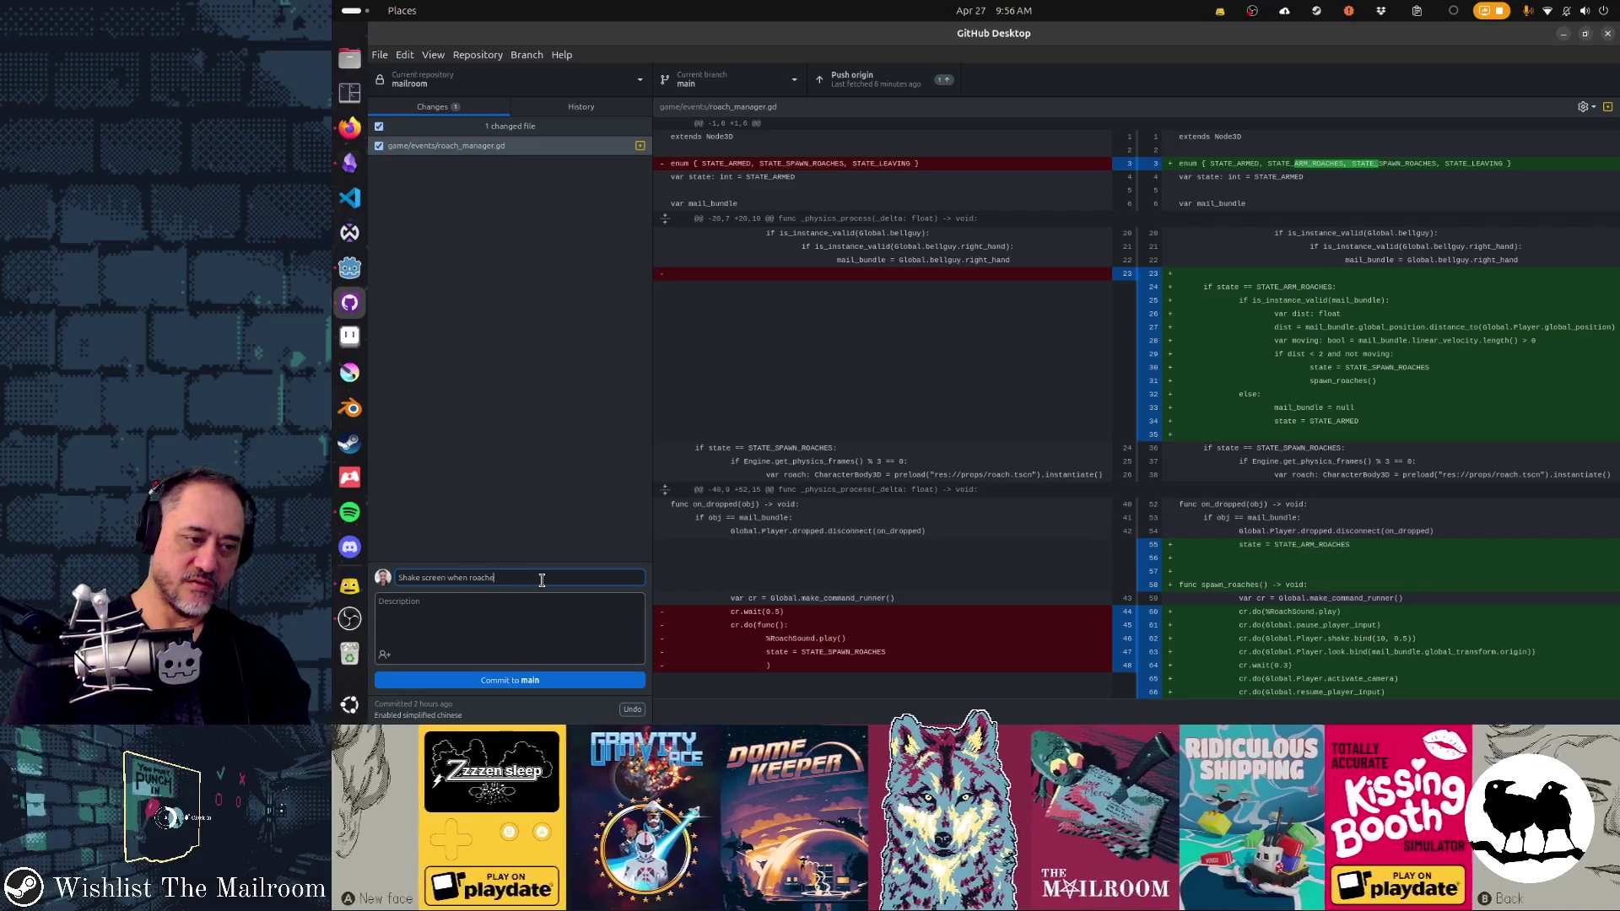
{"action": "type", "text": "s appear and force"}
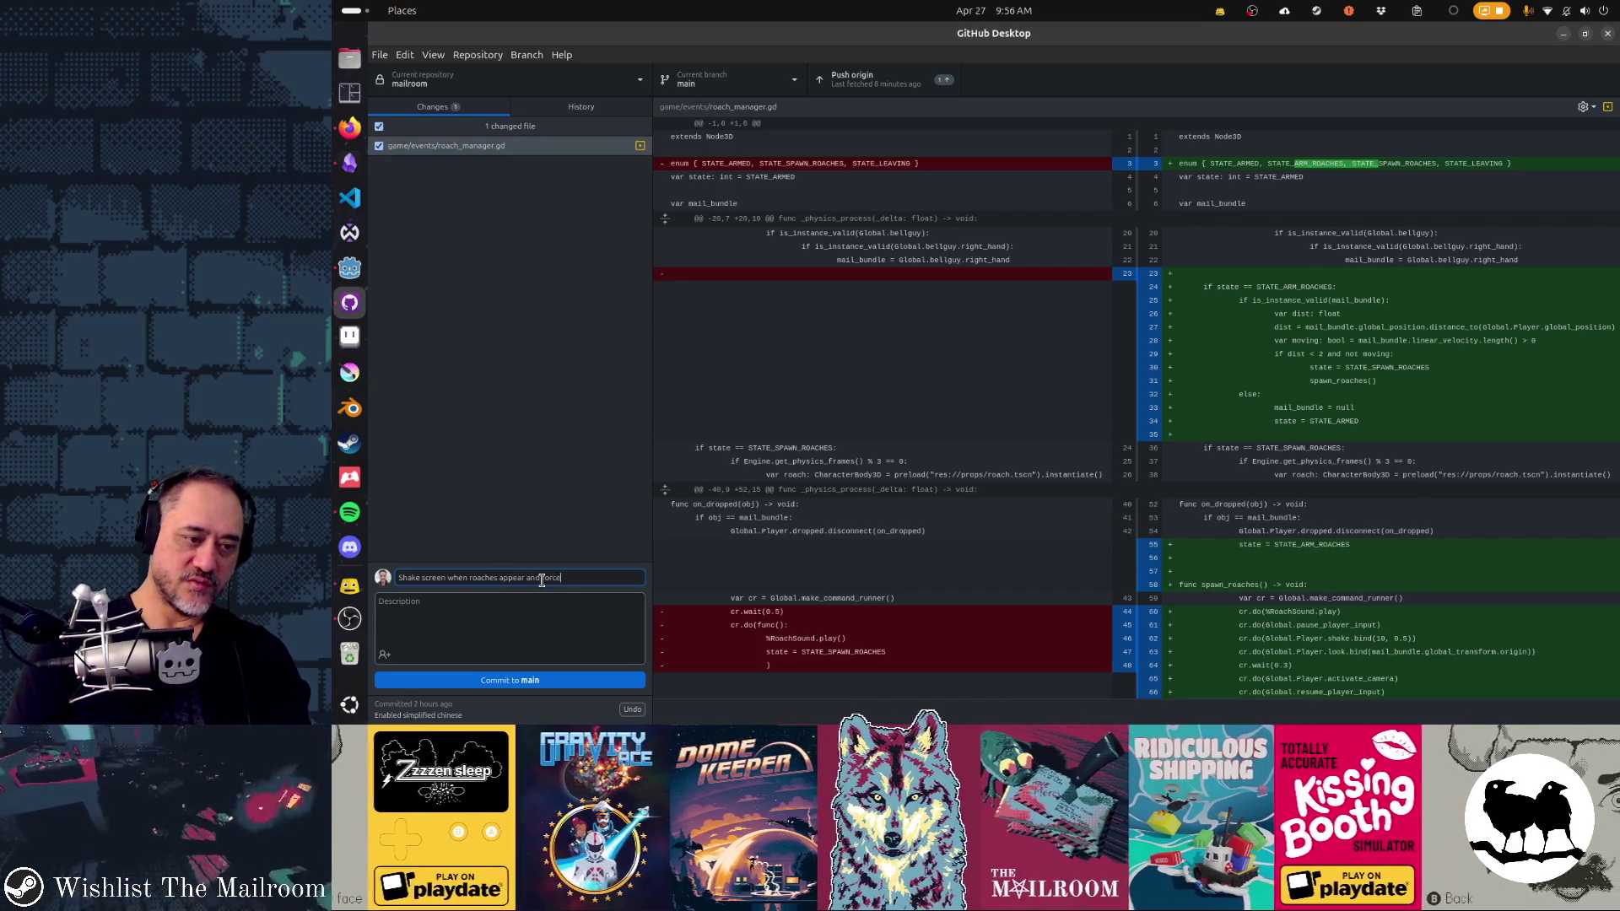
{"action": "type", "text": " play"}
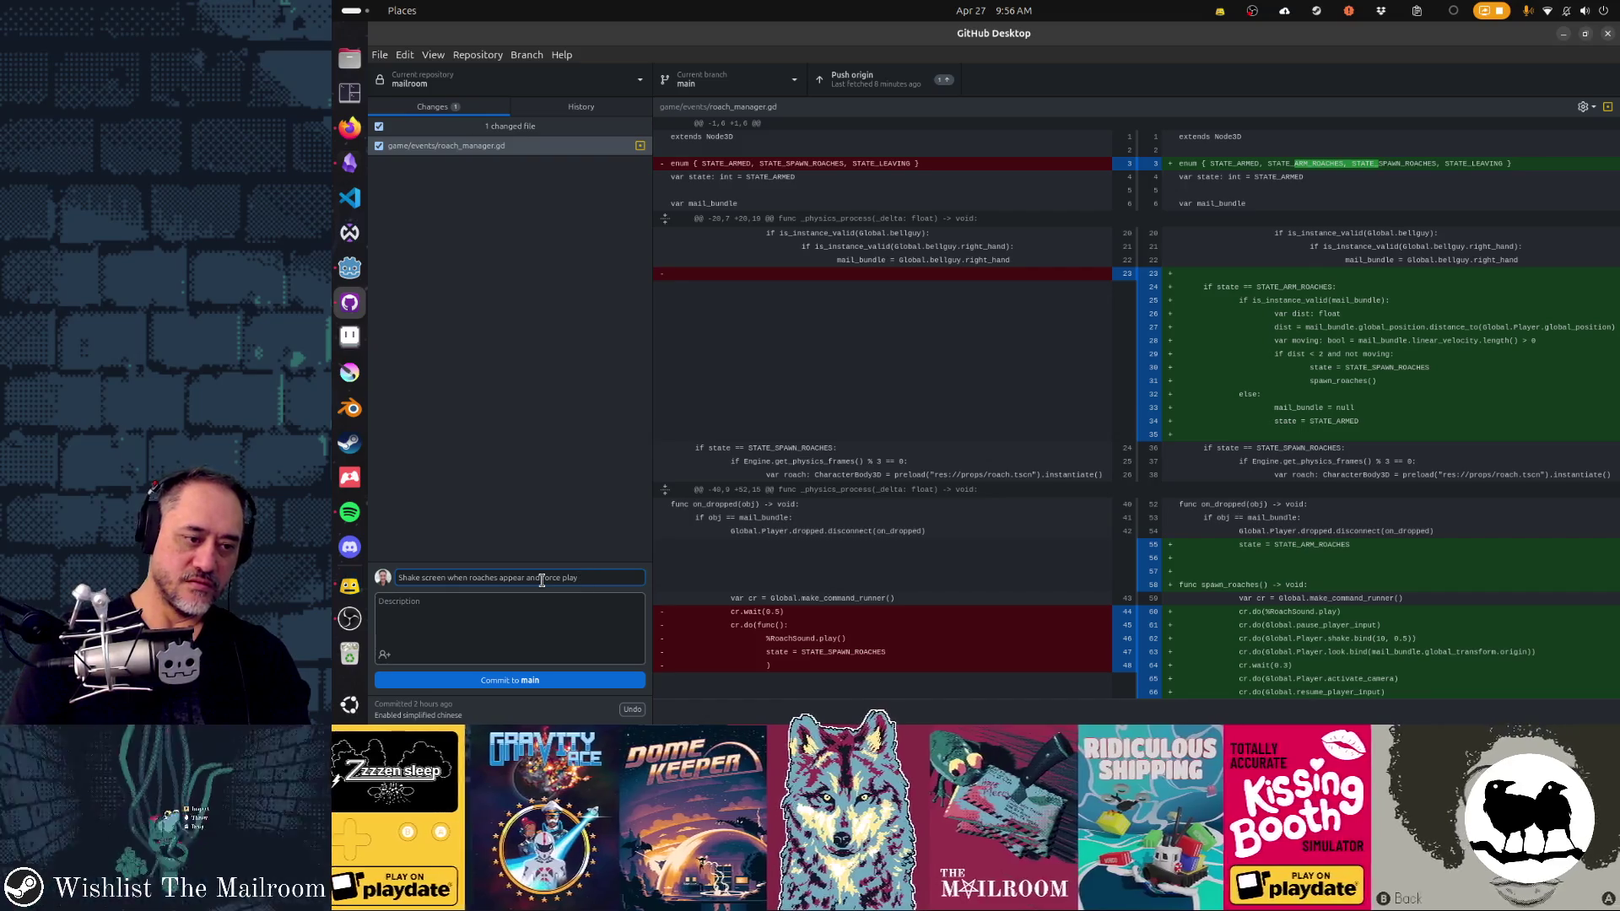
{"action": "type", "text": " er to look"}
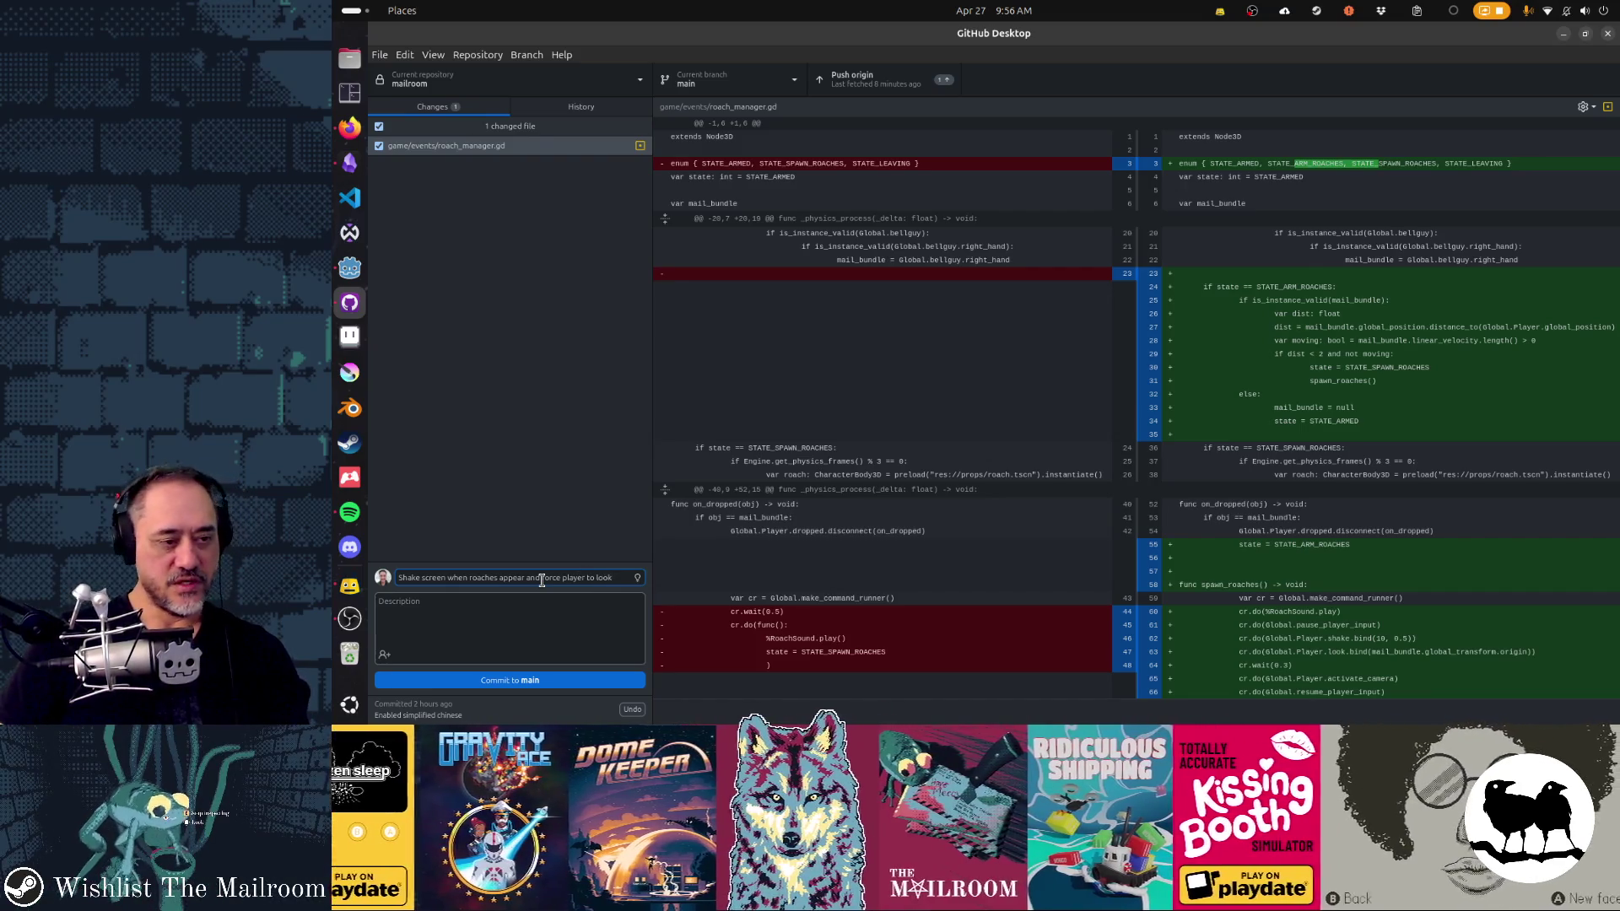
{"action": "left_click", "coordinate": [530, 680]}
{"action": "key", "text": "alt+Tab"}
{"action": "key", "text": "alt+Tab"}
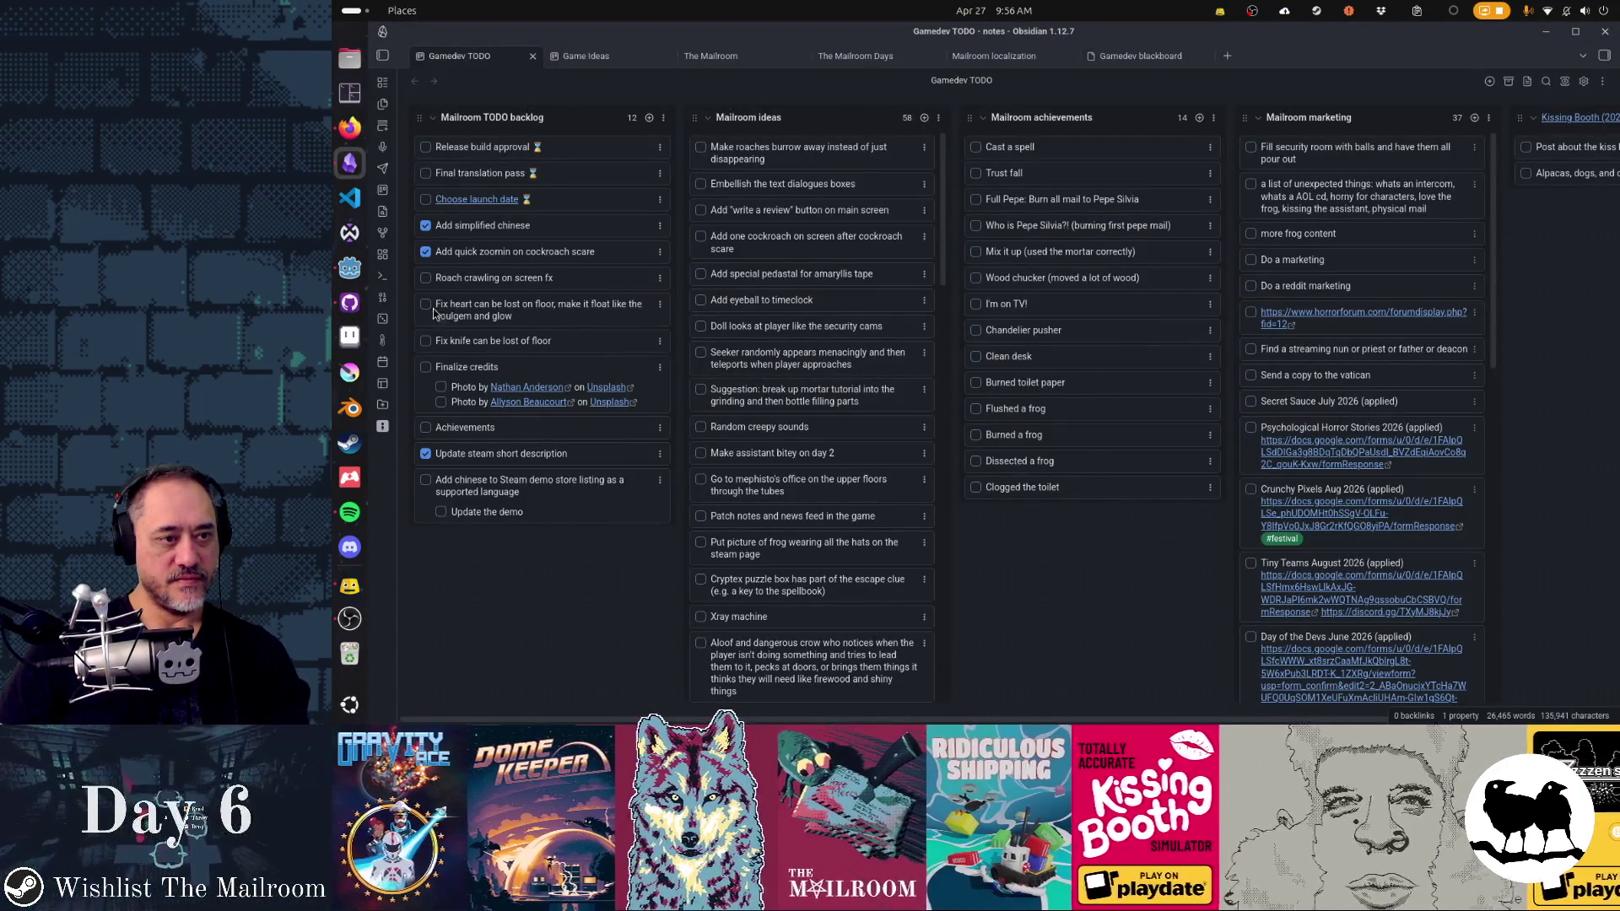
Step: Drag 'Roach crawling on screen fx' from Mailroom TODO backlog to the top of Mailroom ideas
{"action": "mouse_move", "coordinate": [459, 280]}
{"action": "left_mouse_down"}
{"action": "mouse_move", "coordinate": [774, 169]}
{"action": "mouse_move", "coordinate": [773, 149]}
{"action": "left_mouse_up"}
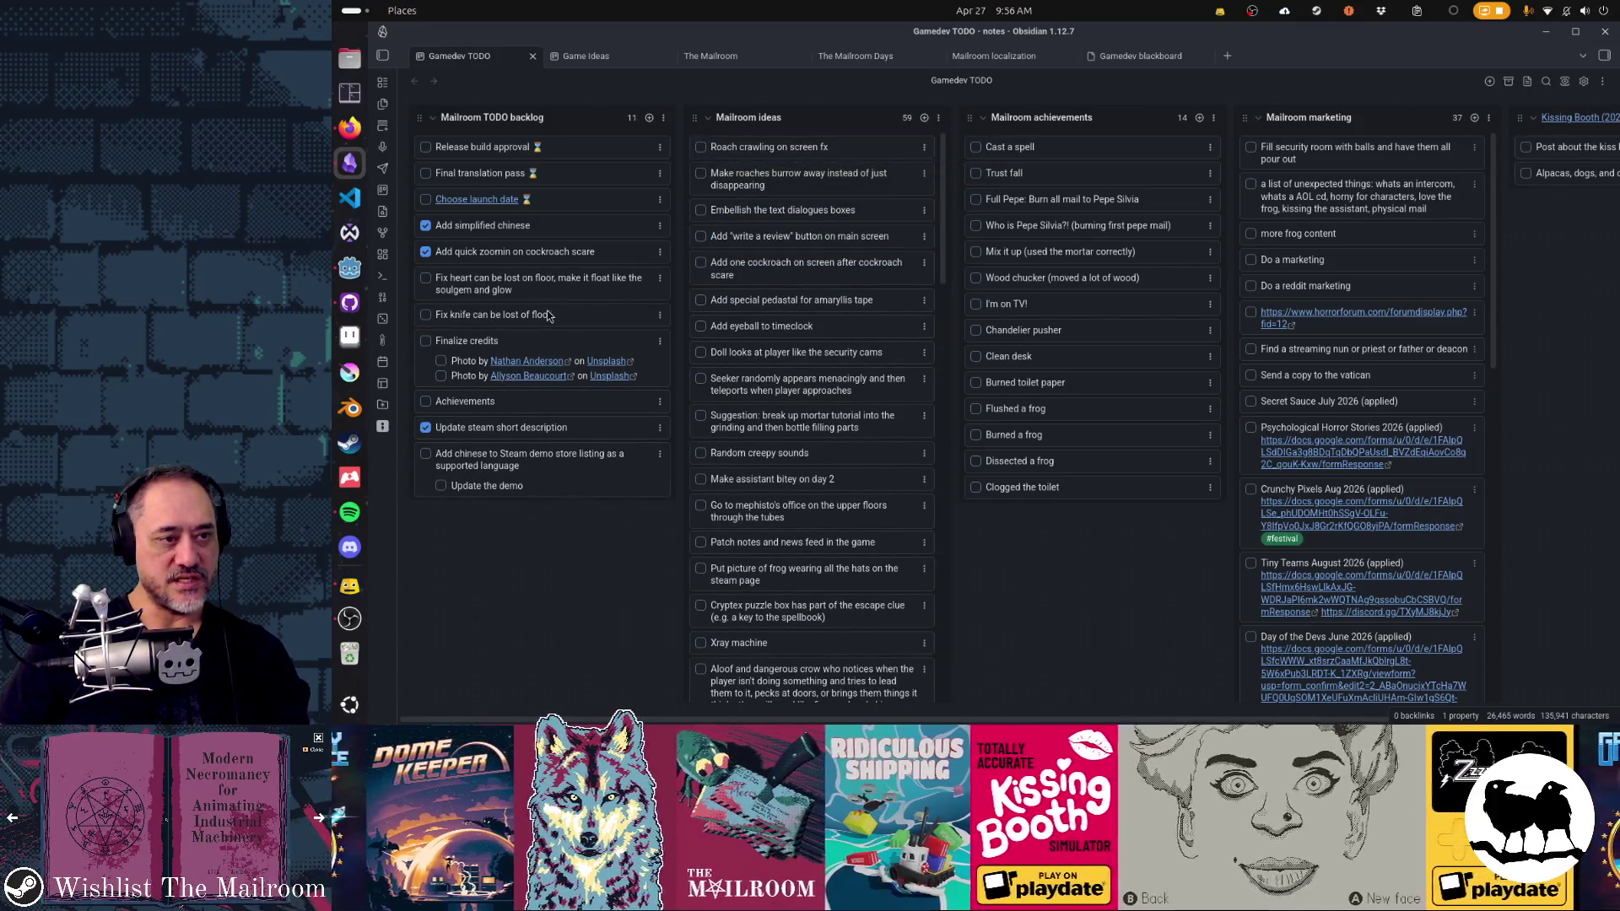
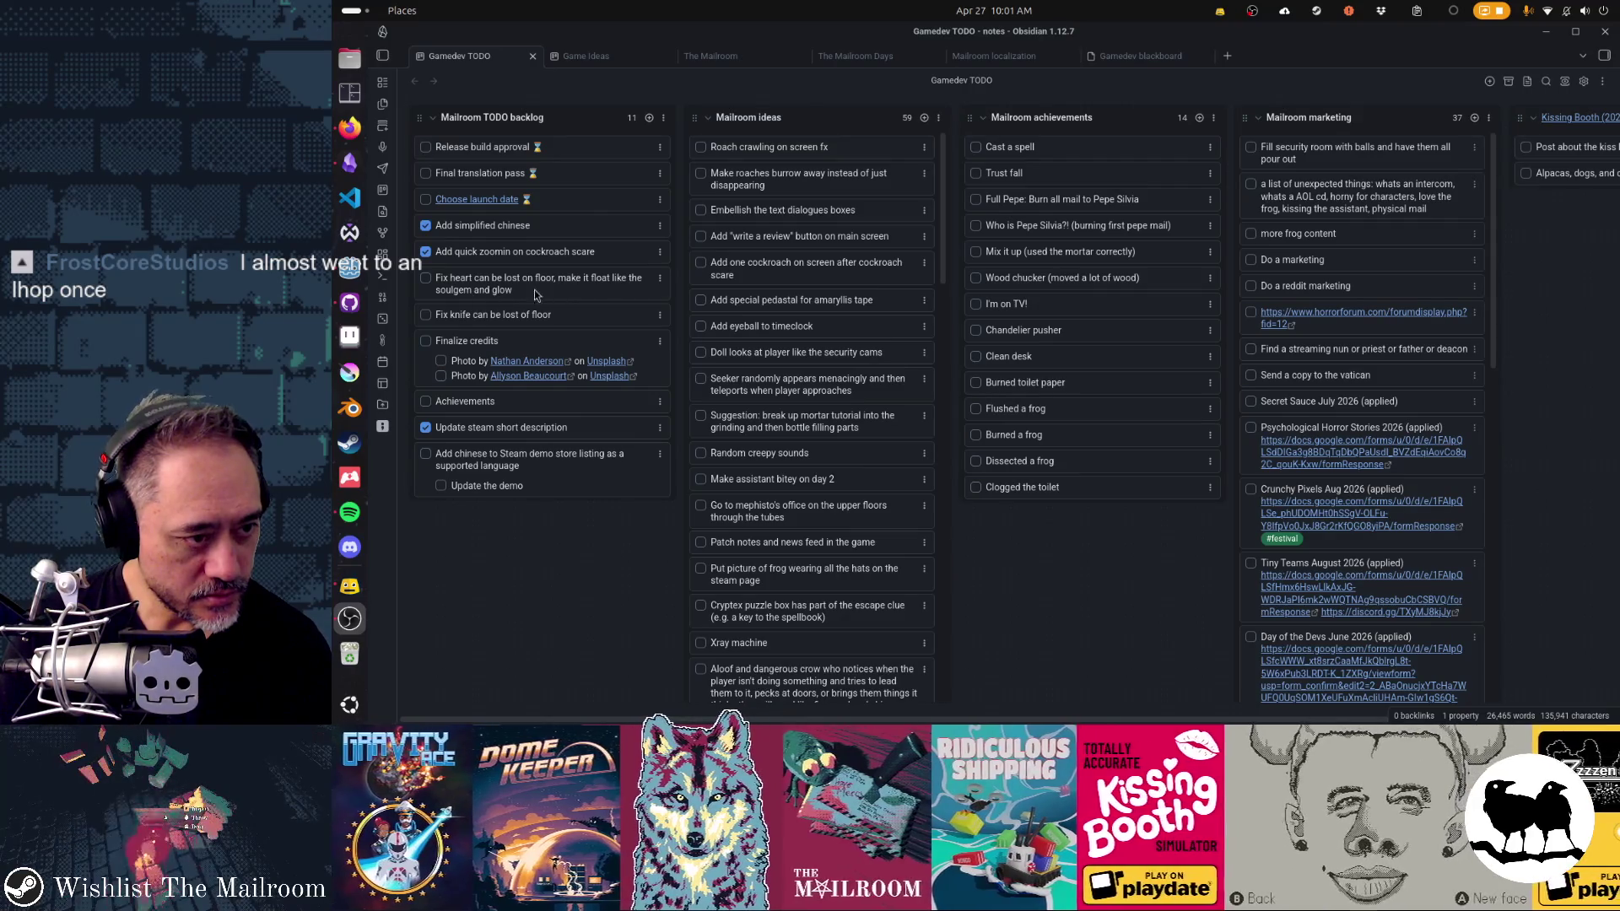
Step: Switch from the Obsidian Gamedev TODO board to the Godot editor showing roach_manager.tscn
{"action": "left_click", "coordinate": [349, 269]}
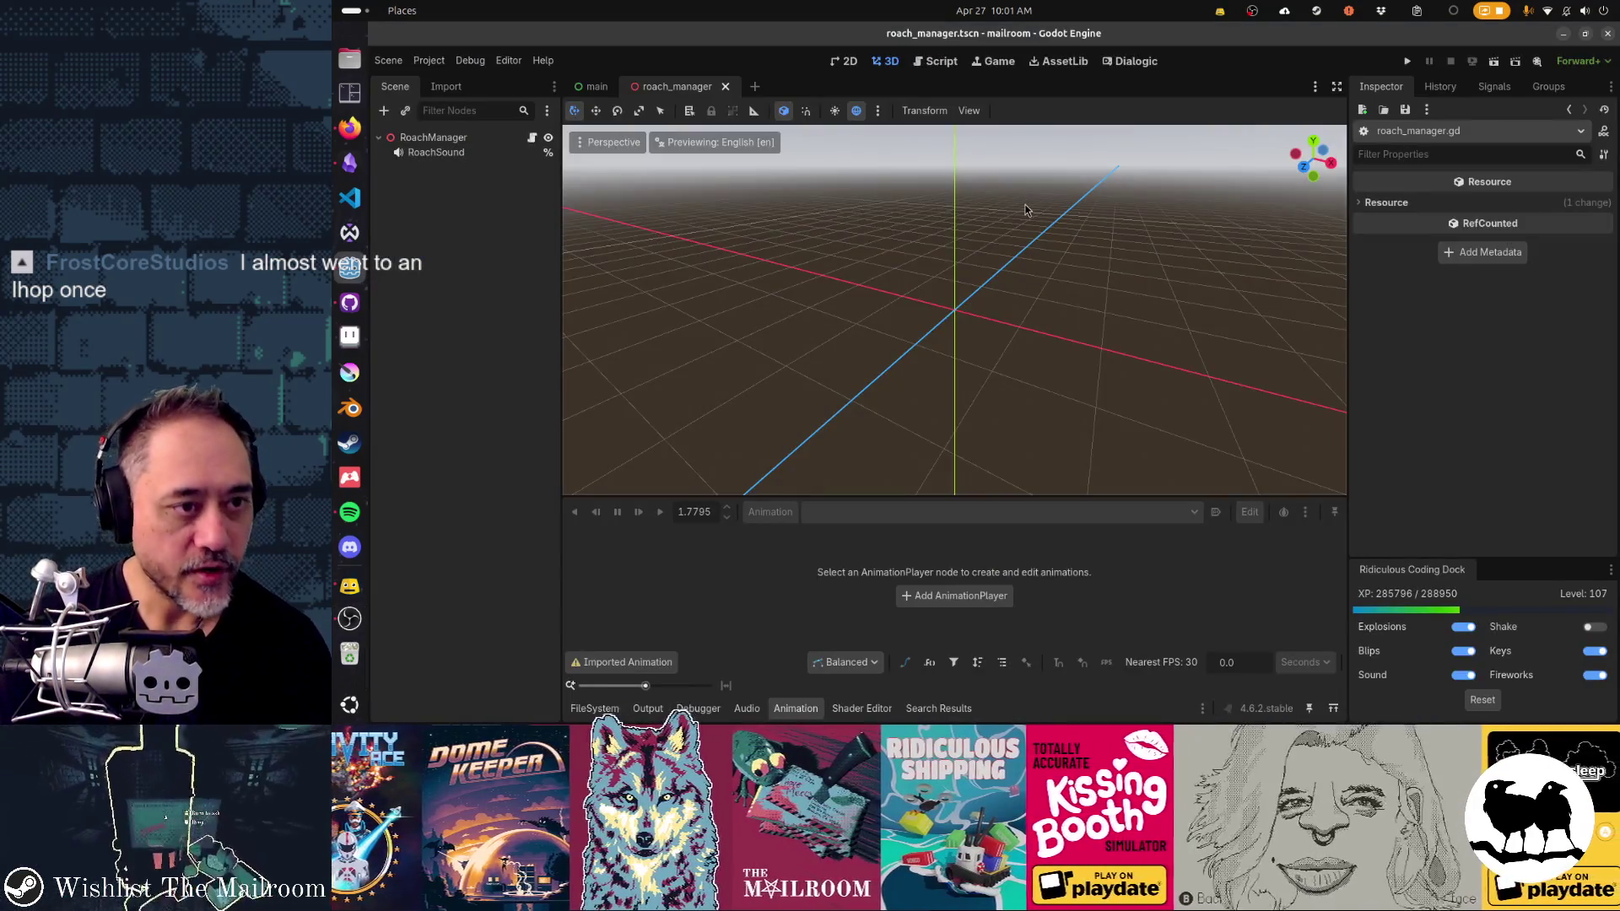
Step: Quick-open the heart.tscn and soulgem.tscn scenes
{"action": "key", "text": "alt+shift+o"}
{"action": "type", "text": "heart"}
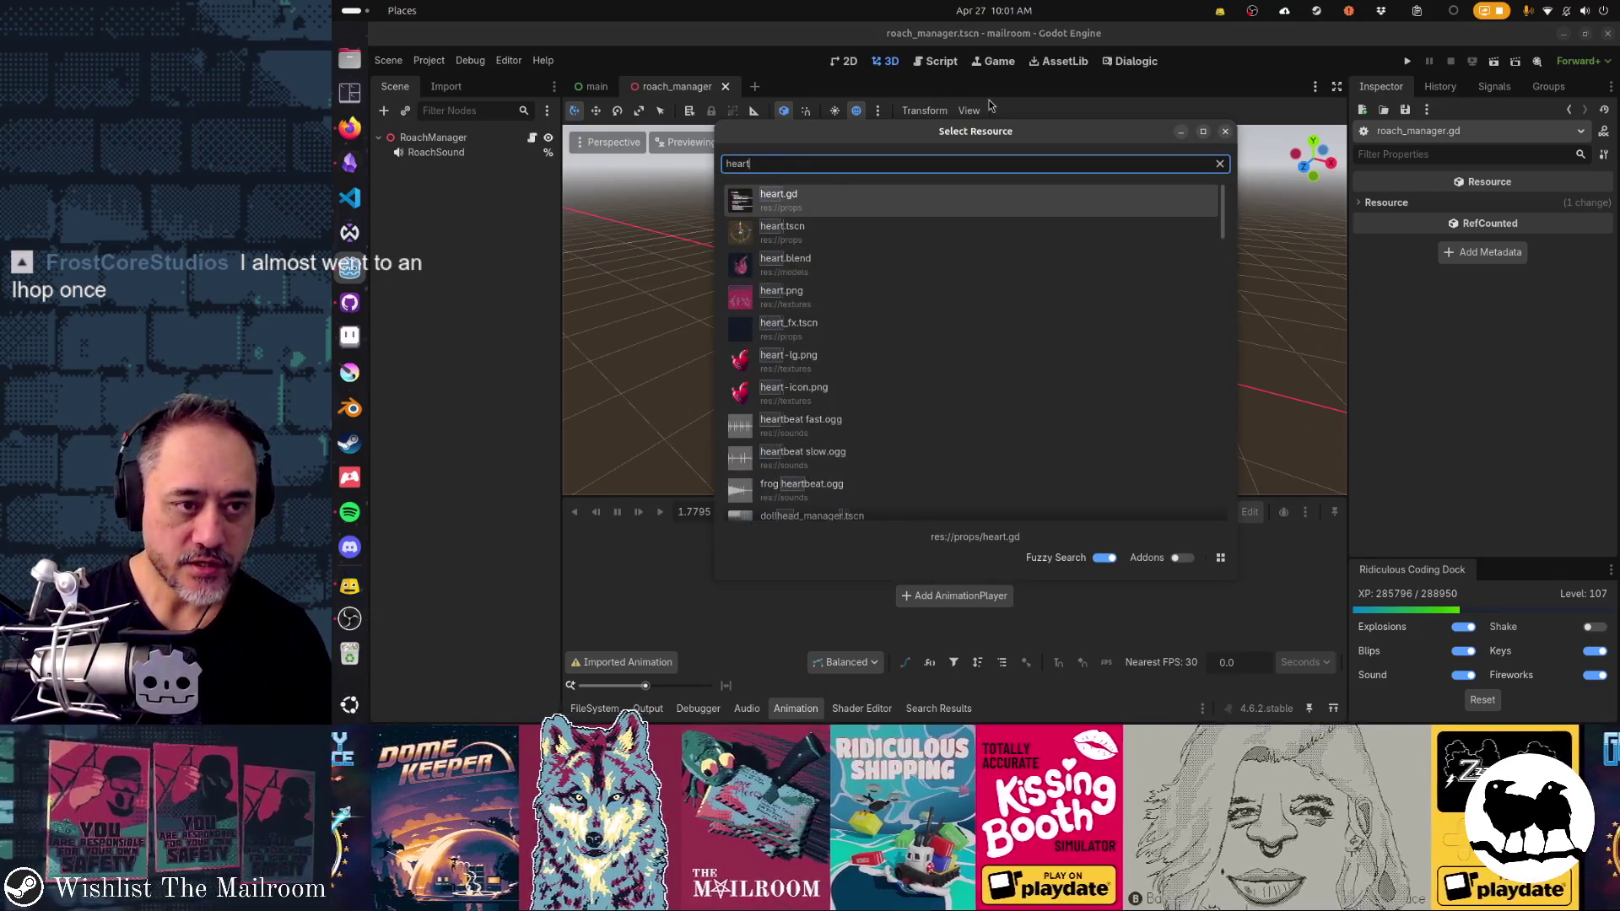
{"action": "key", "text": "Down"}
{"action": "key", "text": "Return"}
{"action": "key", "text": "alt+shift+o"}
{"action": "type", "text": "soul"}
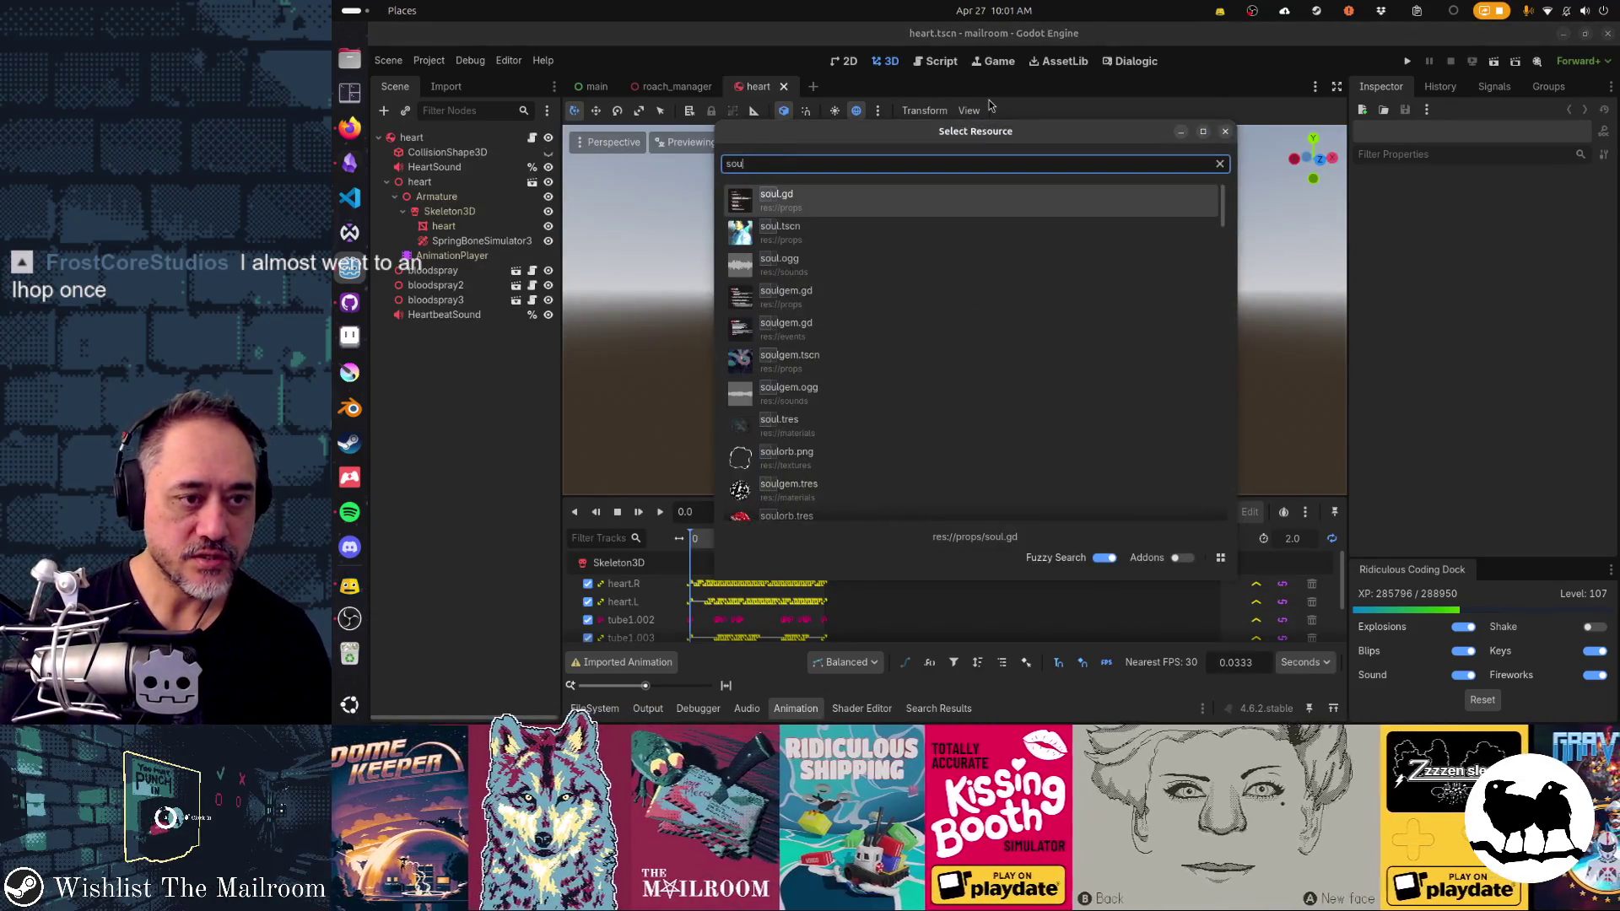
{"action": "type", "text": "gem"}
{"action": "key", "text": "Down"}
{"action": "key", "text": "Down"}
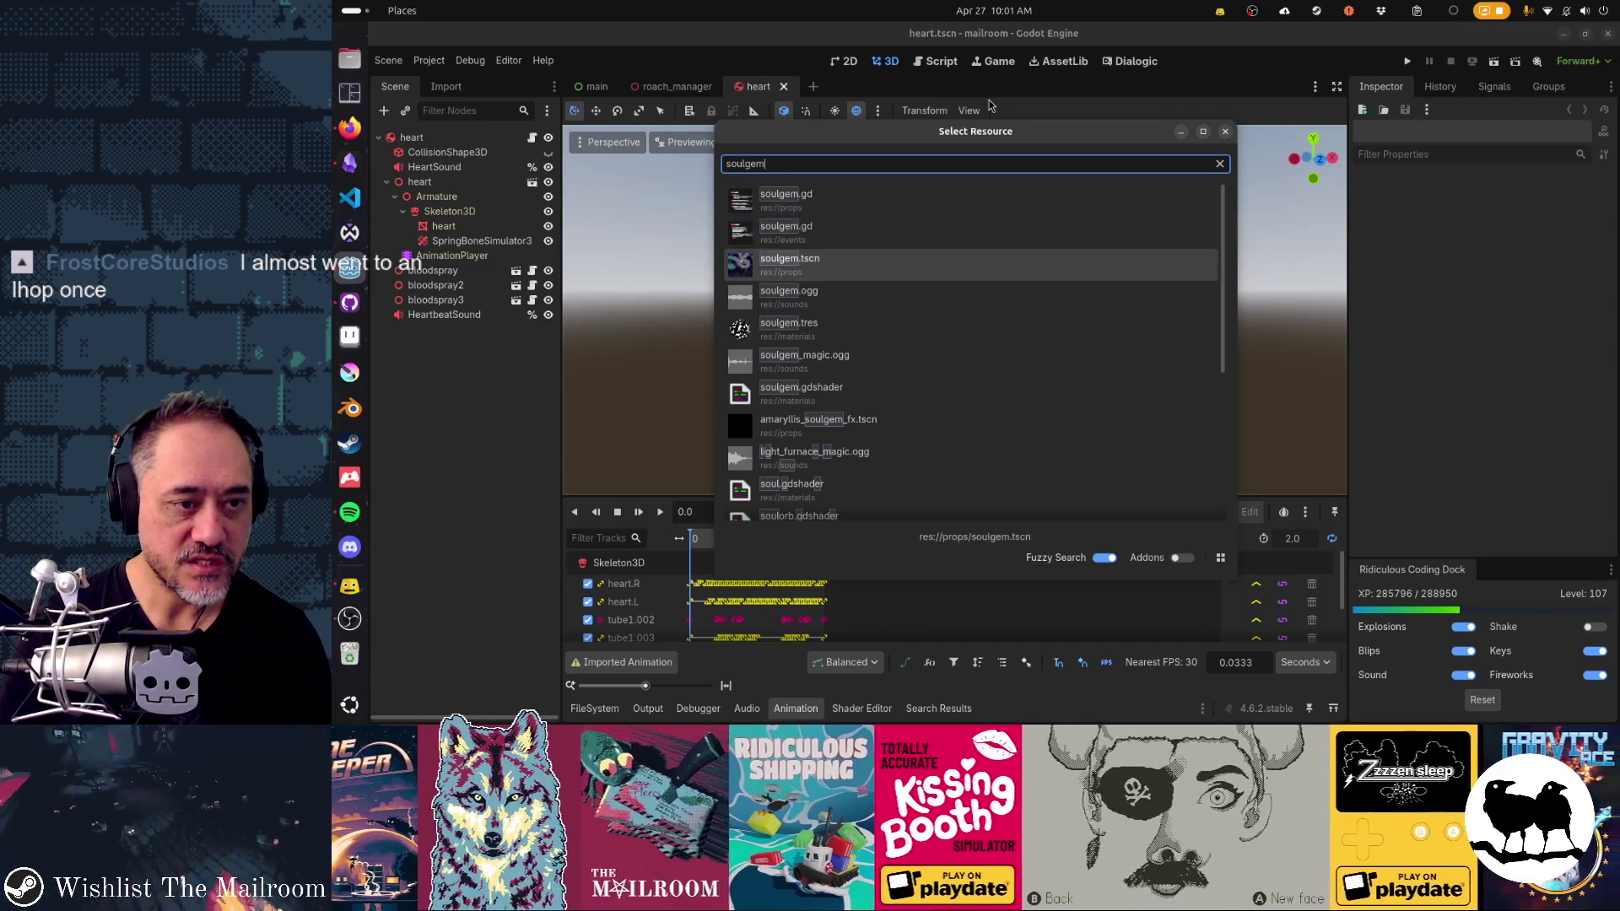
{"action": "key", "text": "Return"}
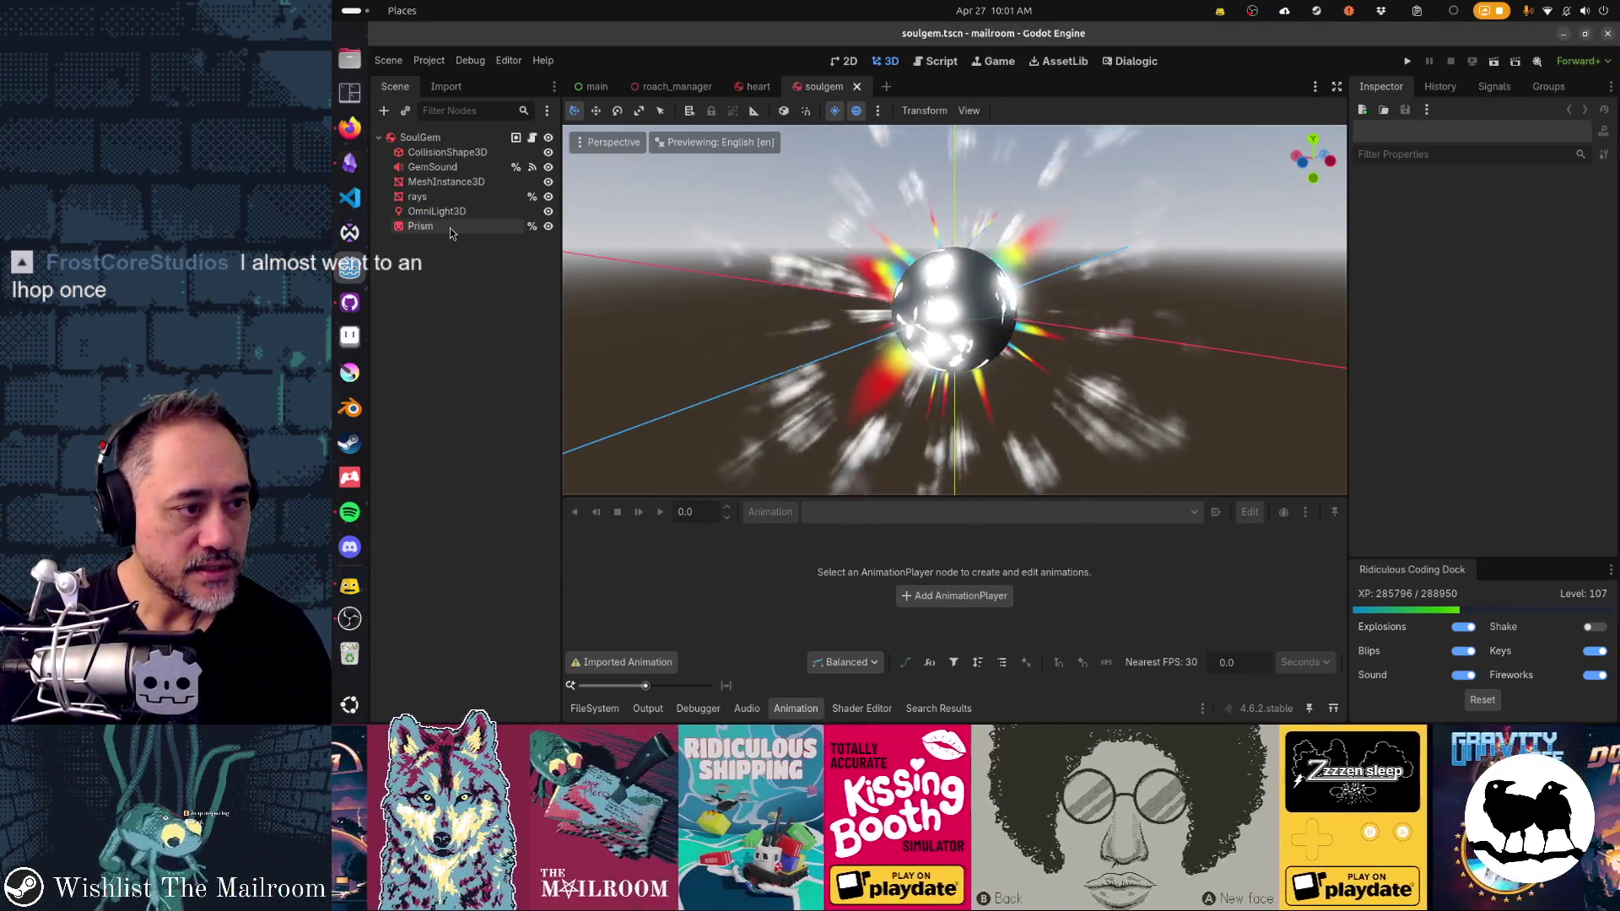
Step: Select the soul gem's rays and OmniLight3D nodes, then return to the heart scene
{"action": "left_click", "coordinate": [452, 233]}
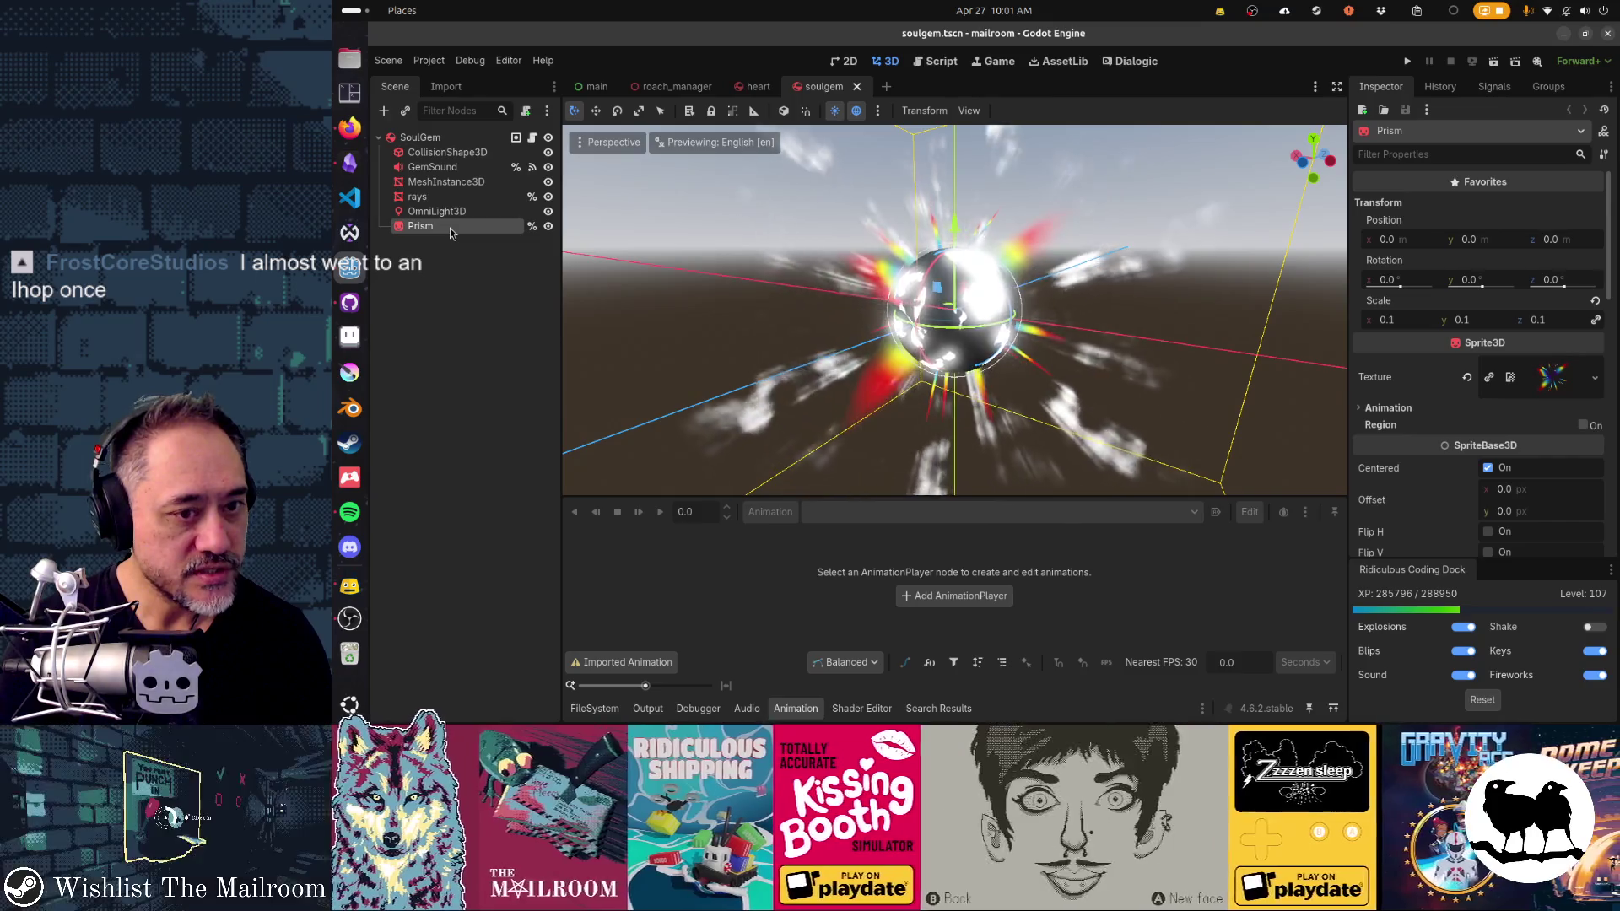
{"action": "left_click", "coordinate": [445, 213], "text": "ctrl"}
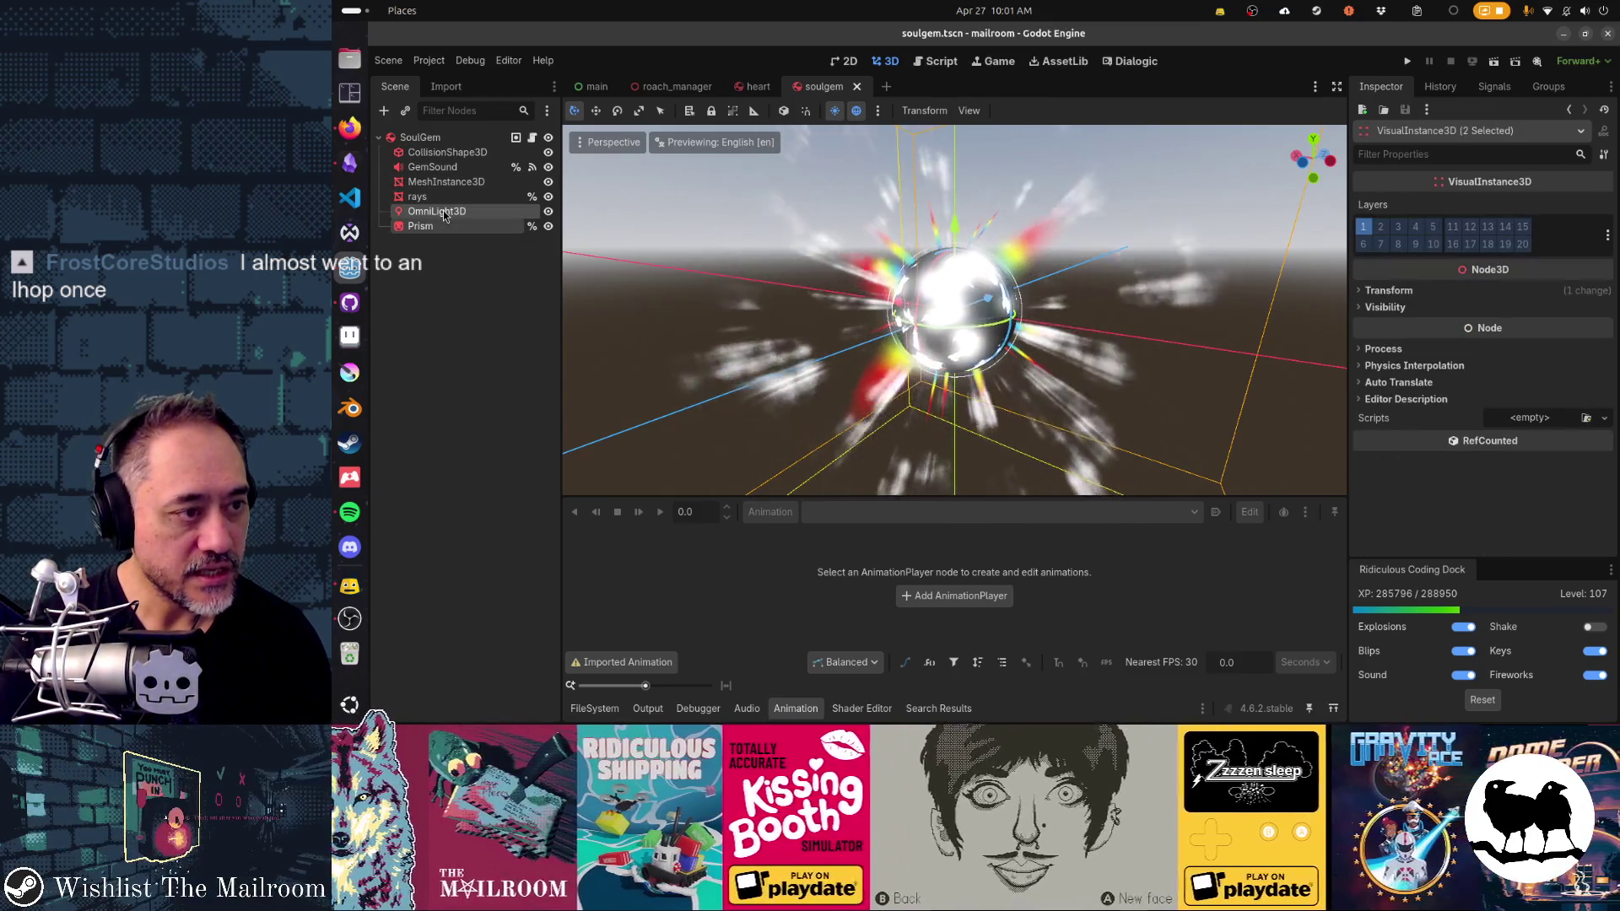
{"action": "left_click", "coordinate": [548, 211]}
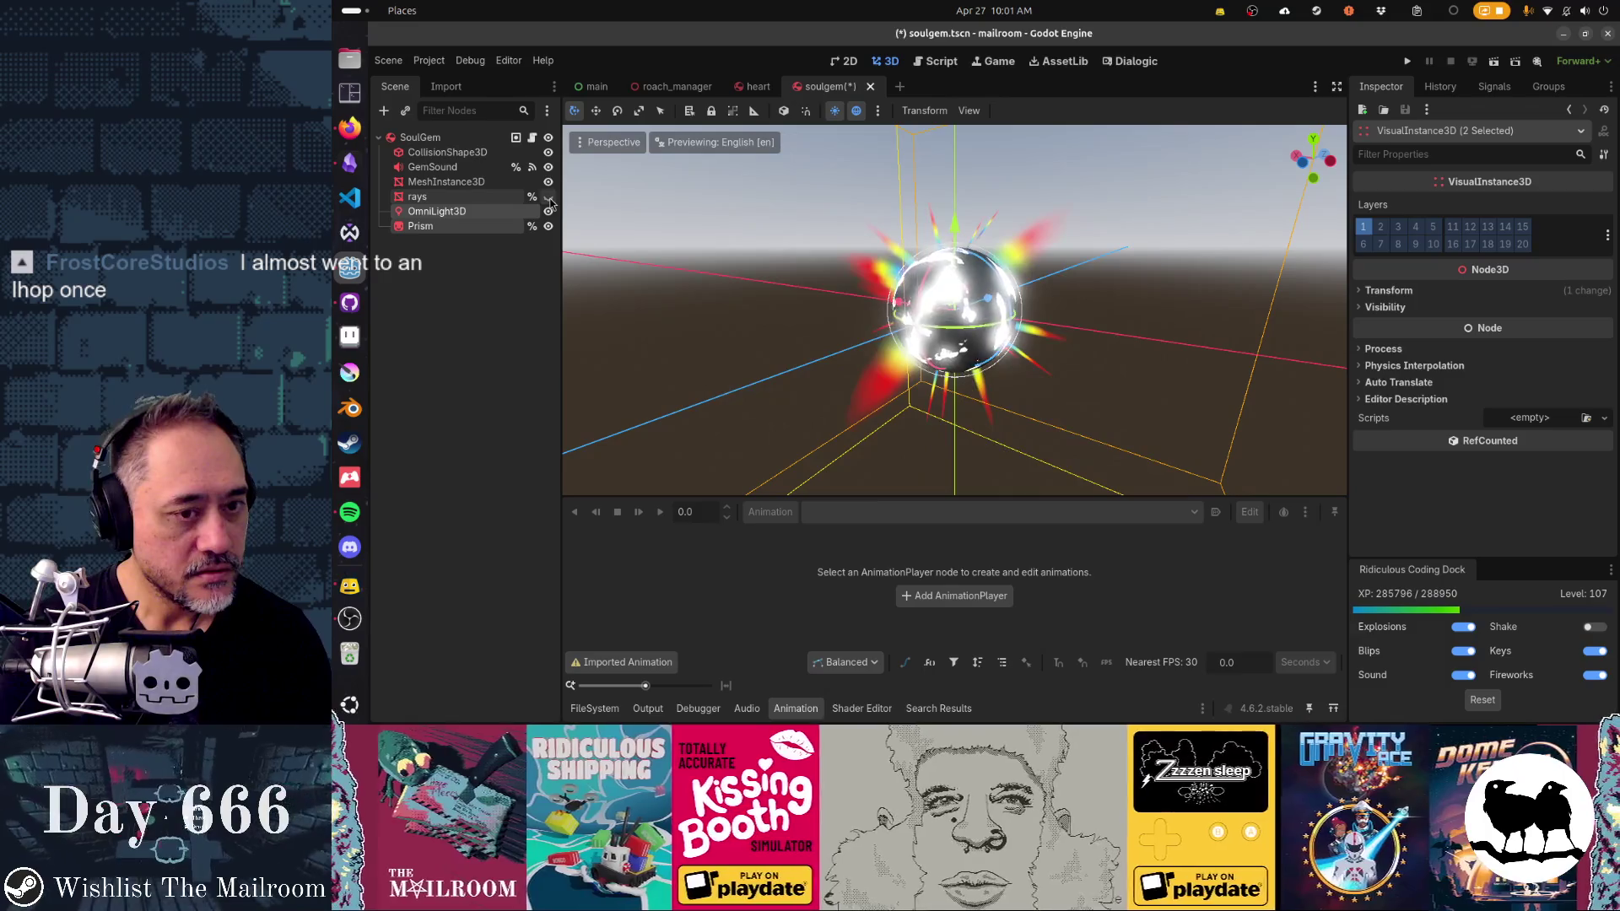
{"action": "left_click", "coordinate": [475, 198]}
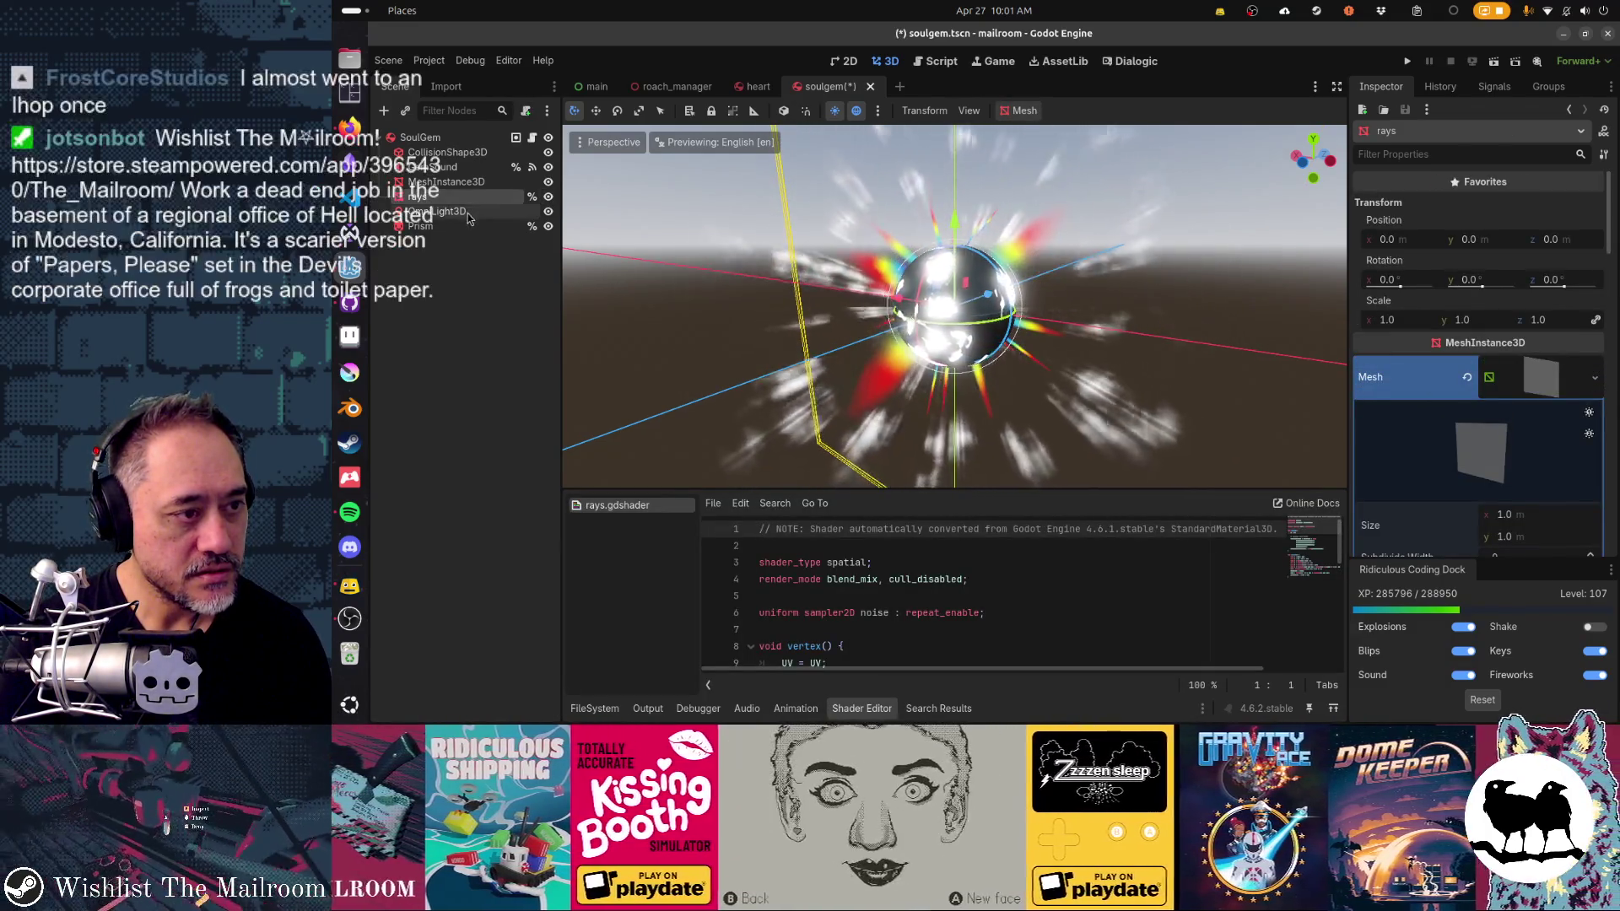
{"action": "left_click", "coordinate": [469, 214], "text": "ctrl"}
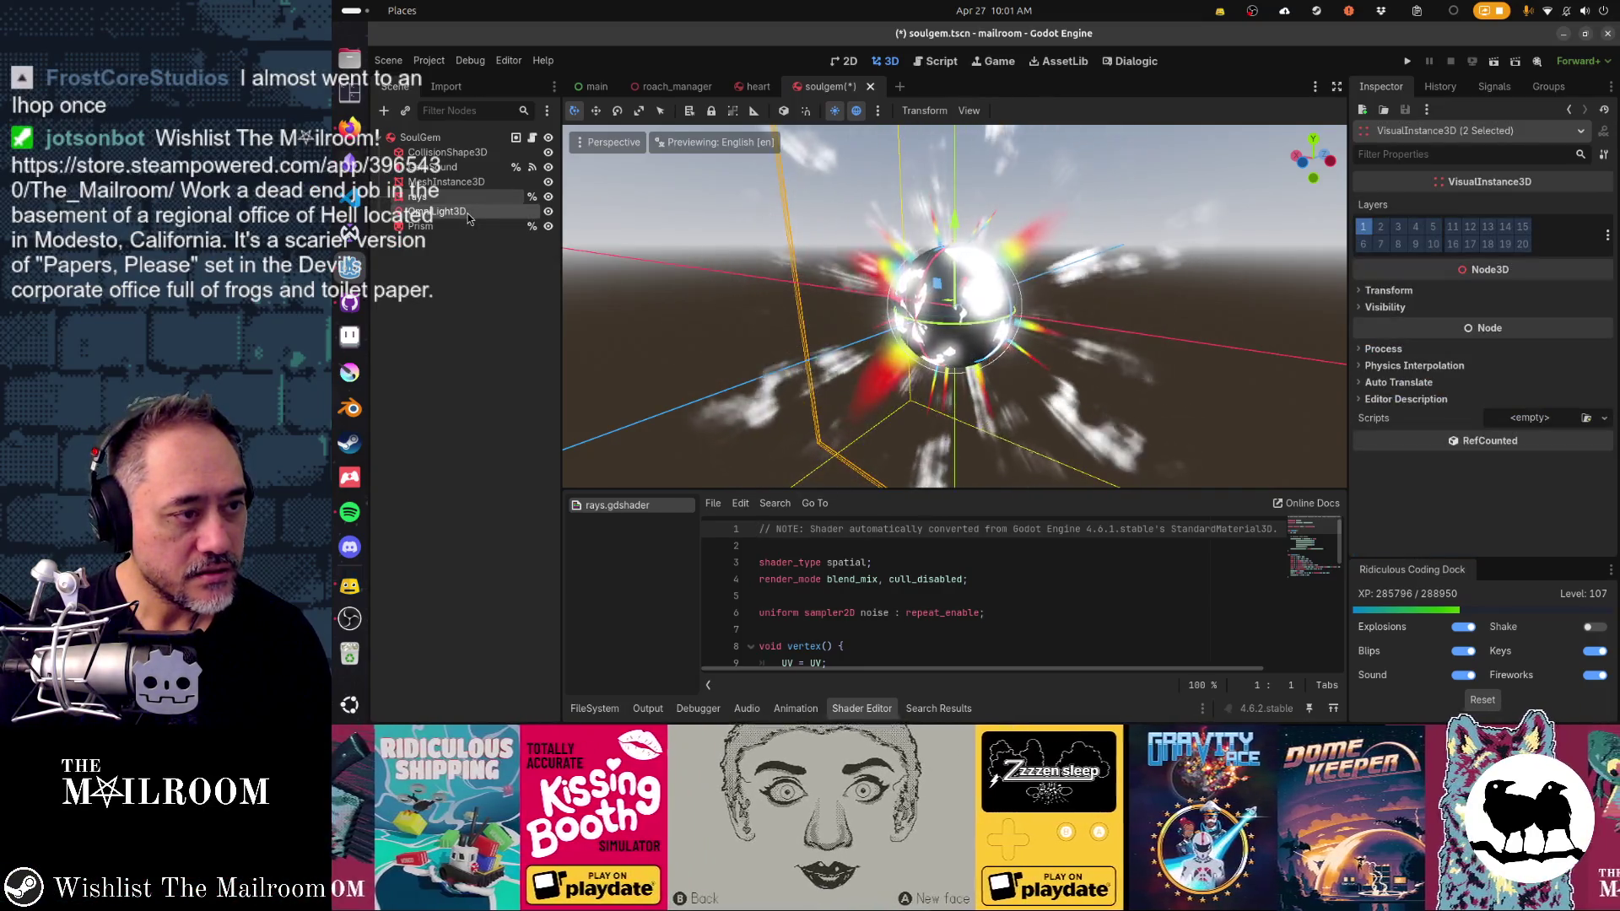
{"action": "left_click", "coordinate": [752, 86]}
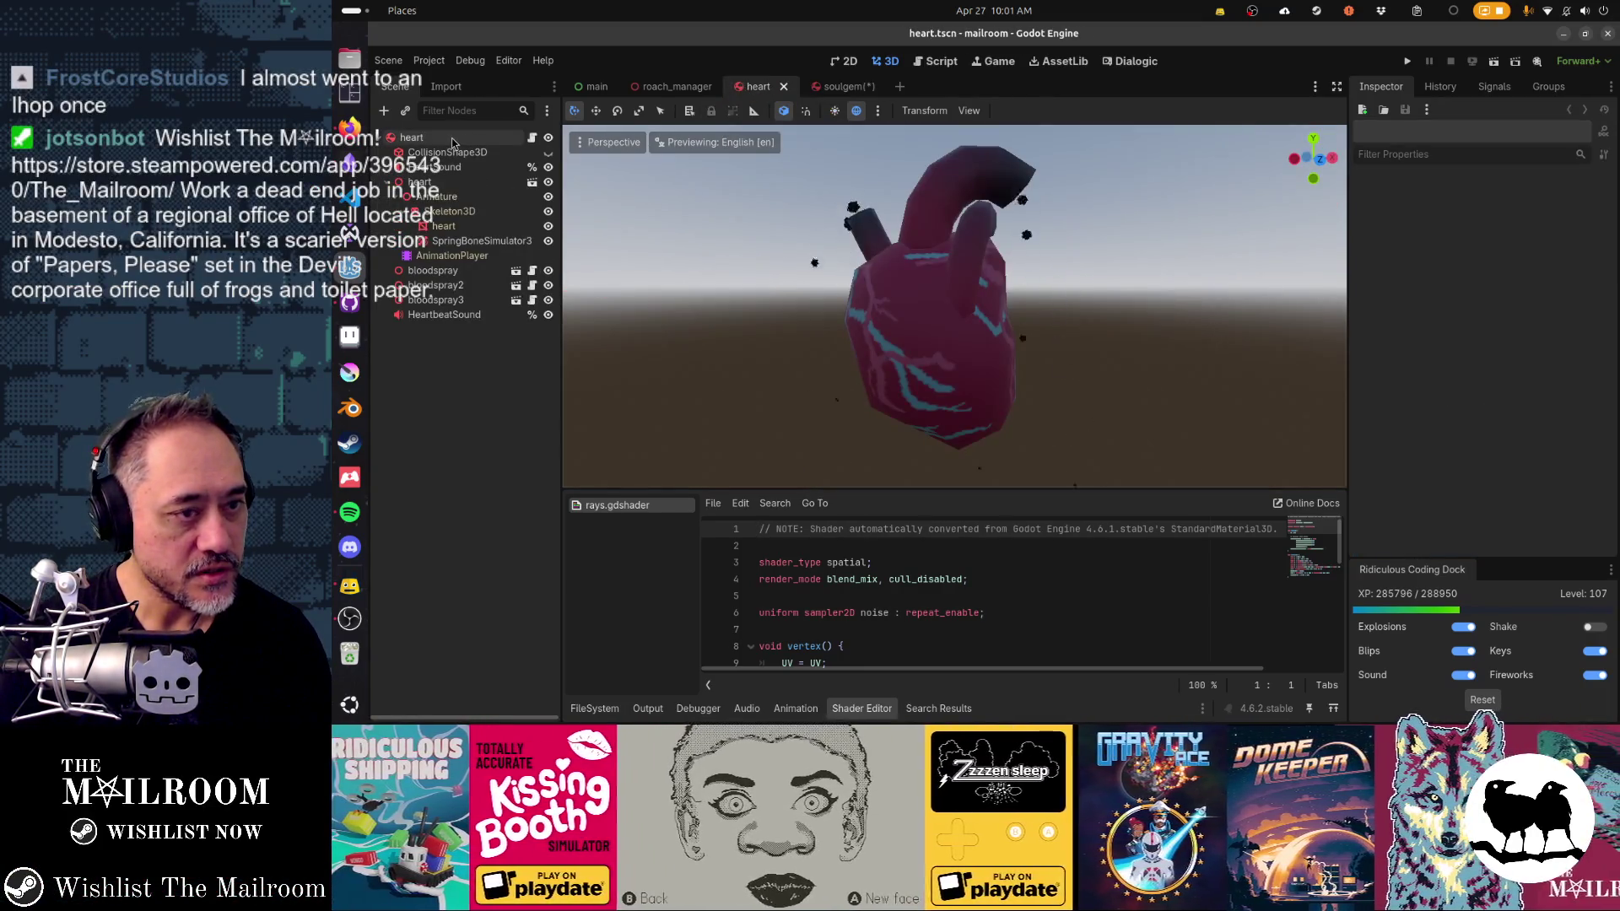
Step: Check the heart's new OmniLight3D and rays in the viewport and save heart.tscn
{"action": "scroll", "coordinate": [950, 371], "scroll_direction": "down", "scroll_amount": 4}
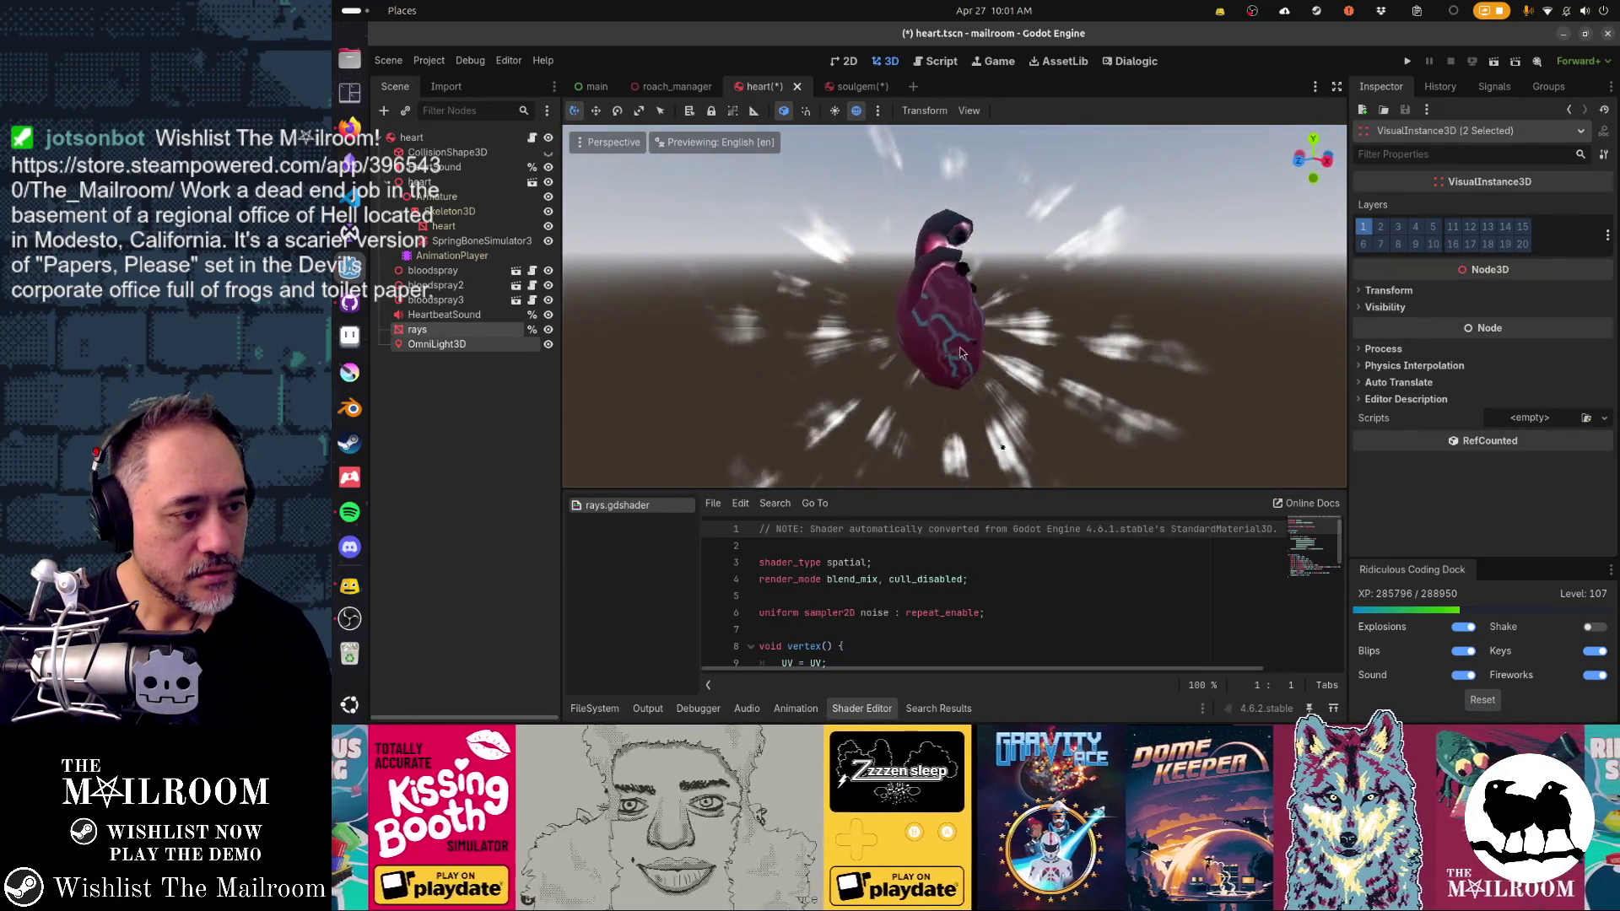
{"action": "left_click", "coordinate": [467, 344]}
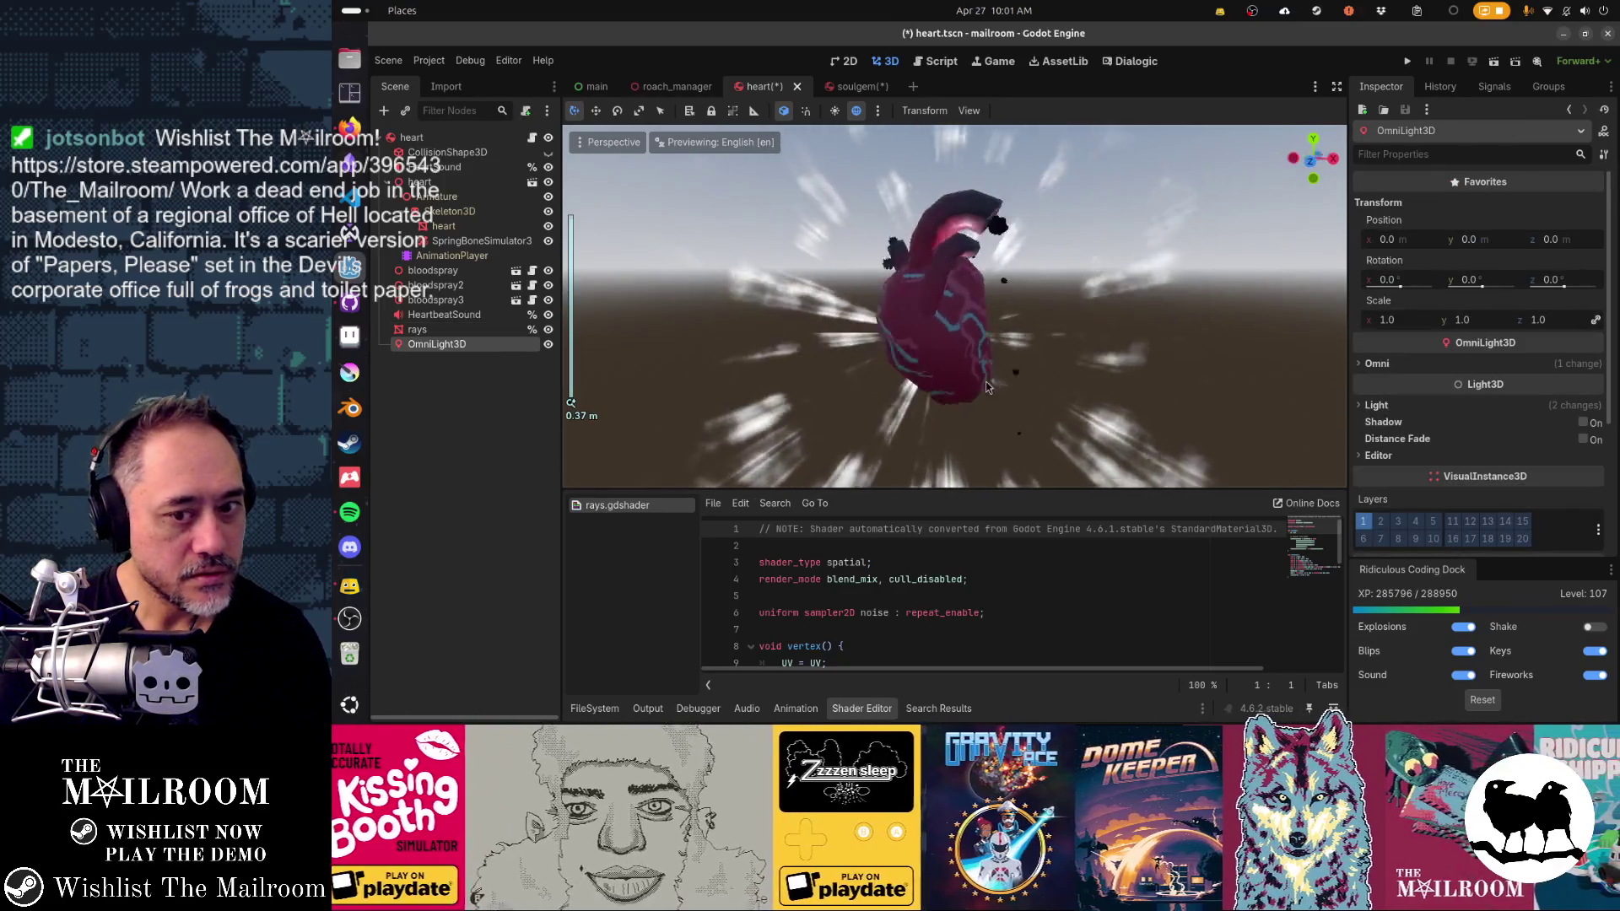
{"action": "scroll", "coordinate": [1086, 377], "scroll_direction": "up", "scroll_amount": 2}
{"action": "mouse_move", "coordinate": [1086, 377]}
{"action": "left_mouse_down"}
{"action": "mouse_move", "coordinate": [788, 391]}
{"action": "mouse_move", "coordinate": [817, 402]}
{"action": "left_mouse_up"}
{"action": "scroll", "coordinate": [817, 401], "scroll_direction": "down", "scroll_amount": 2}
{"action": "key", "text": "ctrl+s"}
Step: Close soulgem without saving, reopen it, and read its 0.002 Gravity Scale
{"action": "left_click", "coordinate": [856, 86]}
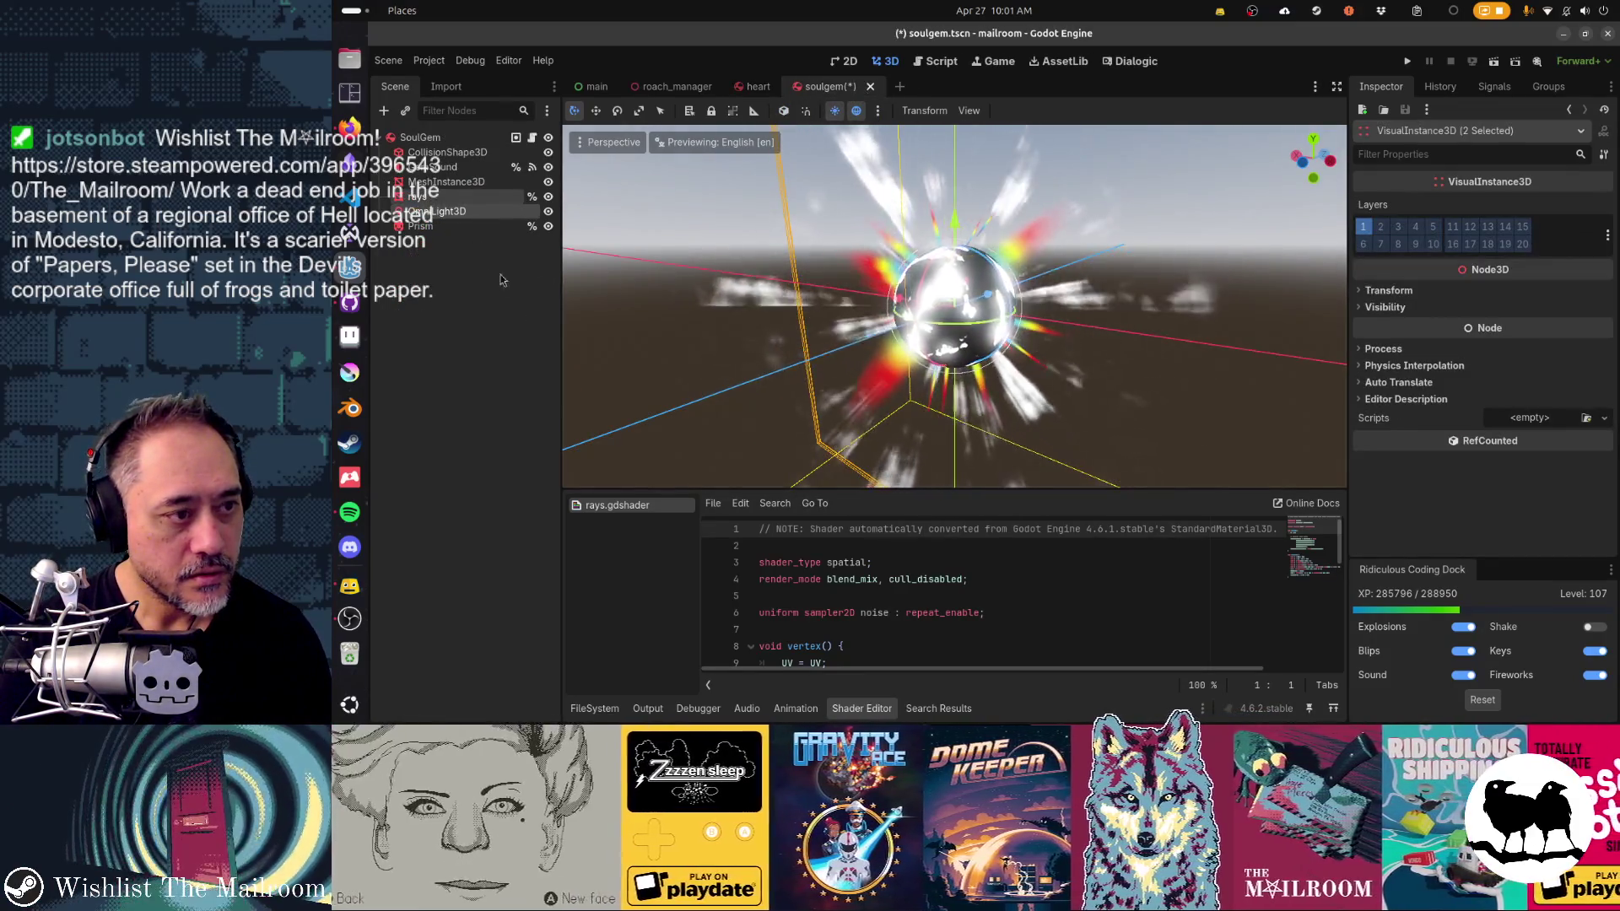
{"action": "left_click", "coordinate": [467, 212]}
{"action": "mouse_move", "coordinate": [835, 371]}
{"action": "left_mouse_down"}
{"action": "mouse_move", "coordinate": [826, 431]}
{"action": "mouse_move", "coordinate": [810, 355]}
{"action": "left_mouse_up"}
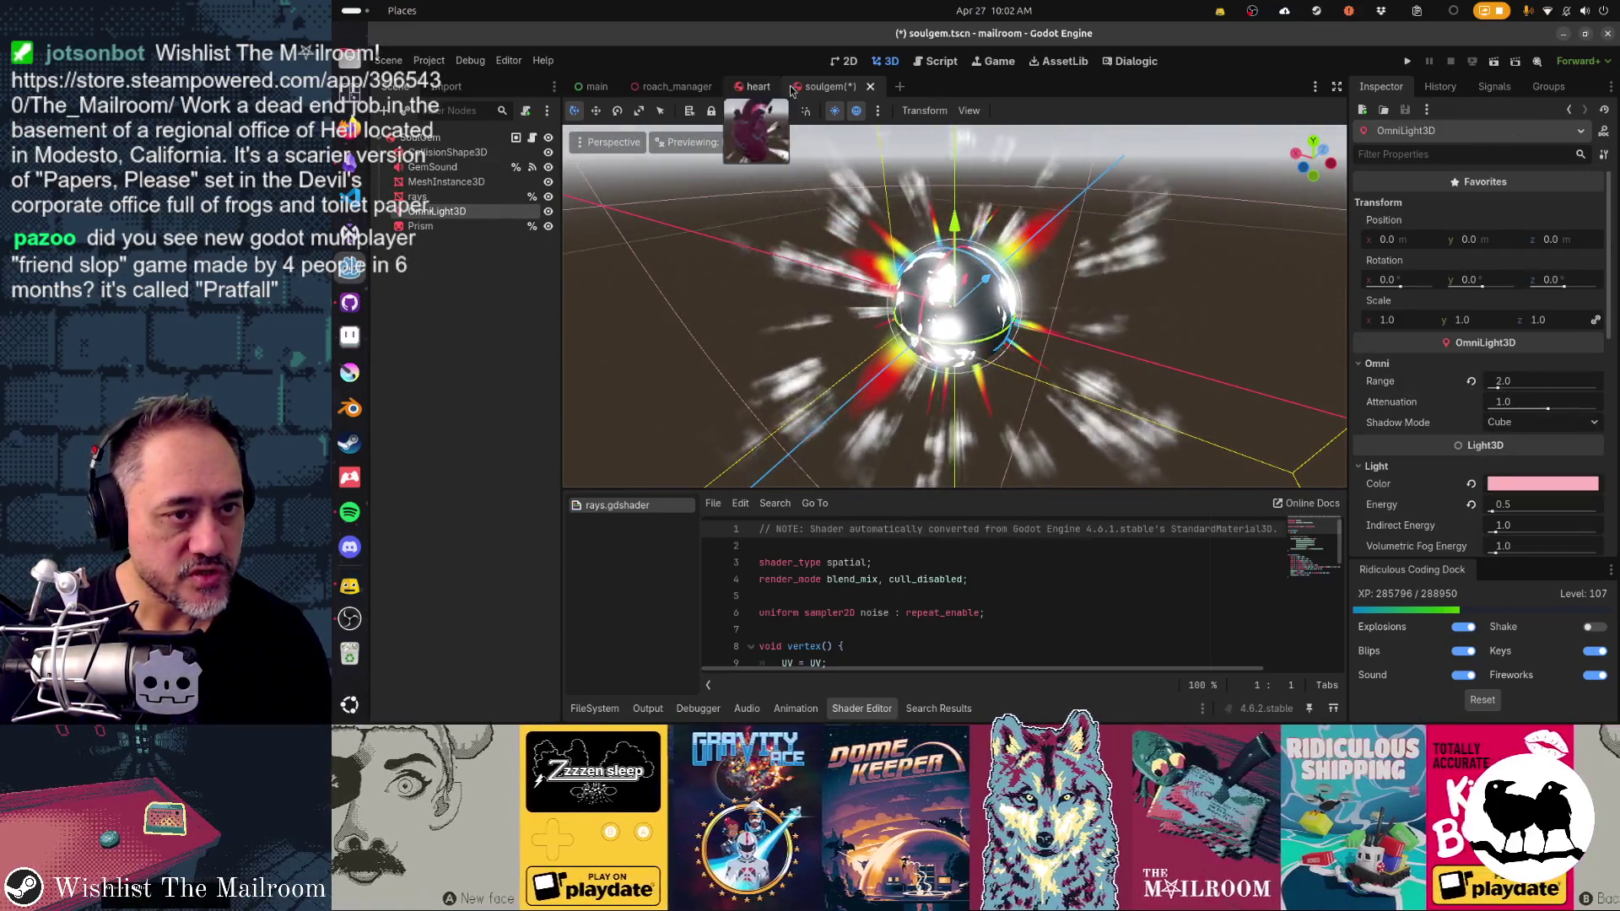
{"action": "left_click", "coordinate": [870, 86]}
{"action": "left_click", "coordinate": [884, 399]}
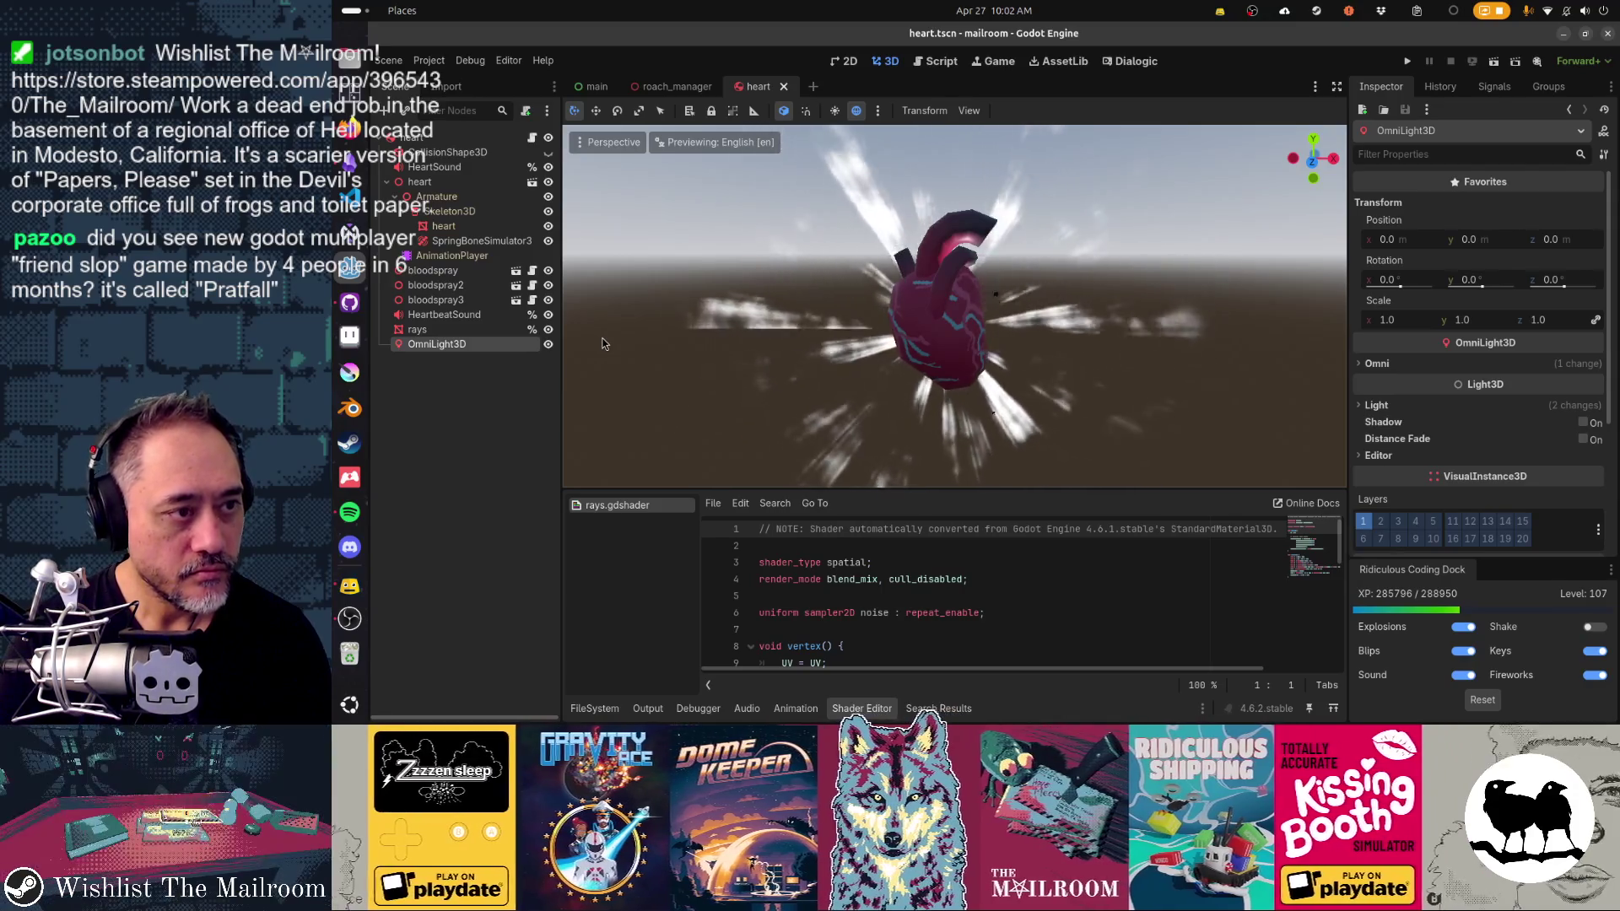
{"action": "key", "text": "ctrl+shift+t"}
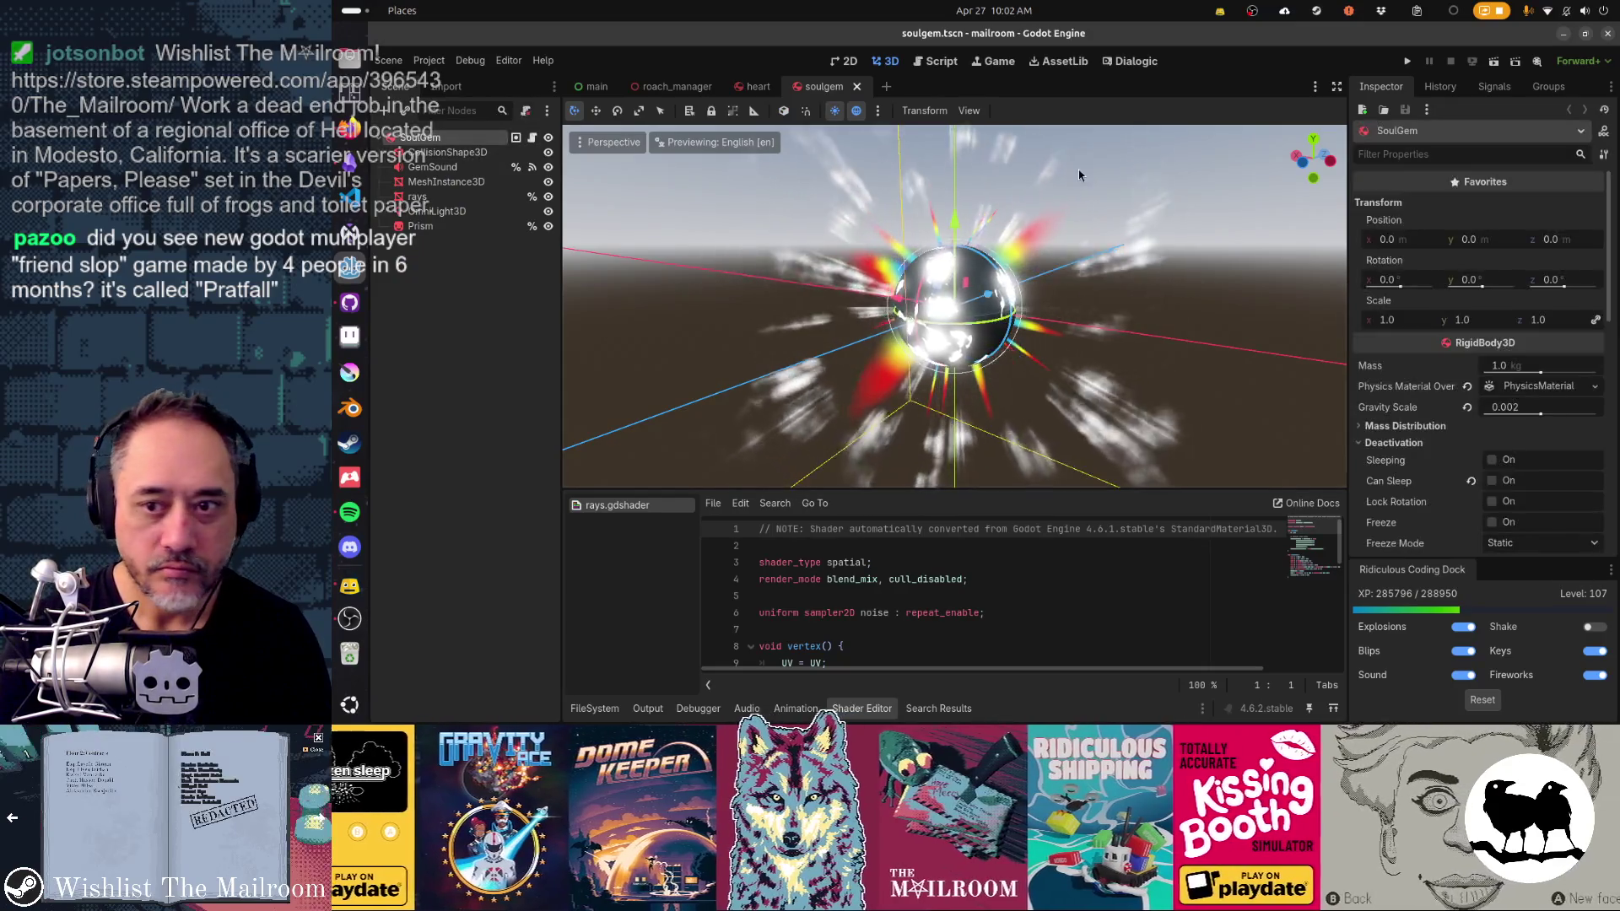
{"action": "left_click", "coordinate": [1521, 410]}
{"action": "key", "text": "Return"}
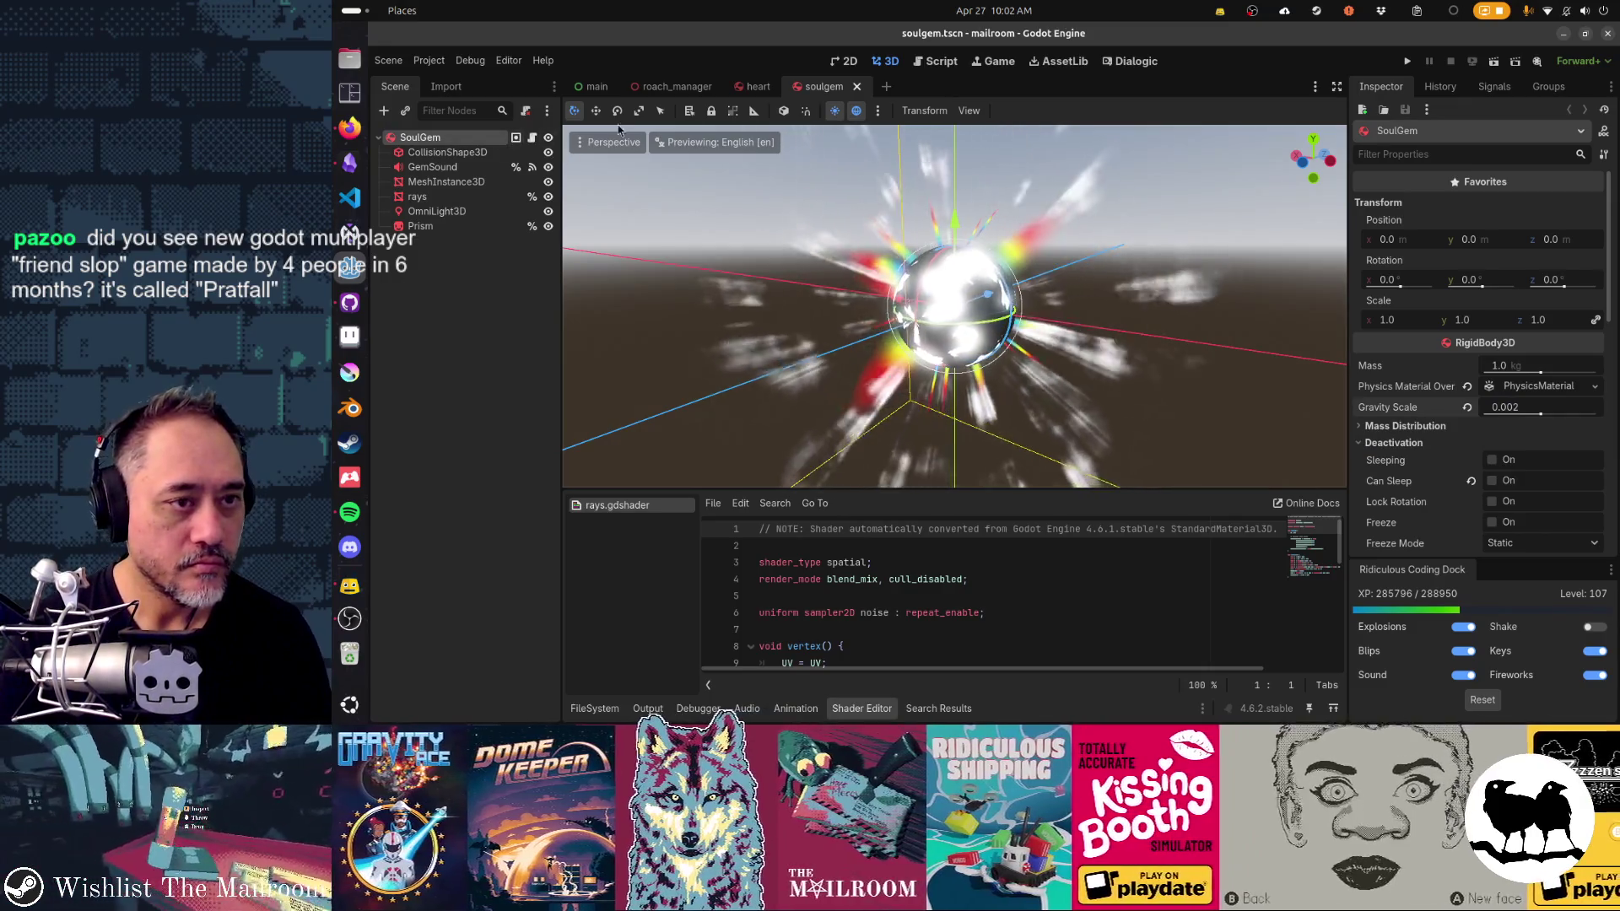
Step: Set the heart's RigidBody3D Gravity Scale to 0.002 and save the scene
{"action": "left_click", "coordinate": [753, 86]}
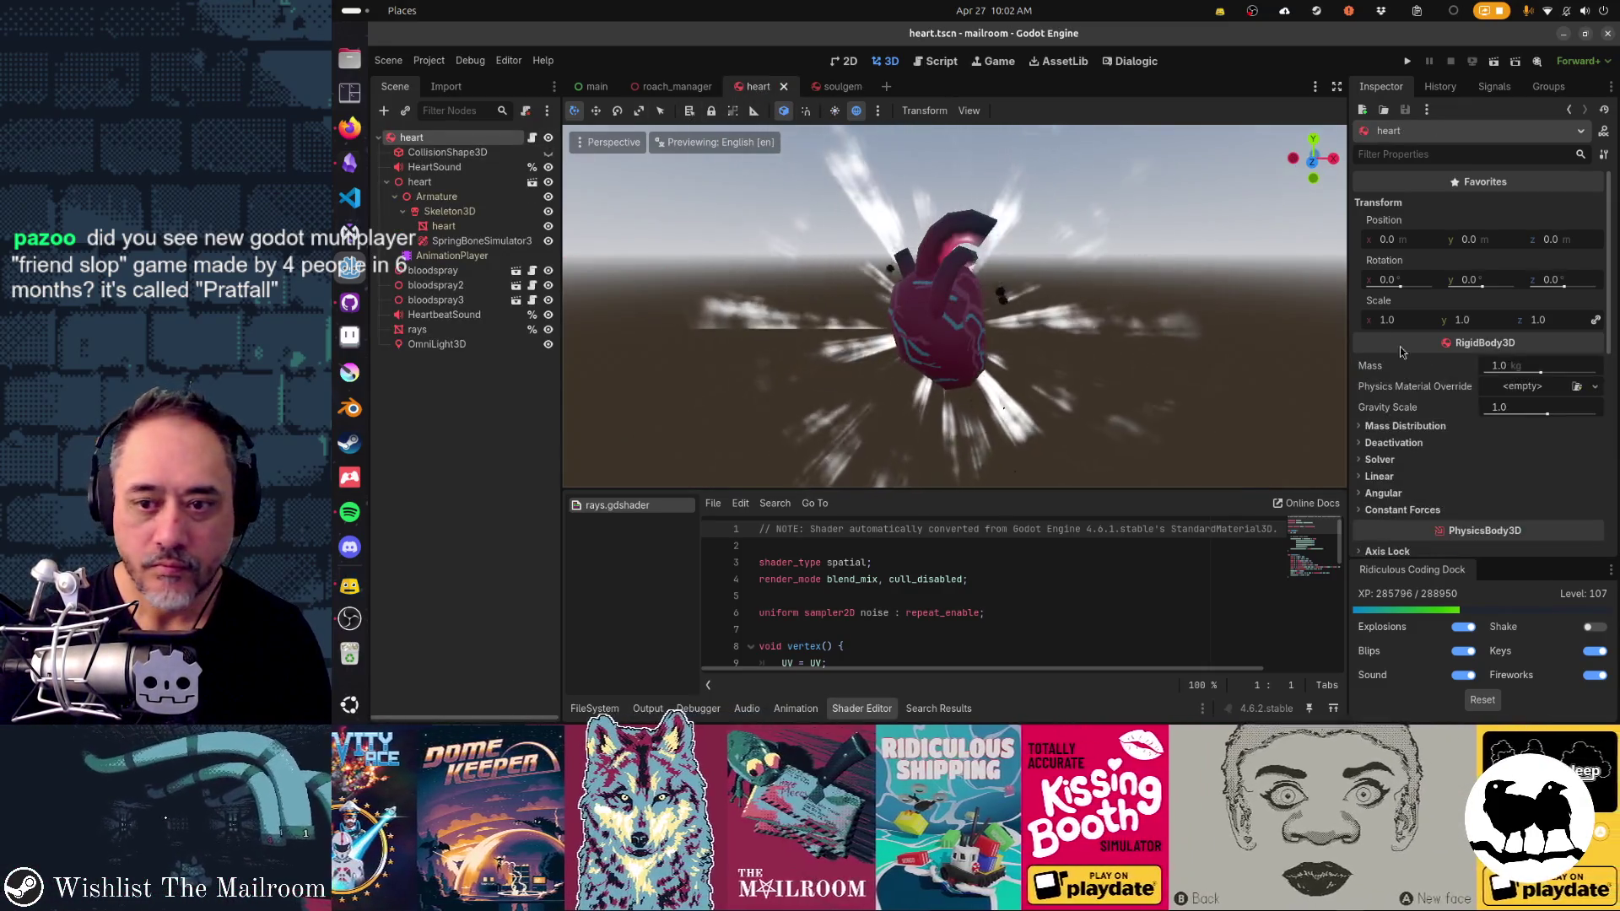
{"action": "left_click", "coordinate": [1502, 371]}
{"action": "type", "text": "0.002"}
{"action": "left_click", "coordinate": [1512, 408]}
{"action": "type", "text": "0.002"}
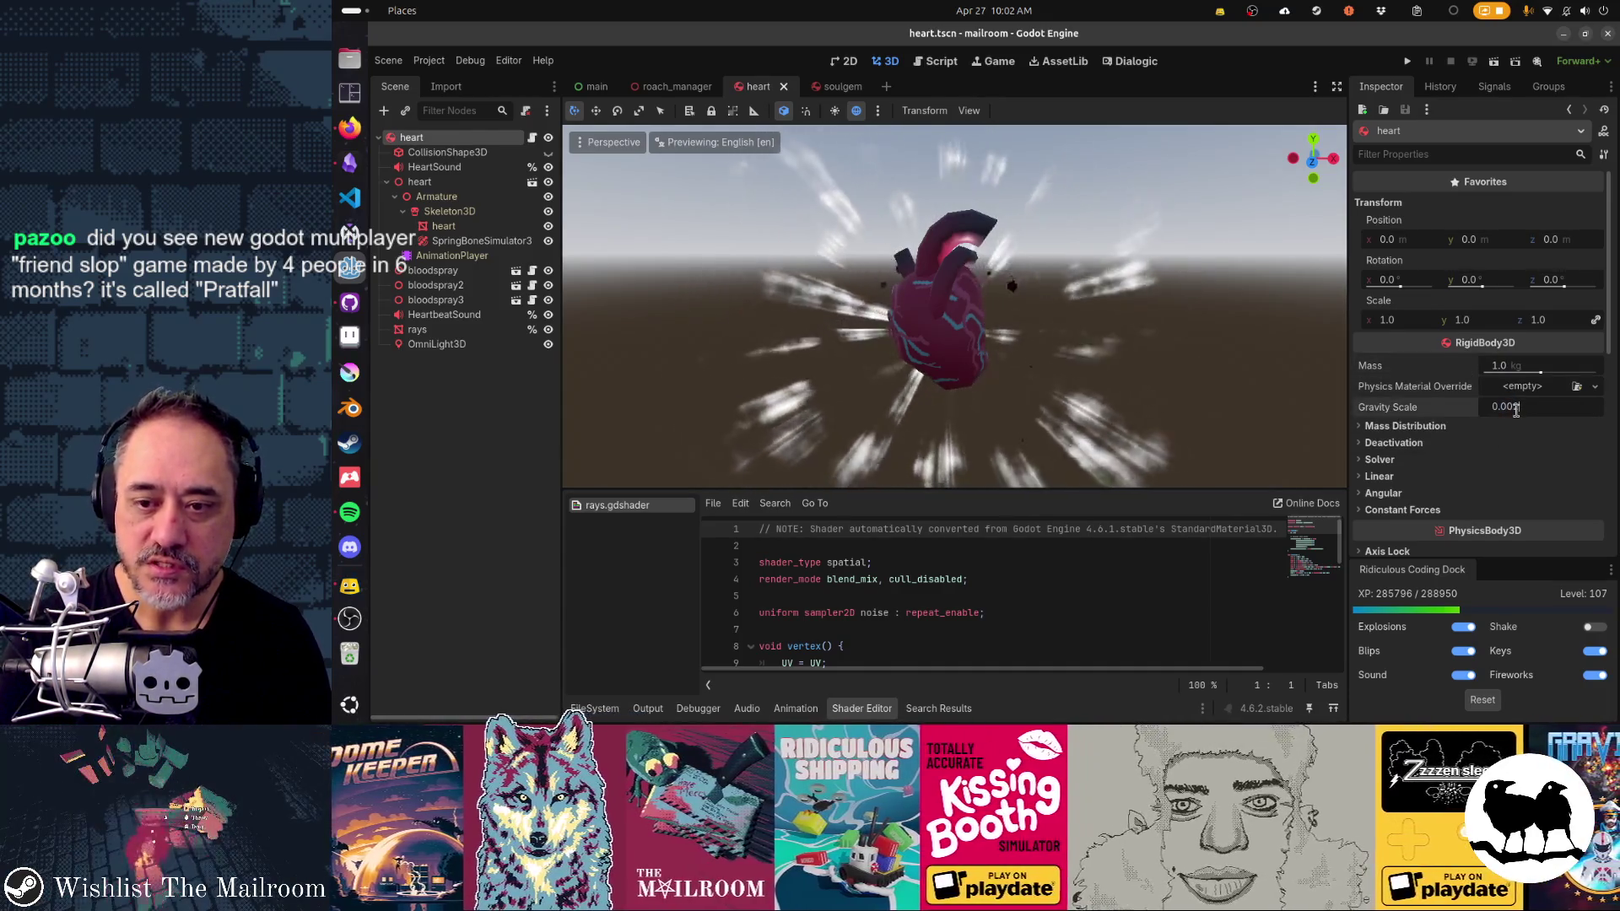
{"action": "key", "text": "Return"}
{"action": "left_click", "coordinate": [459, 474]}
{"action": "key", "text": "ctrl+s"}
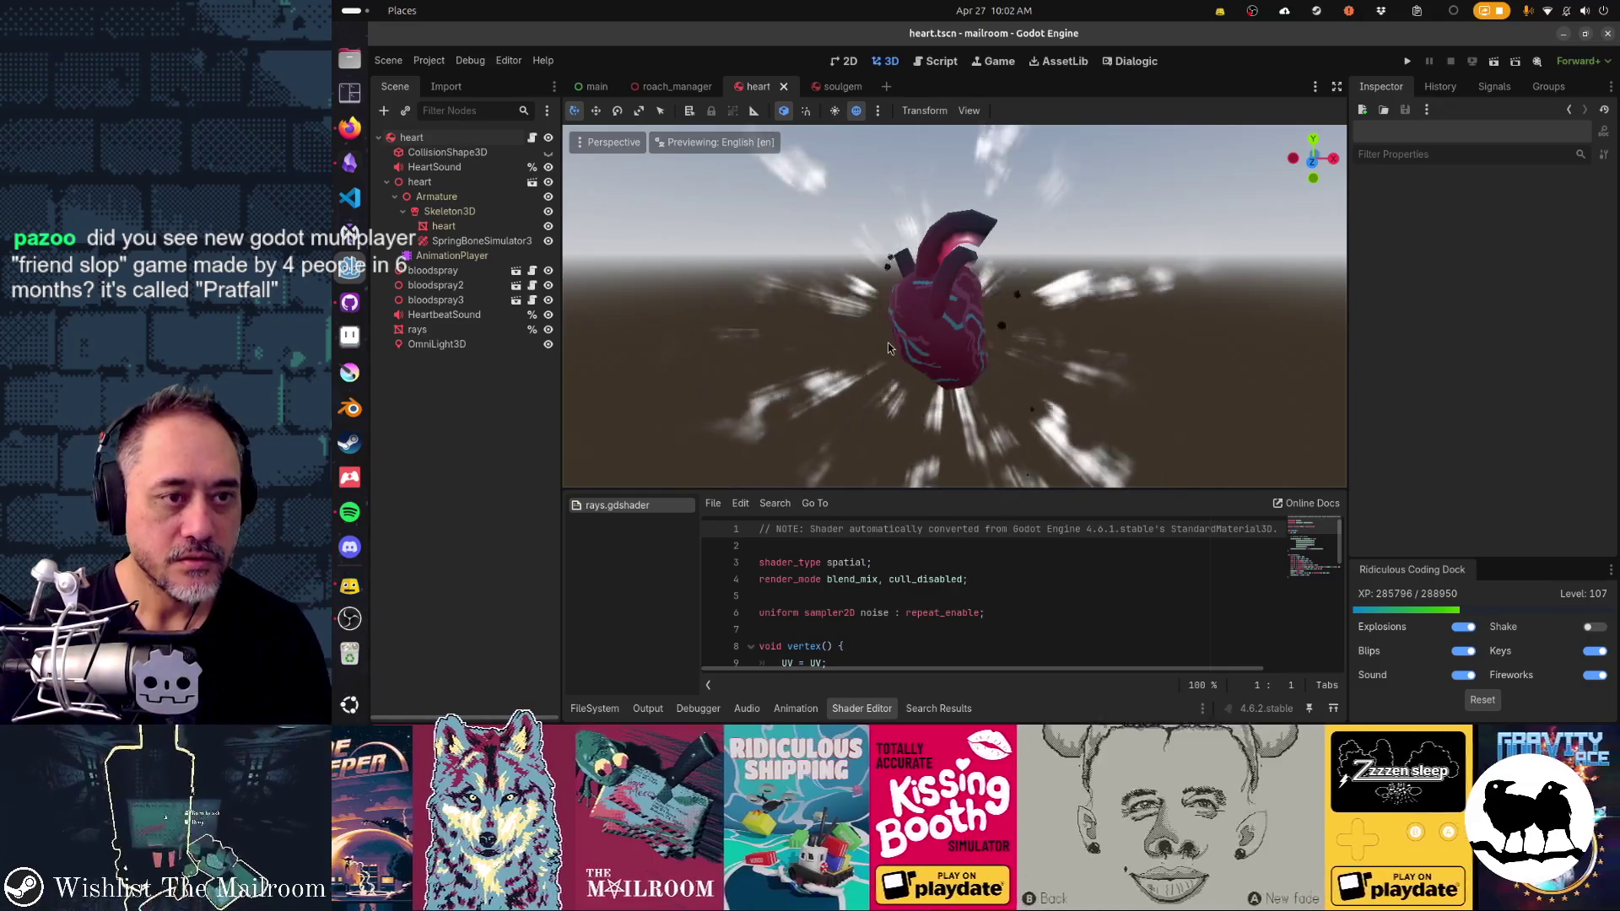
Step: Run the game with F6 and spawn a heart from the in-game console
{"action": "key", "text": "F6"}
{"action": "type", "text": "a heart"}
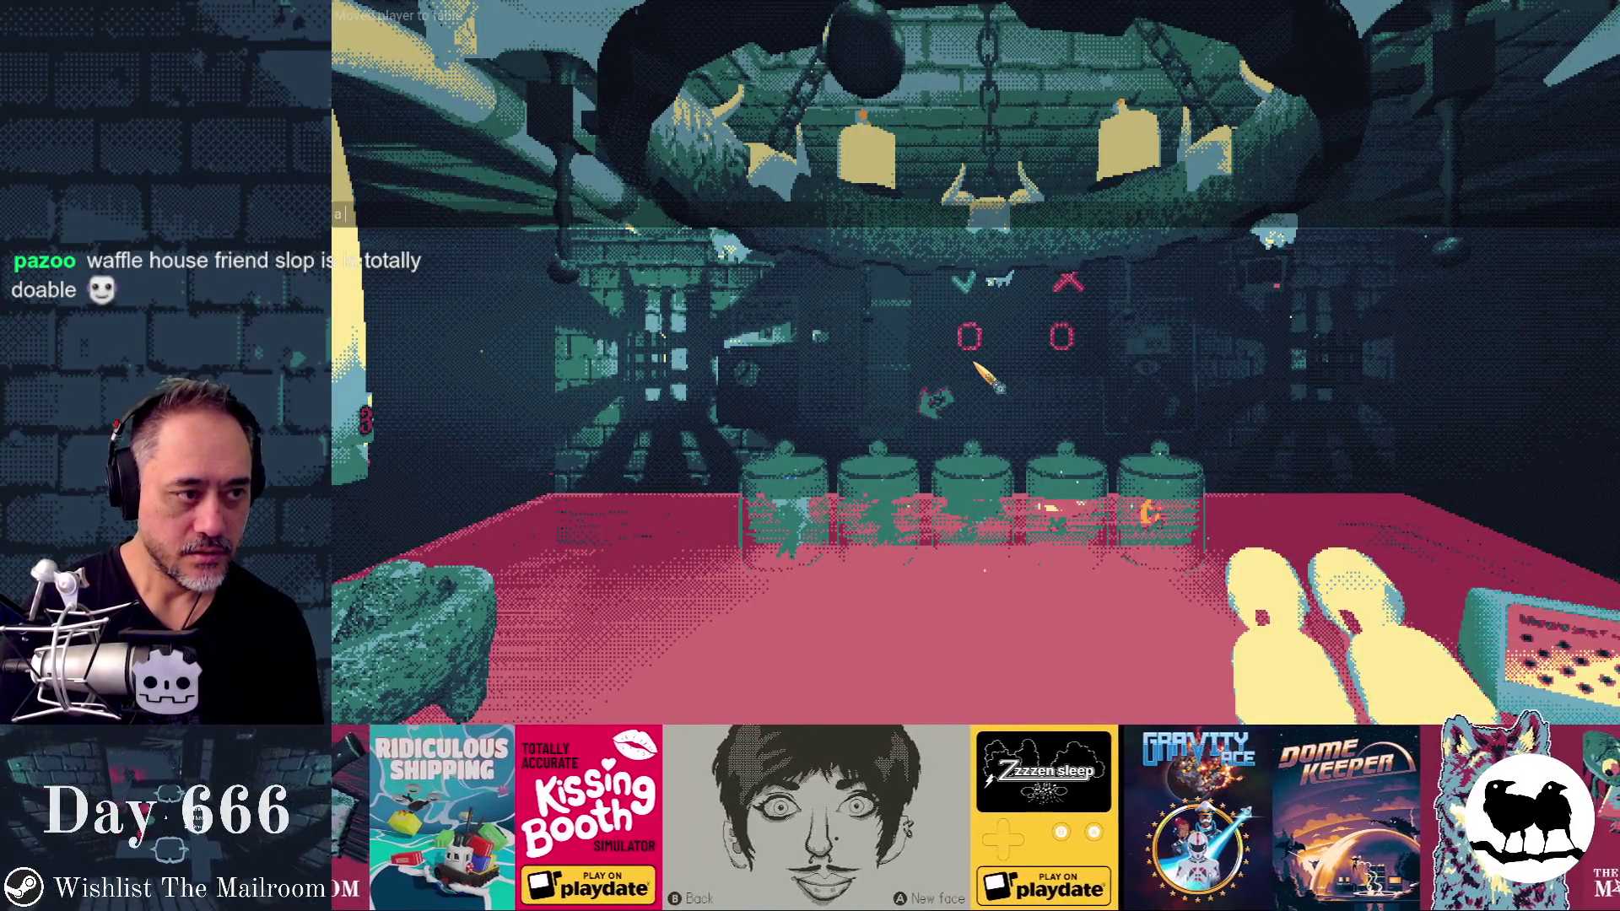
{"action": "key", "text": "Return"}
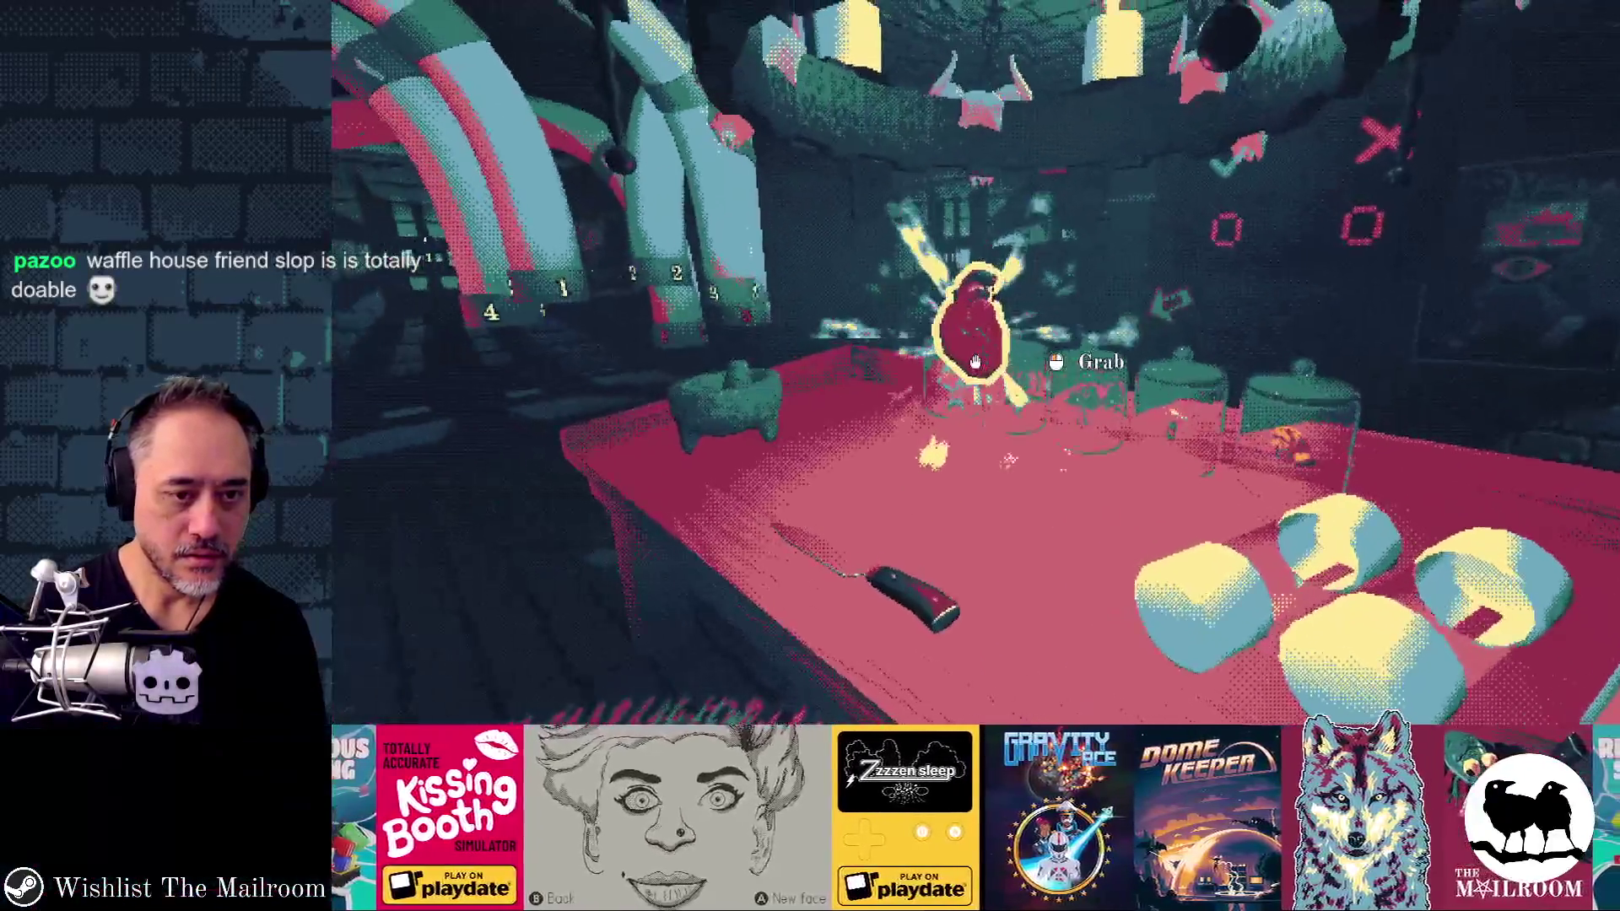
{"action": "left_click", "coordinate": [976, 362]}
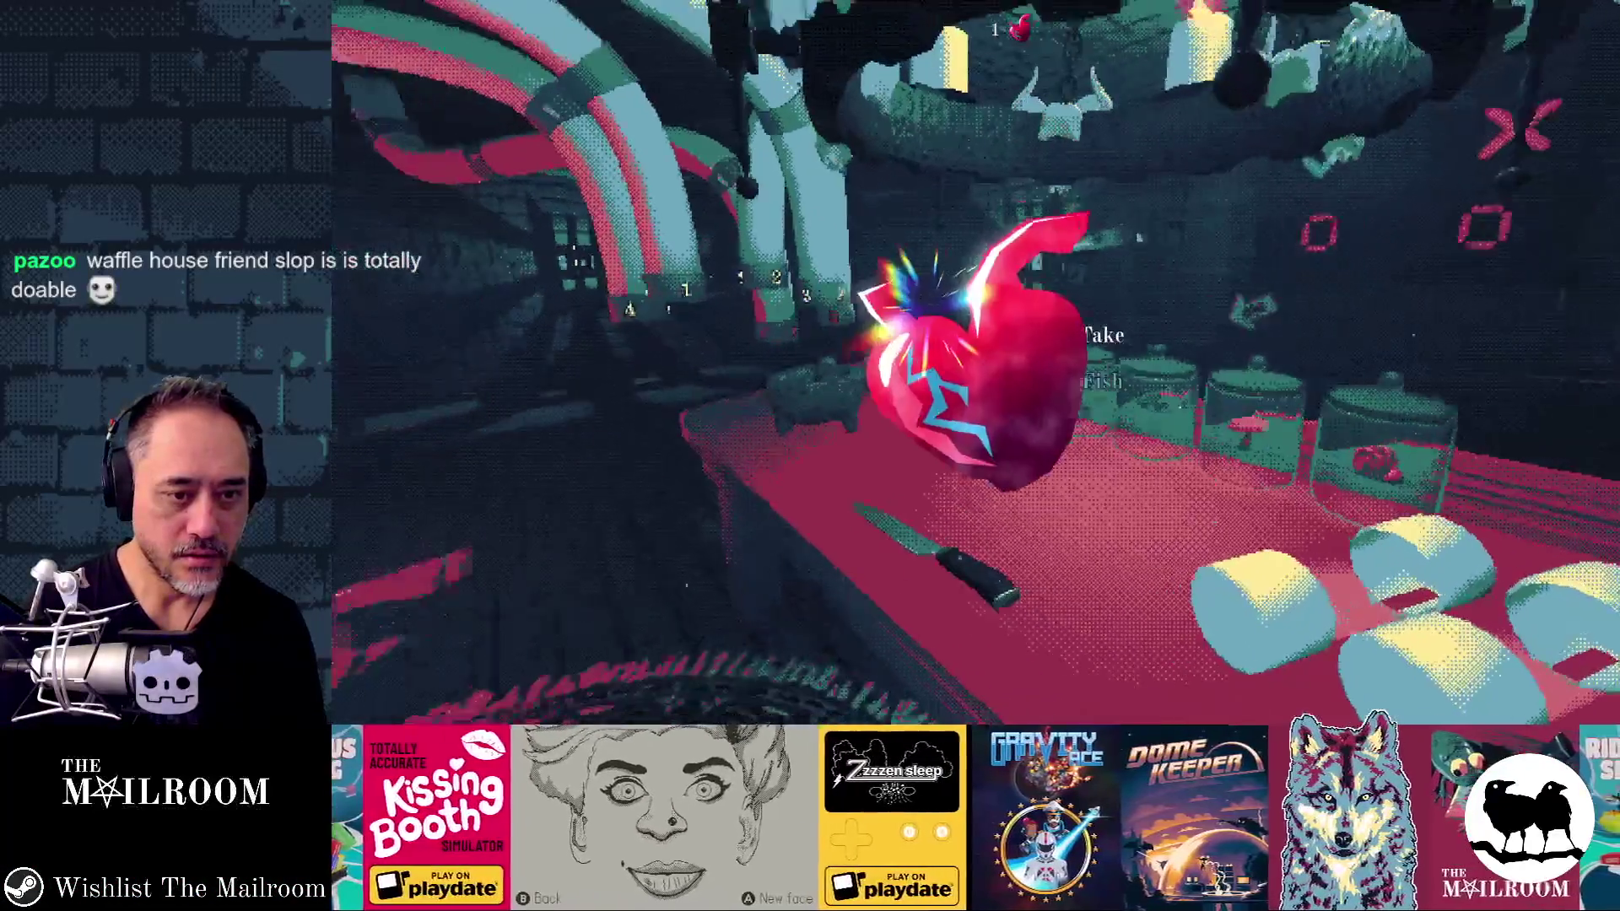
{"action": "key", "text": "grave"}
{"action": "type", "text": "a hear"}
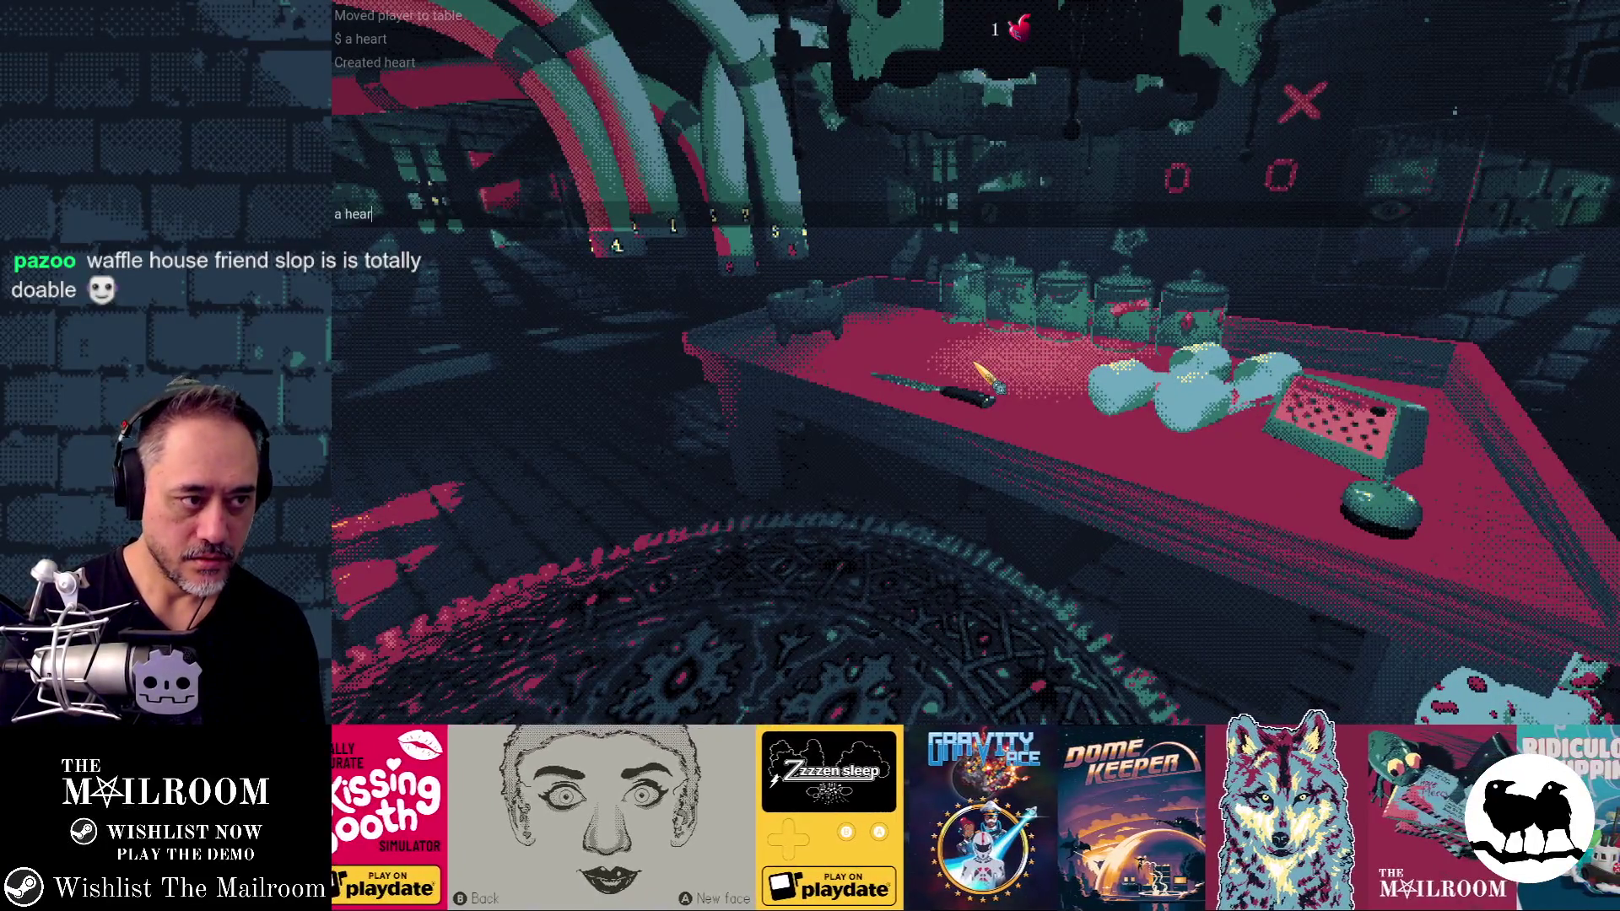
{"action": "type", "text": "t"}
{"action": "key", "text": "Return"}
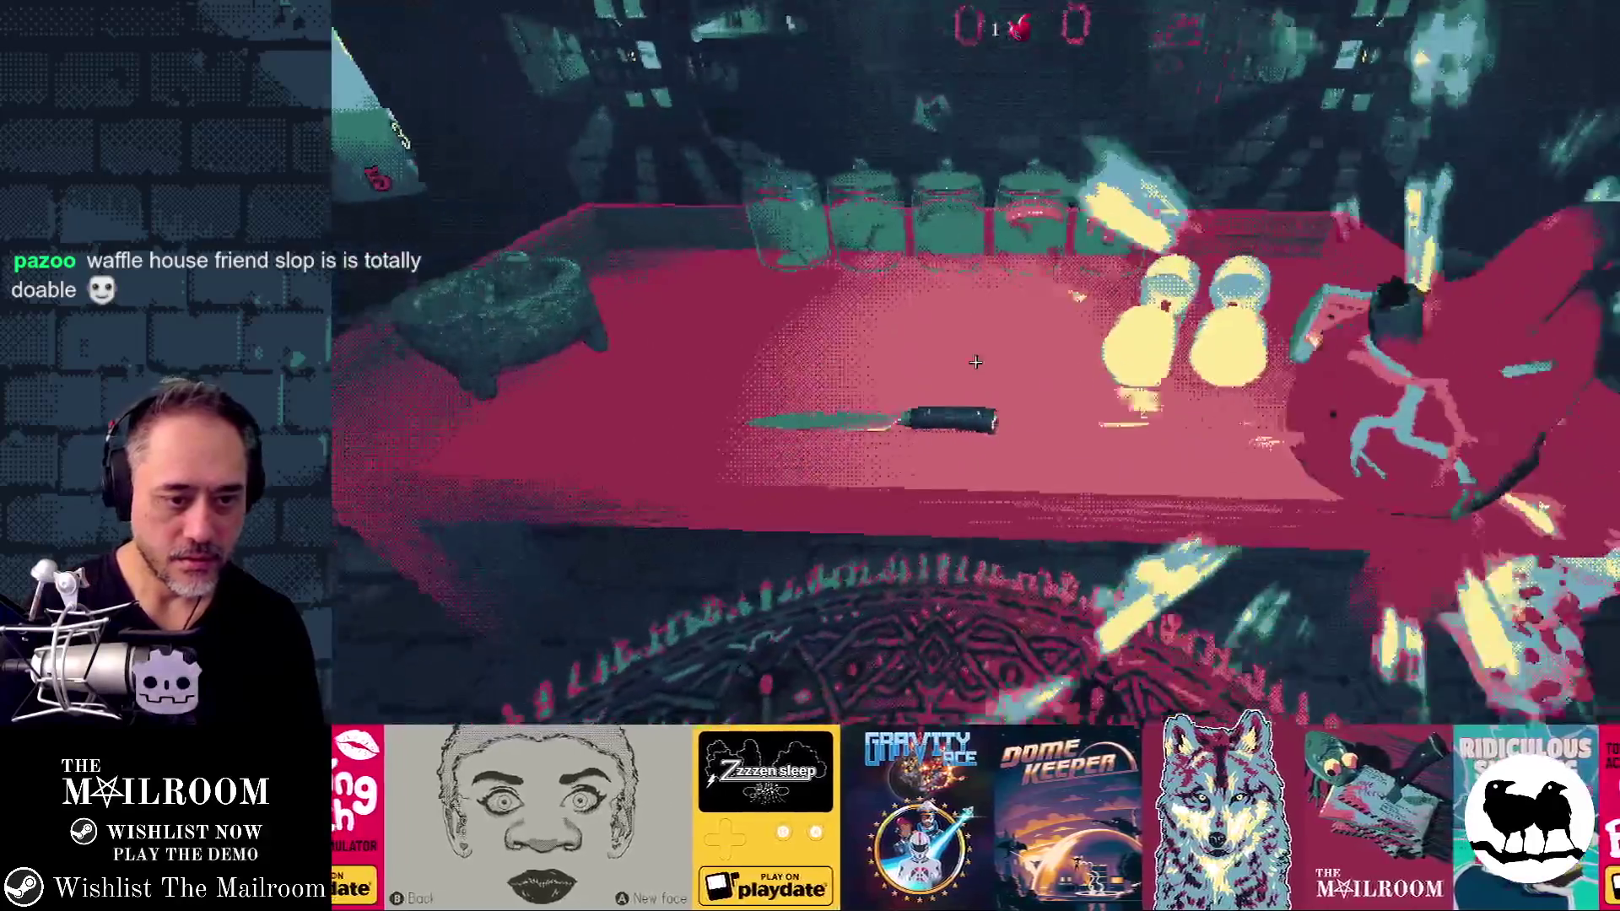
Step: Pick up and throw the knife, then the soccer ball down the corridor
{"action": "left_click", "coordinate": [975, 363]}
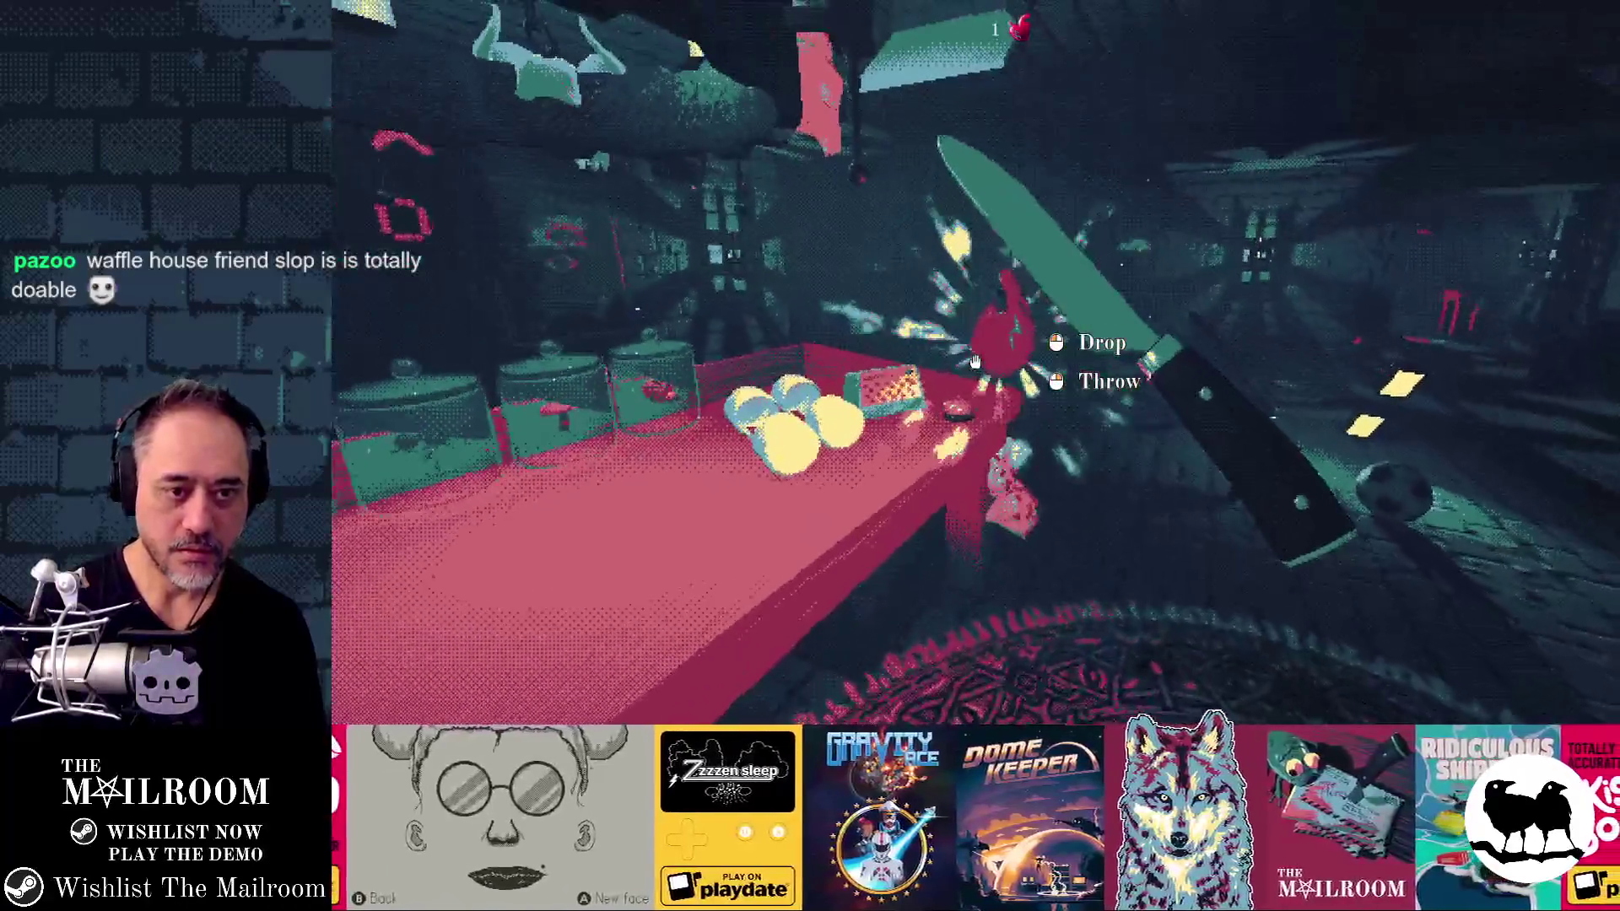
{"action": "right_click", "coordinate": [976, 363]}
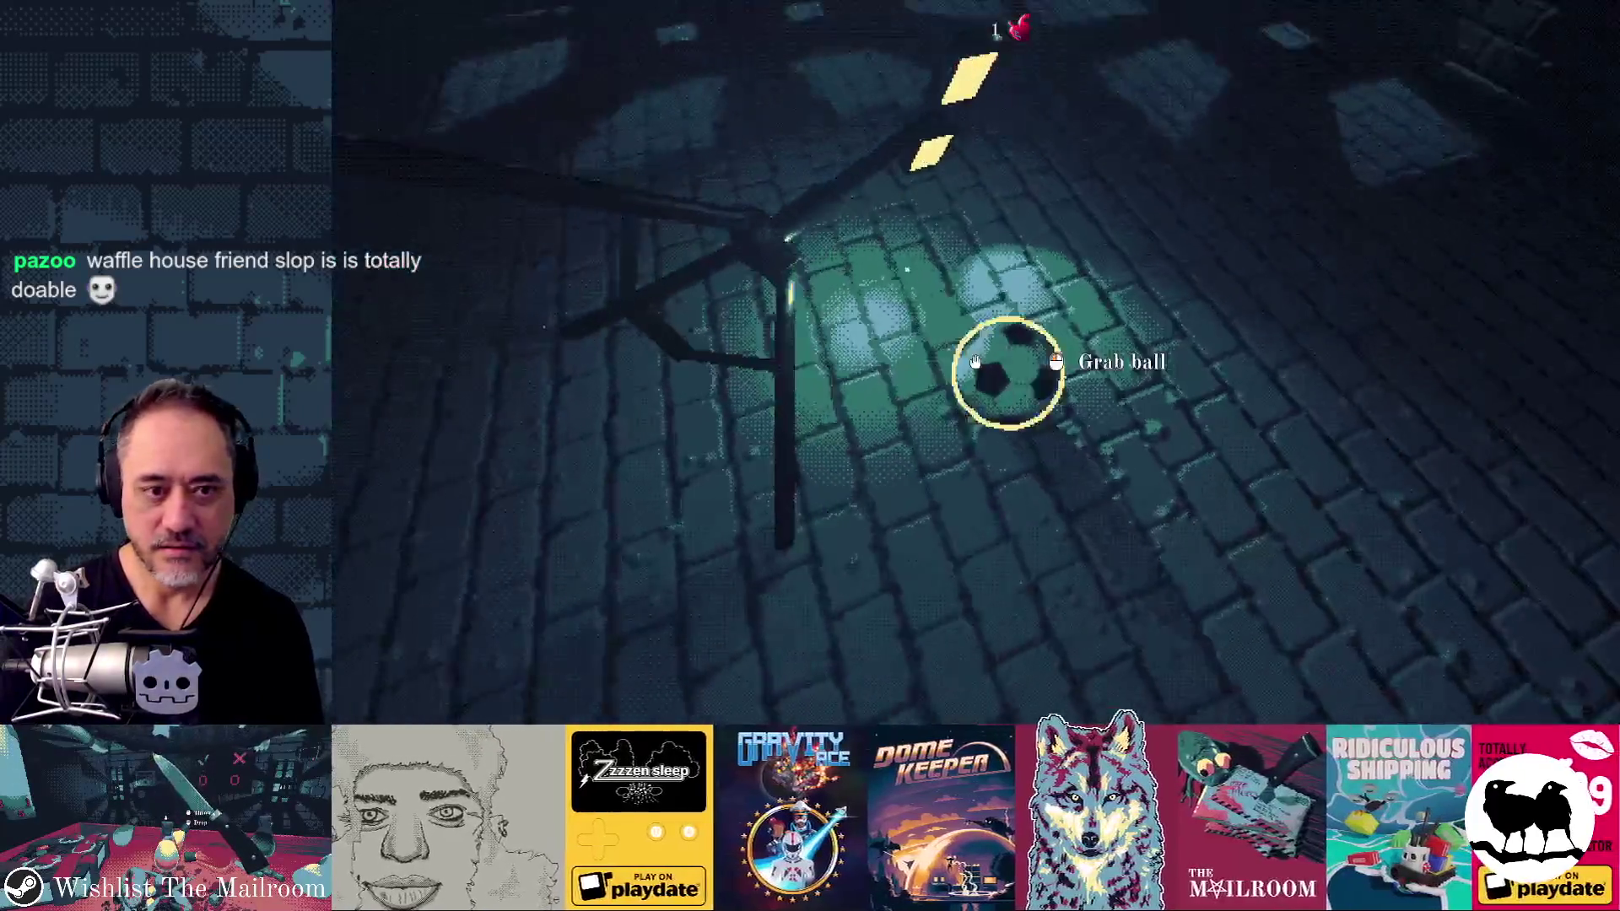
{"action": "left_click", "coordinate": [975, 363]}
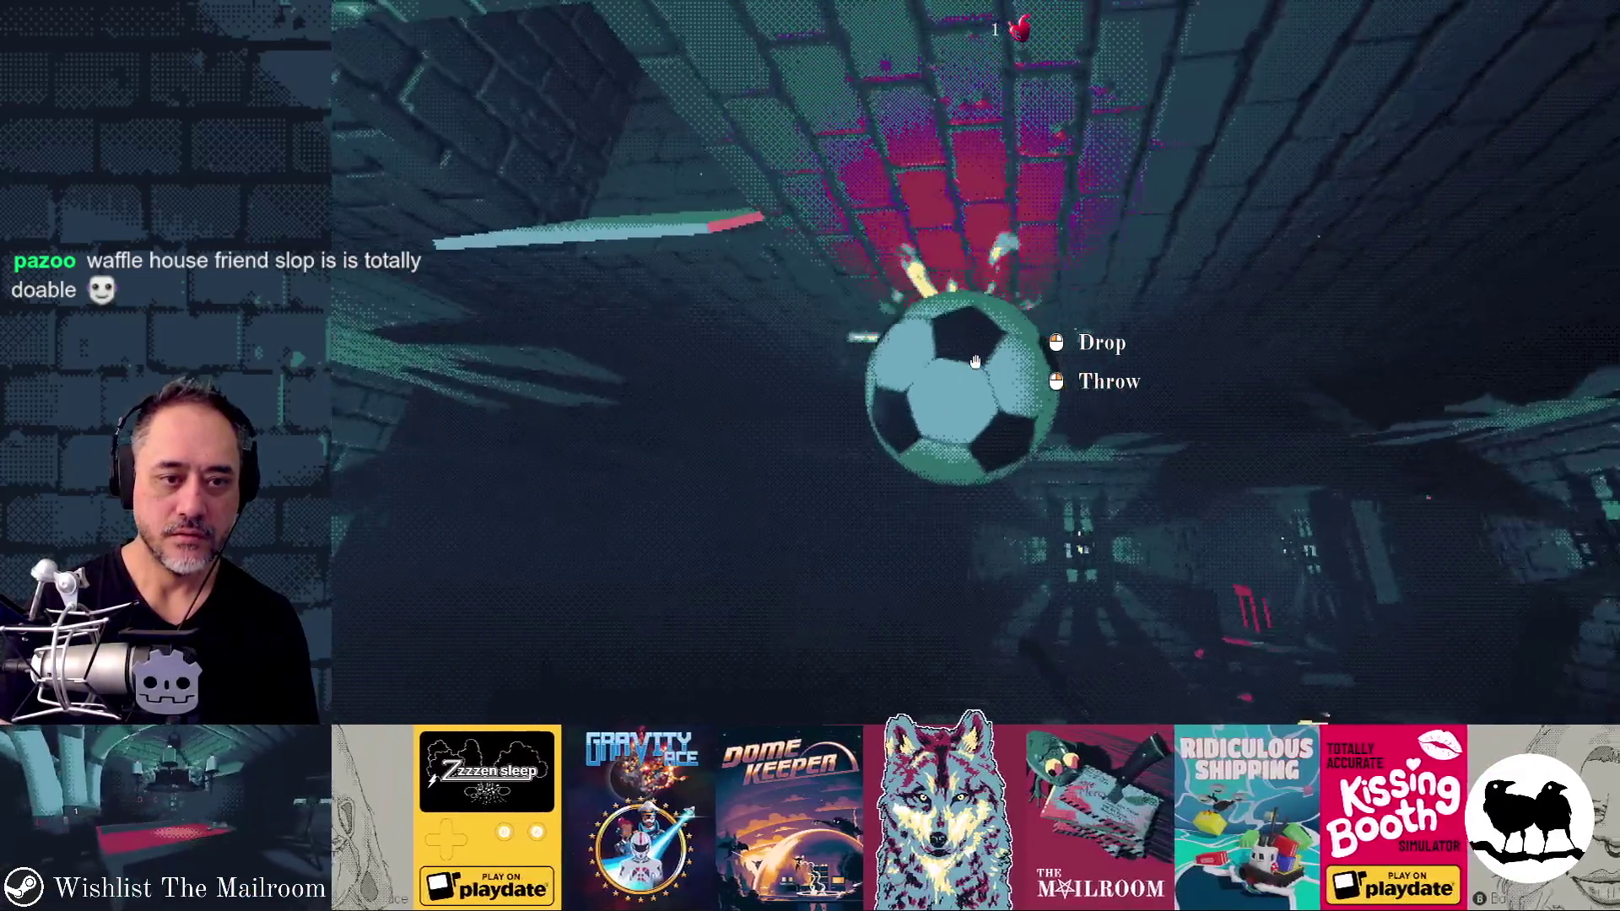
{"action": "right_click", "coordinate": [975, 362]}
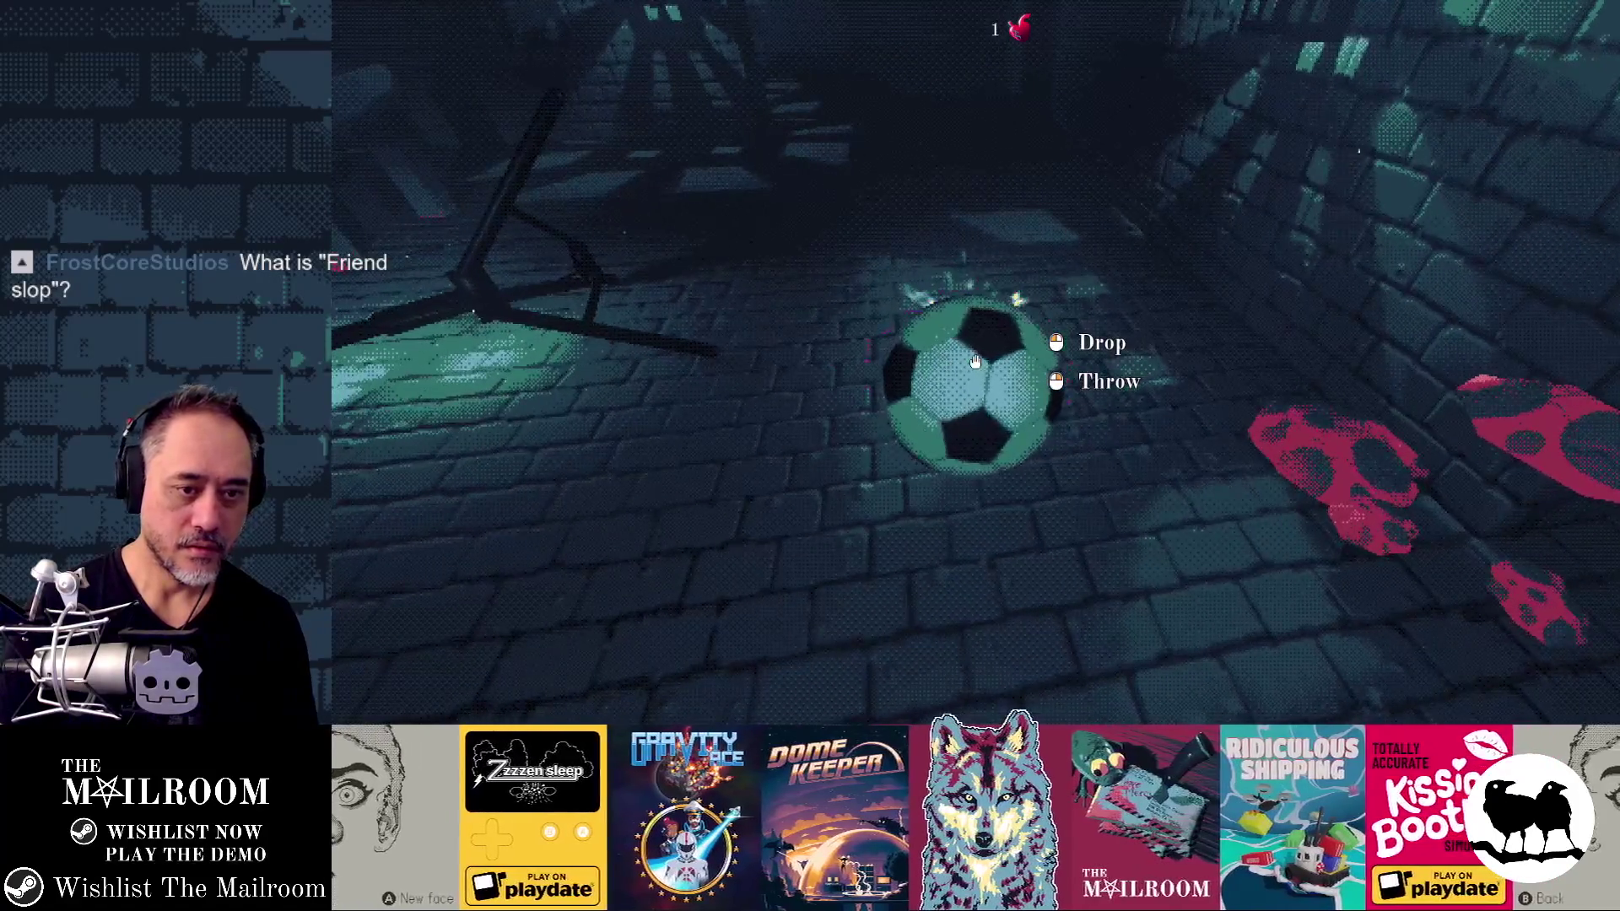
Step: Grab the ball, walk onto the rug, and spawn a heart with 'a heart'
{"action": "left_click", "coordinate": [975, 361]}
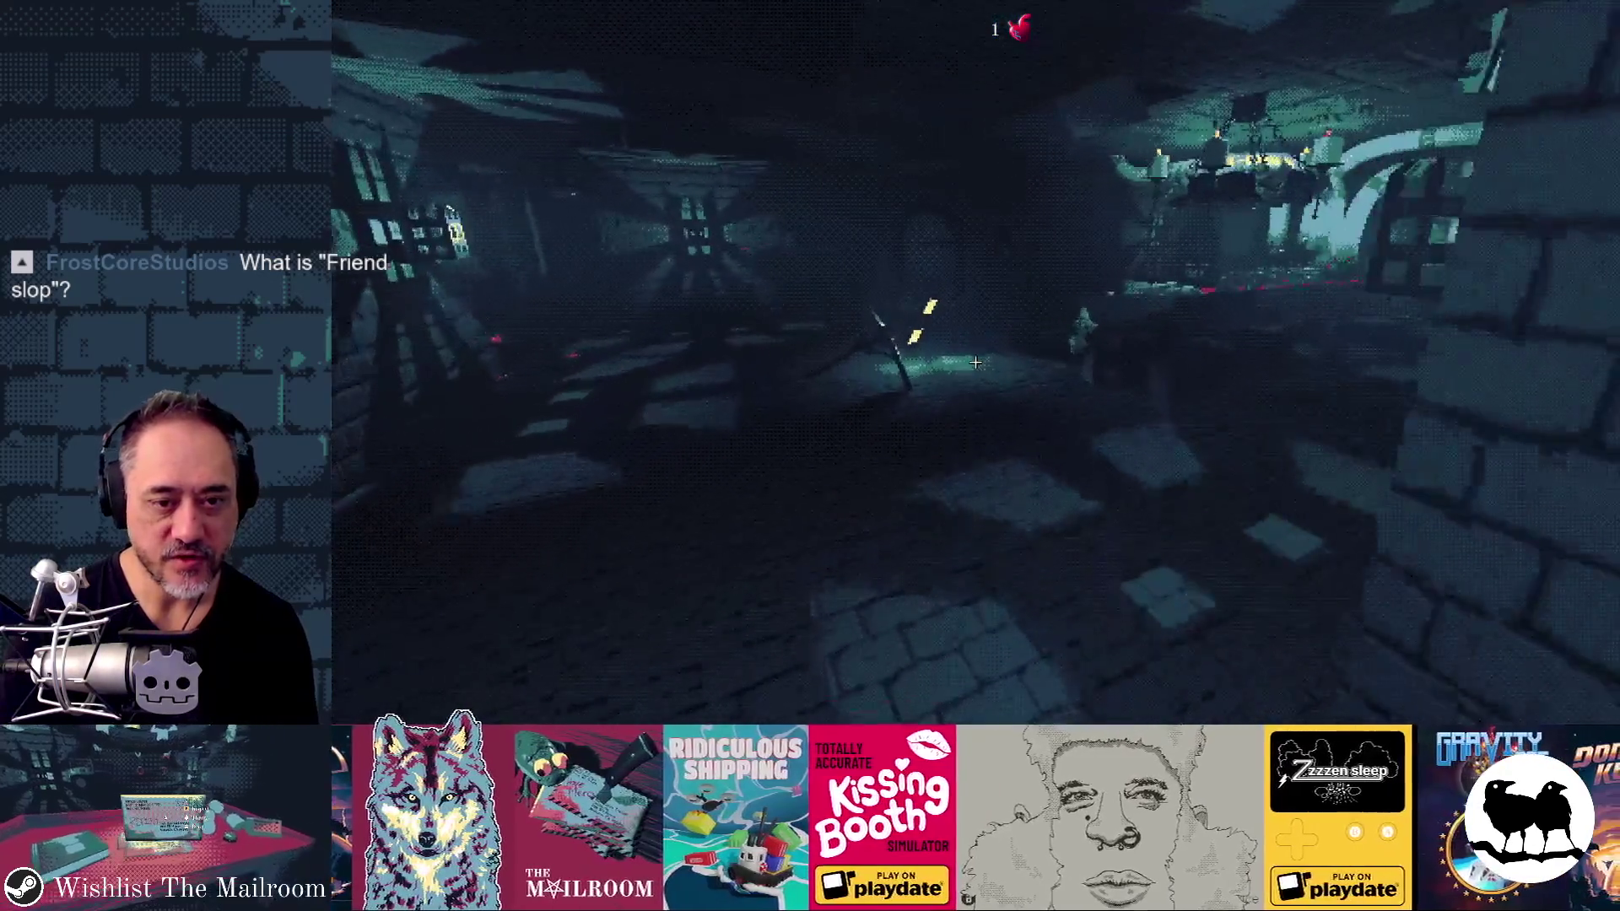
{"action": "key", "text": "w"}
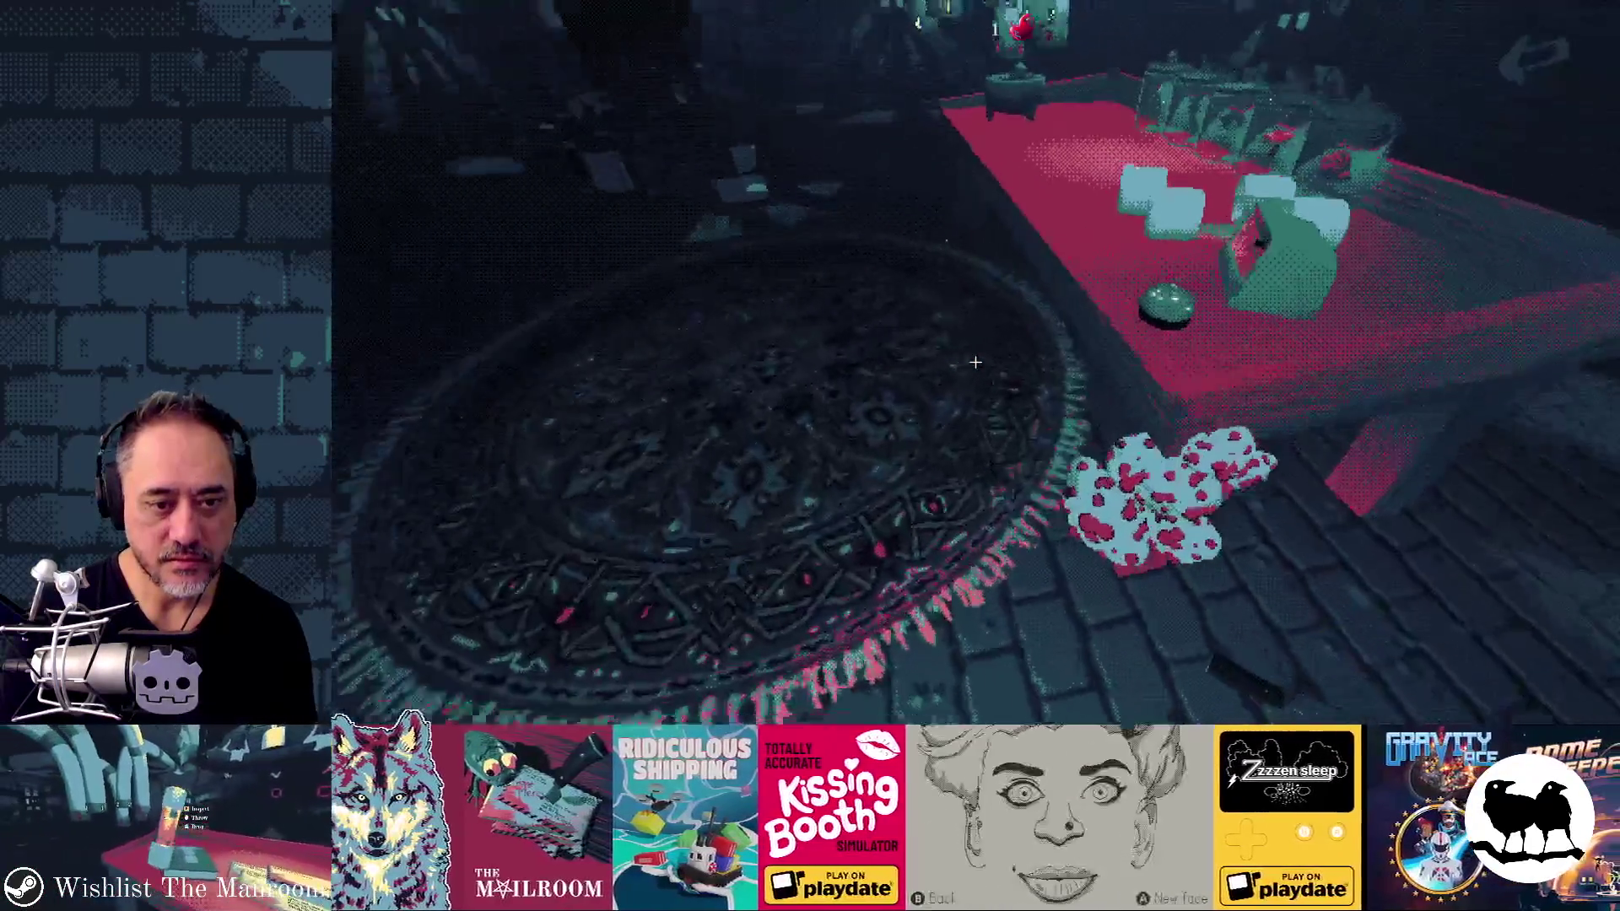
{"action": "key", "text": "grave"}
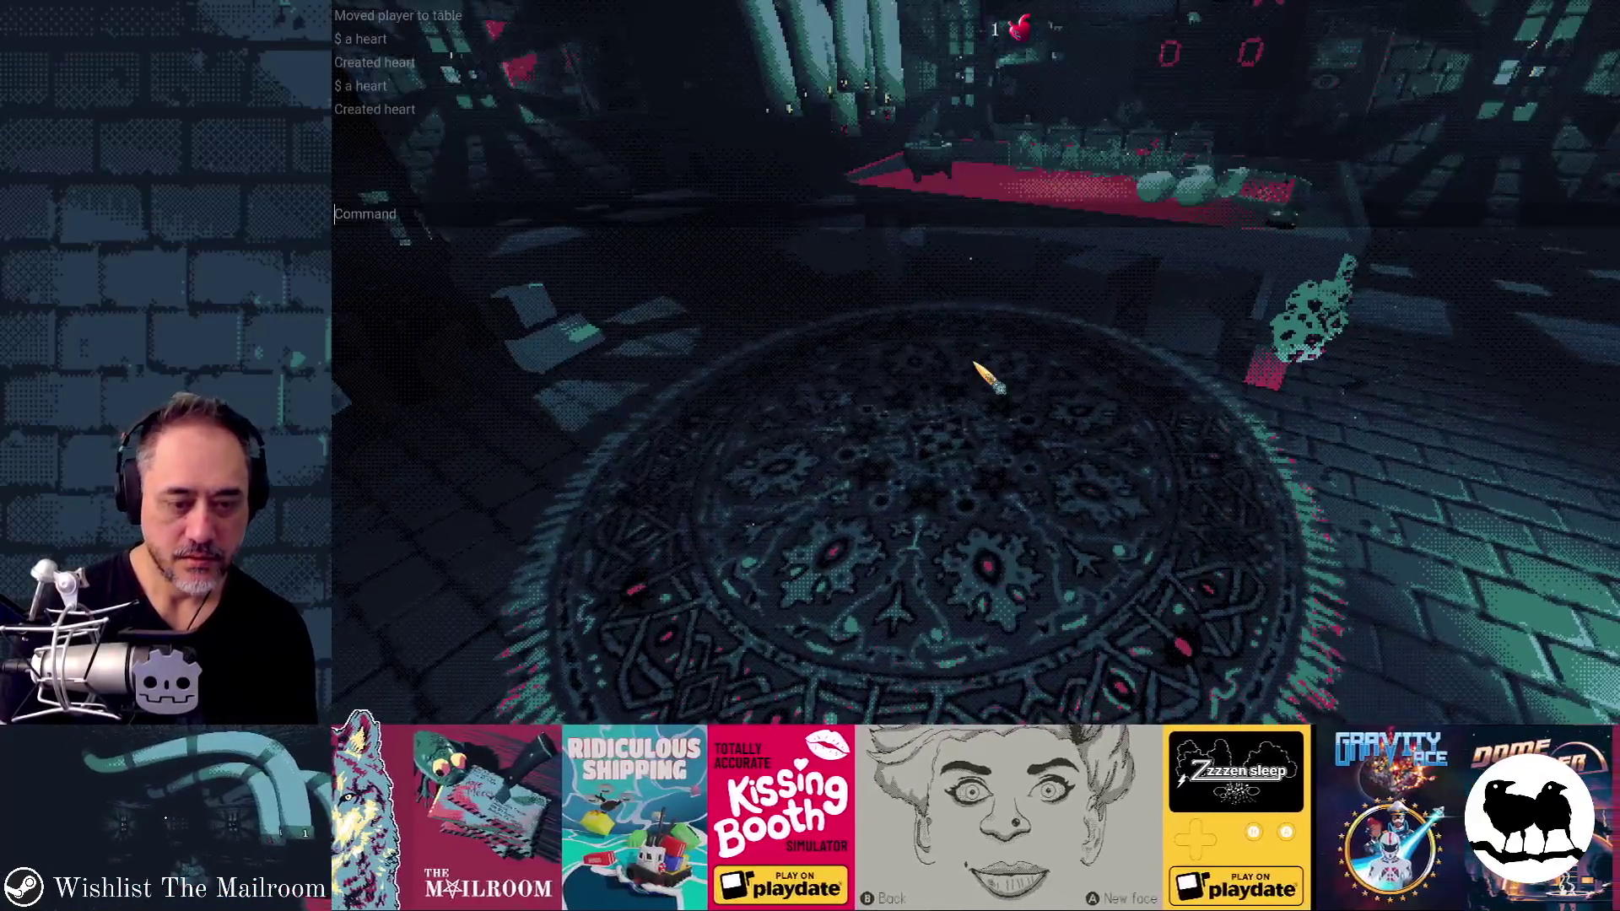
{"action": "type", "text": "a heart"}
{"action": "key", "text": "Return"}
{"action": "key", "text": "grave"}
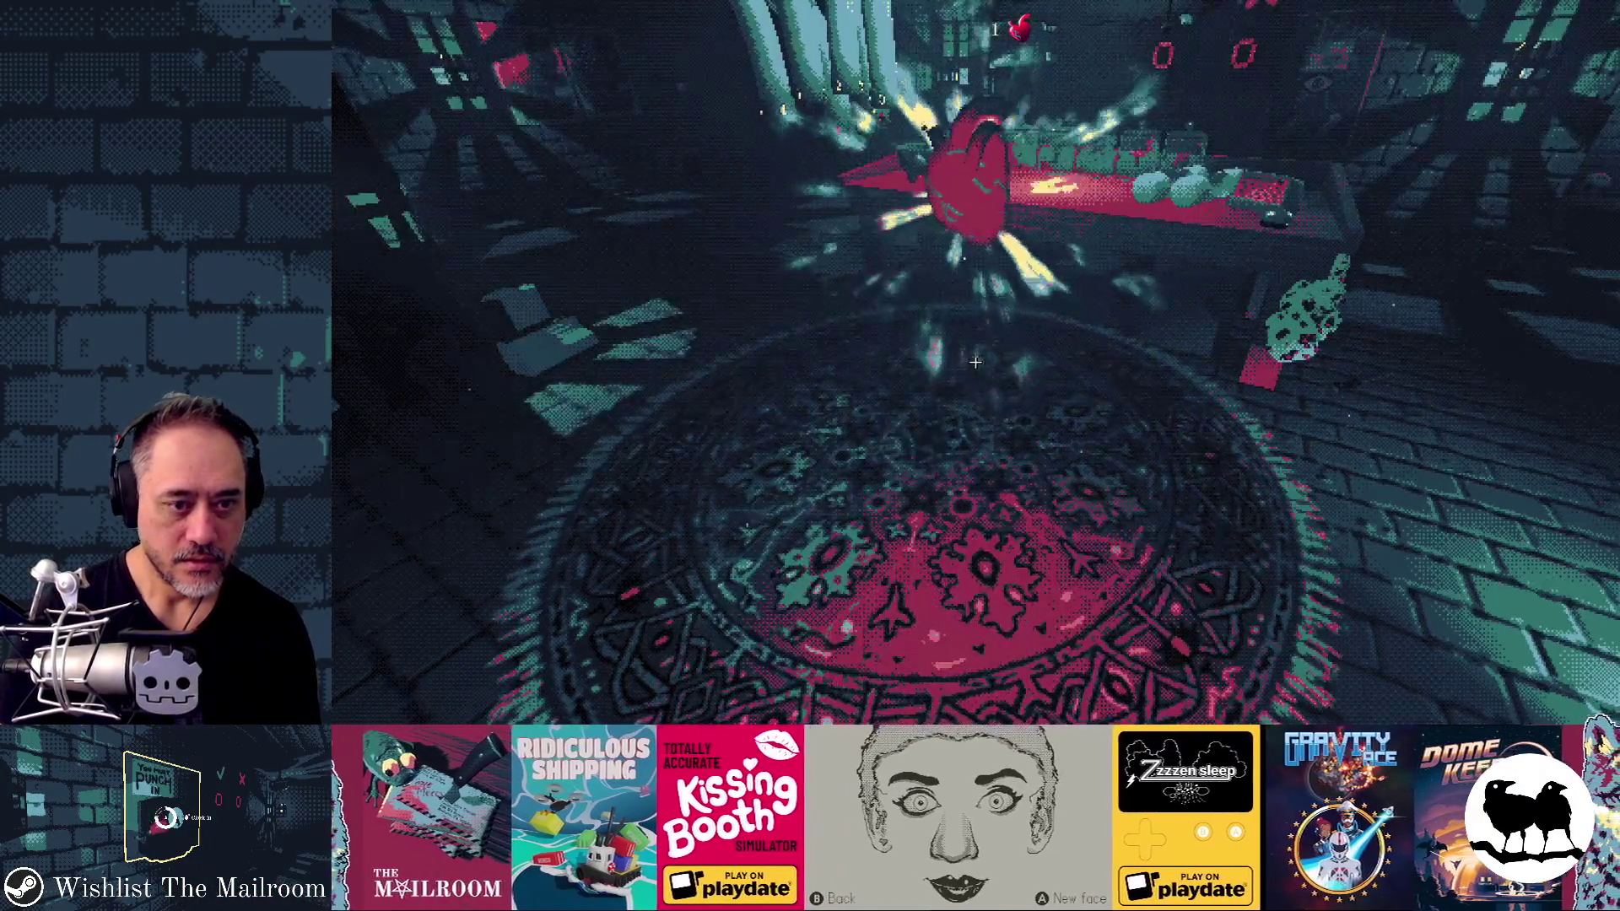
Step: Move the empty canister from the red table onto the pipe, then stop the game
{"action": "key", "text": "w"}
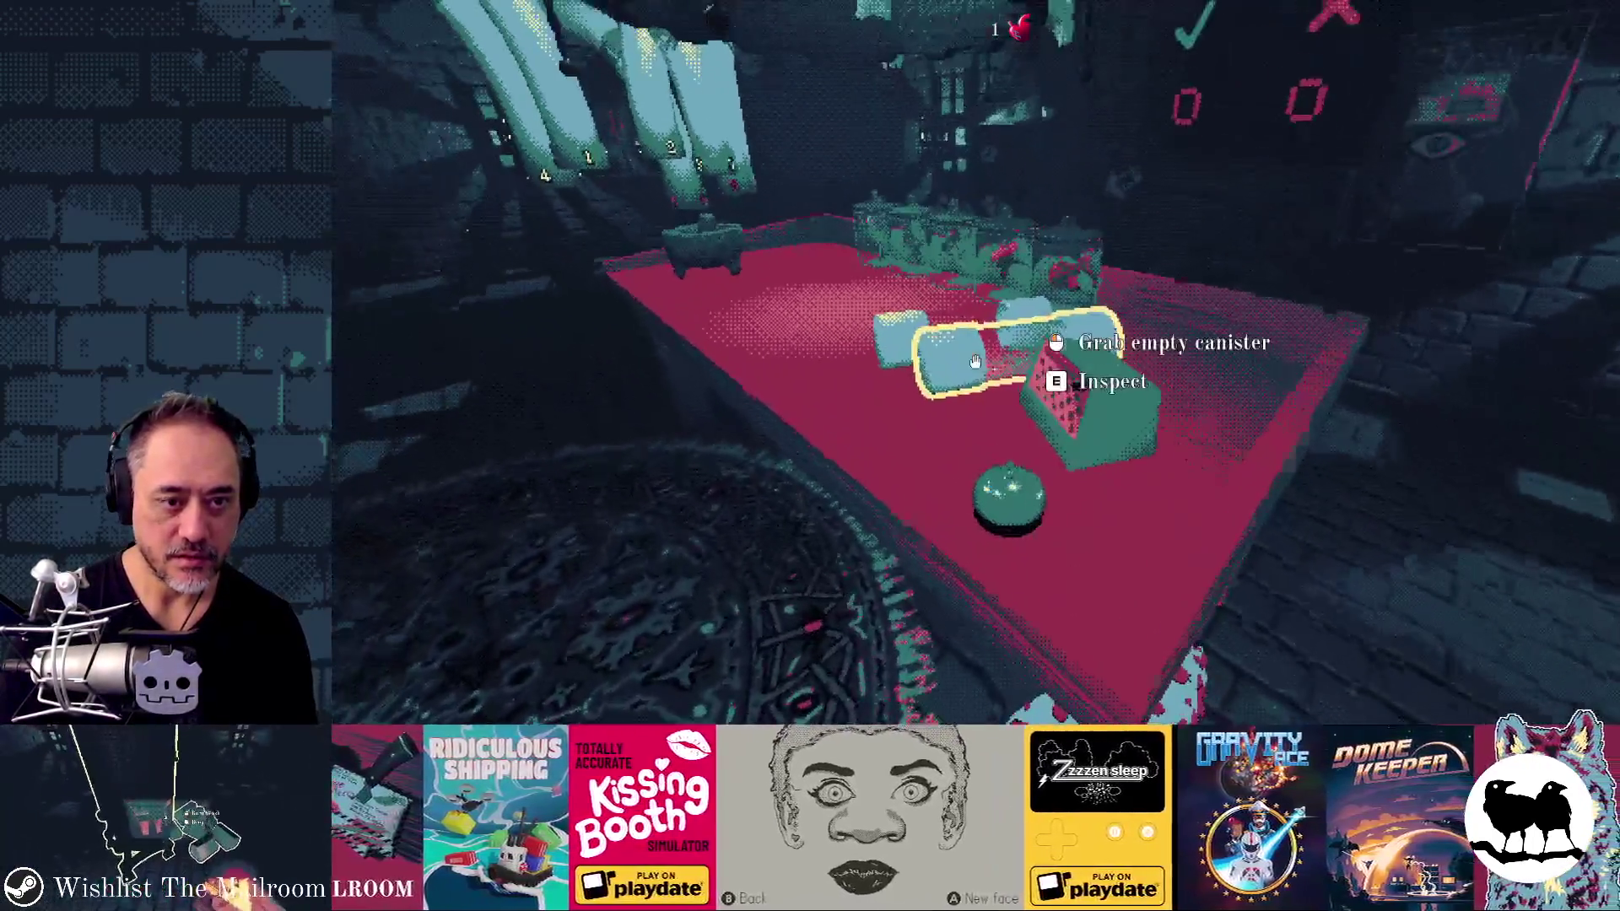
{"action": "left_click", "coordinate": [975, 361]}
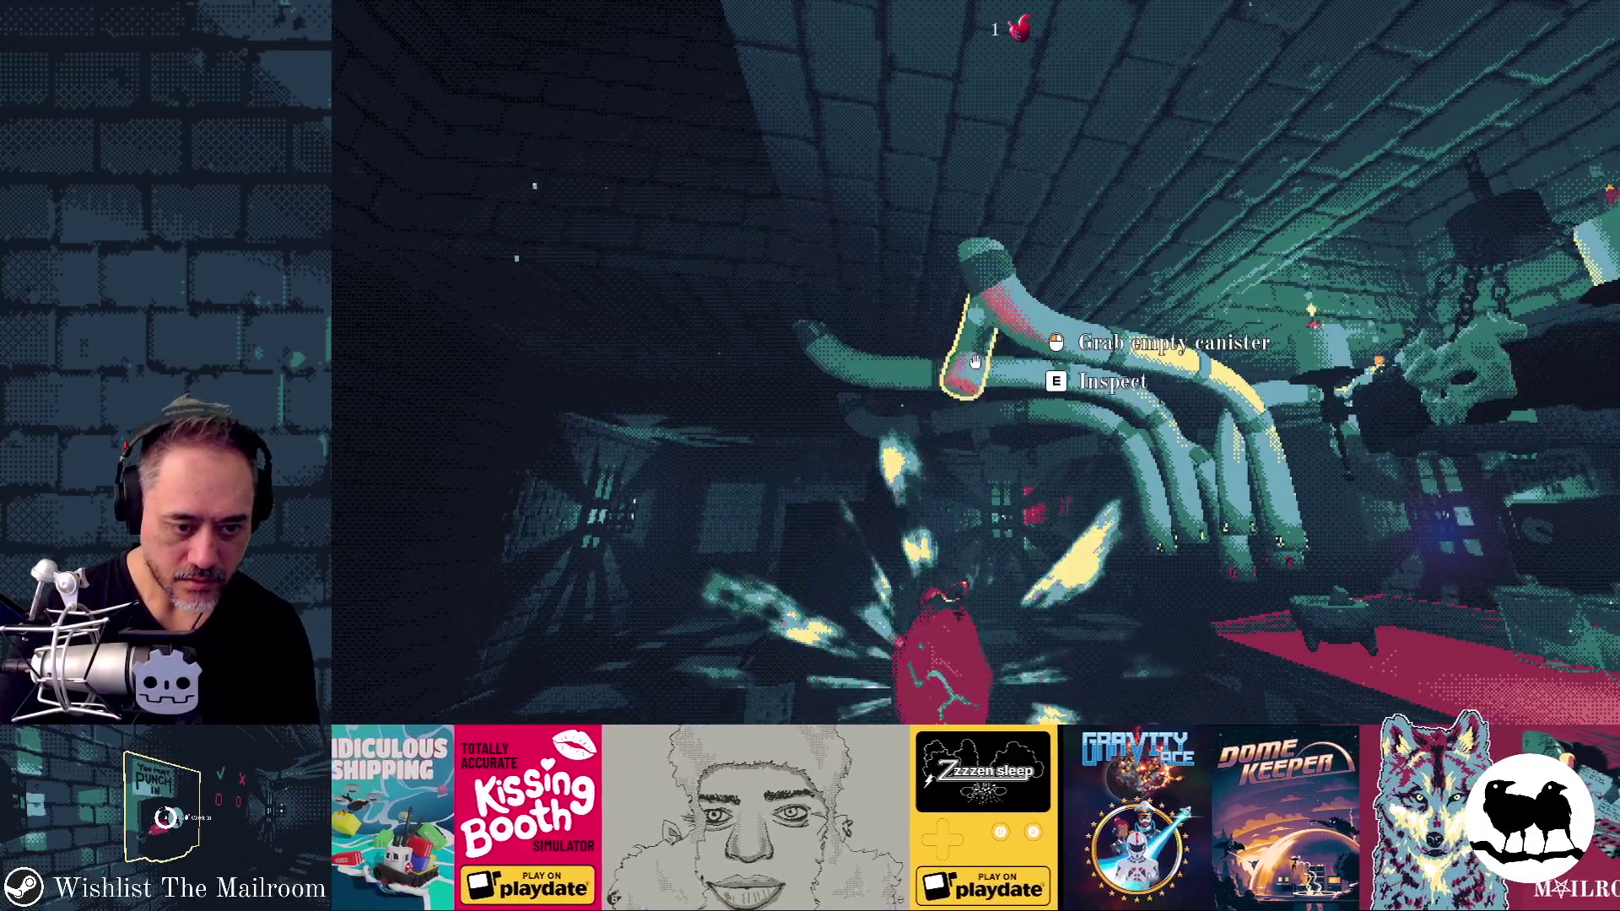
{"action": "left_click", "coordinate": [975, 361]}
{"action": "key", "text": "F8"}
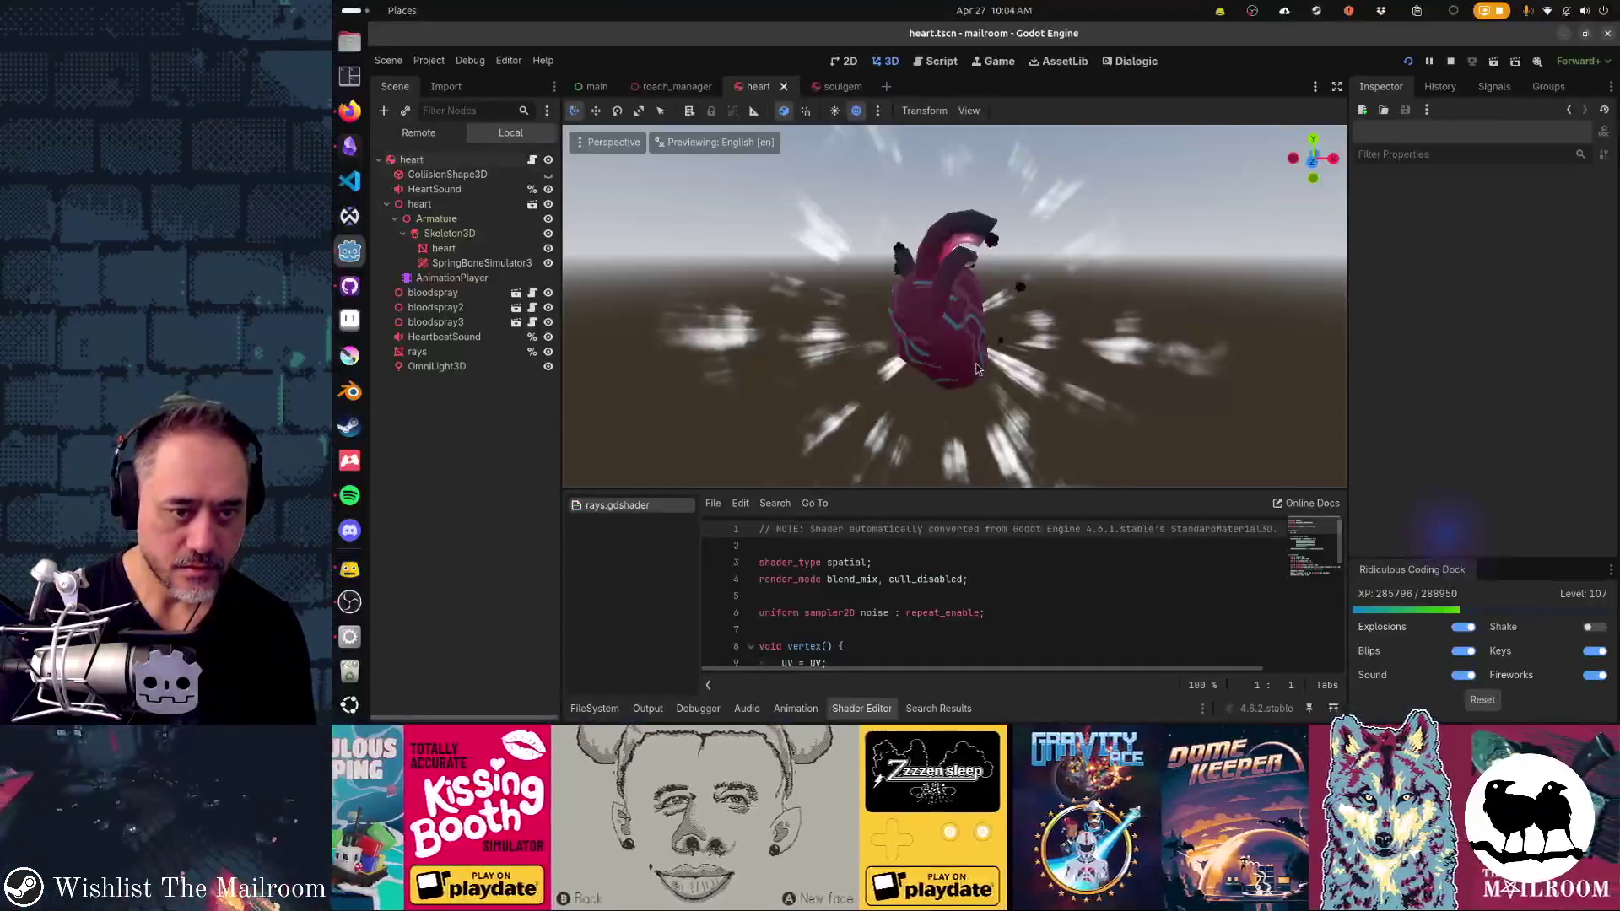
Step: Turn off Can Sleep on the root heart node, save, and continue the relaunched game
{"action": "left_click", "coordinate": [459, 160]}
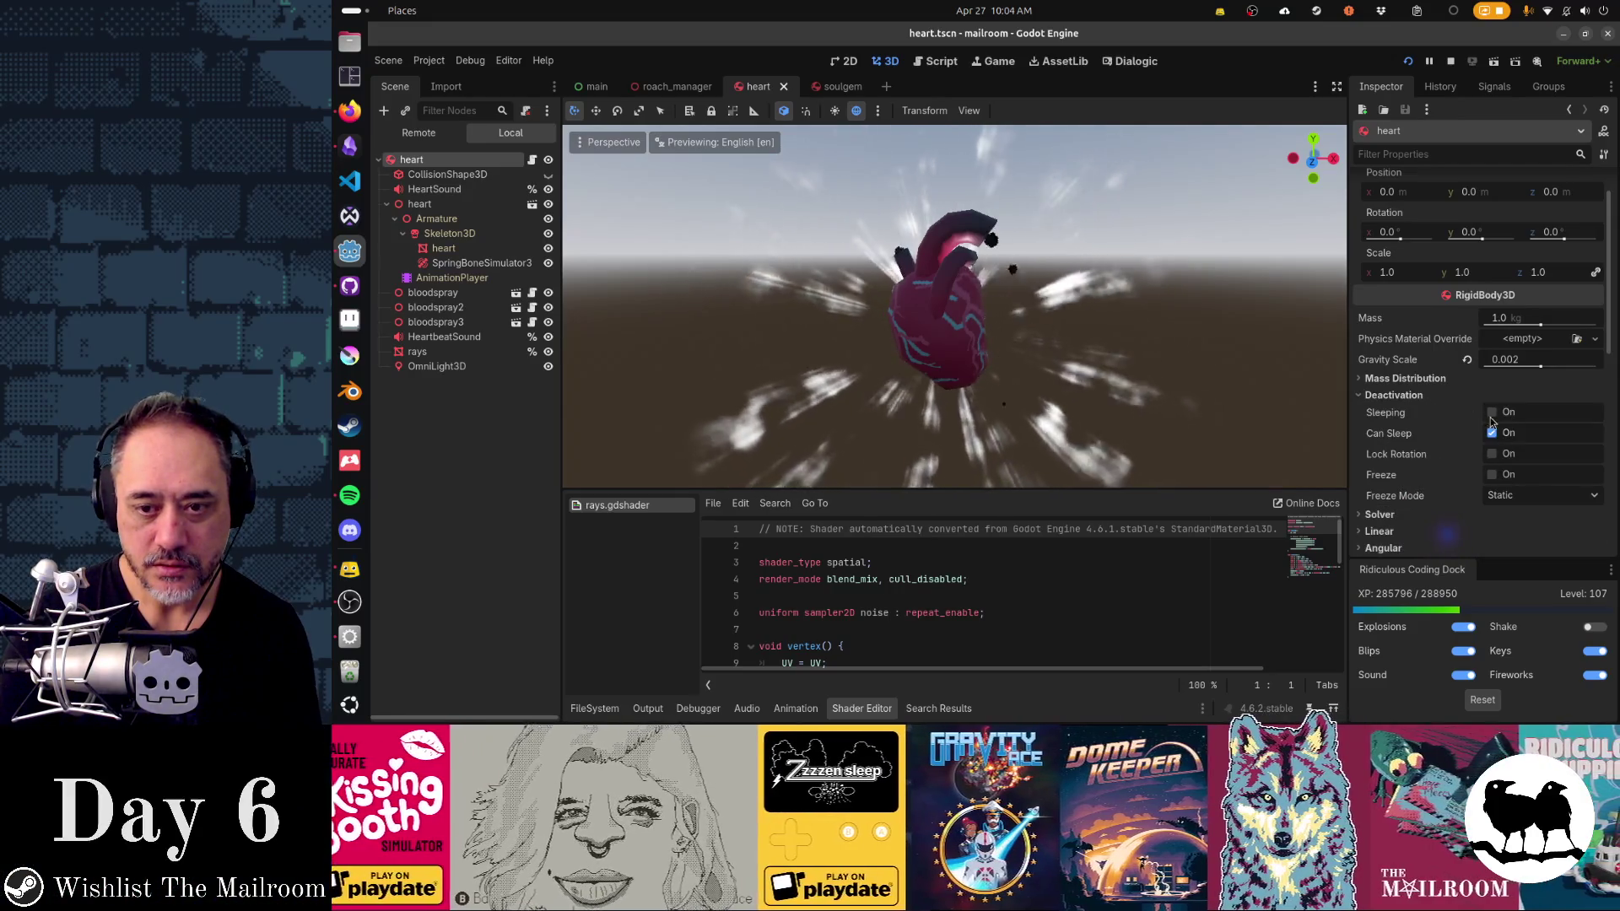
{"action": "left_click", "coordinate": [1491, 433]}
{"action": "key", "text": "ctrl+s"}
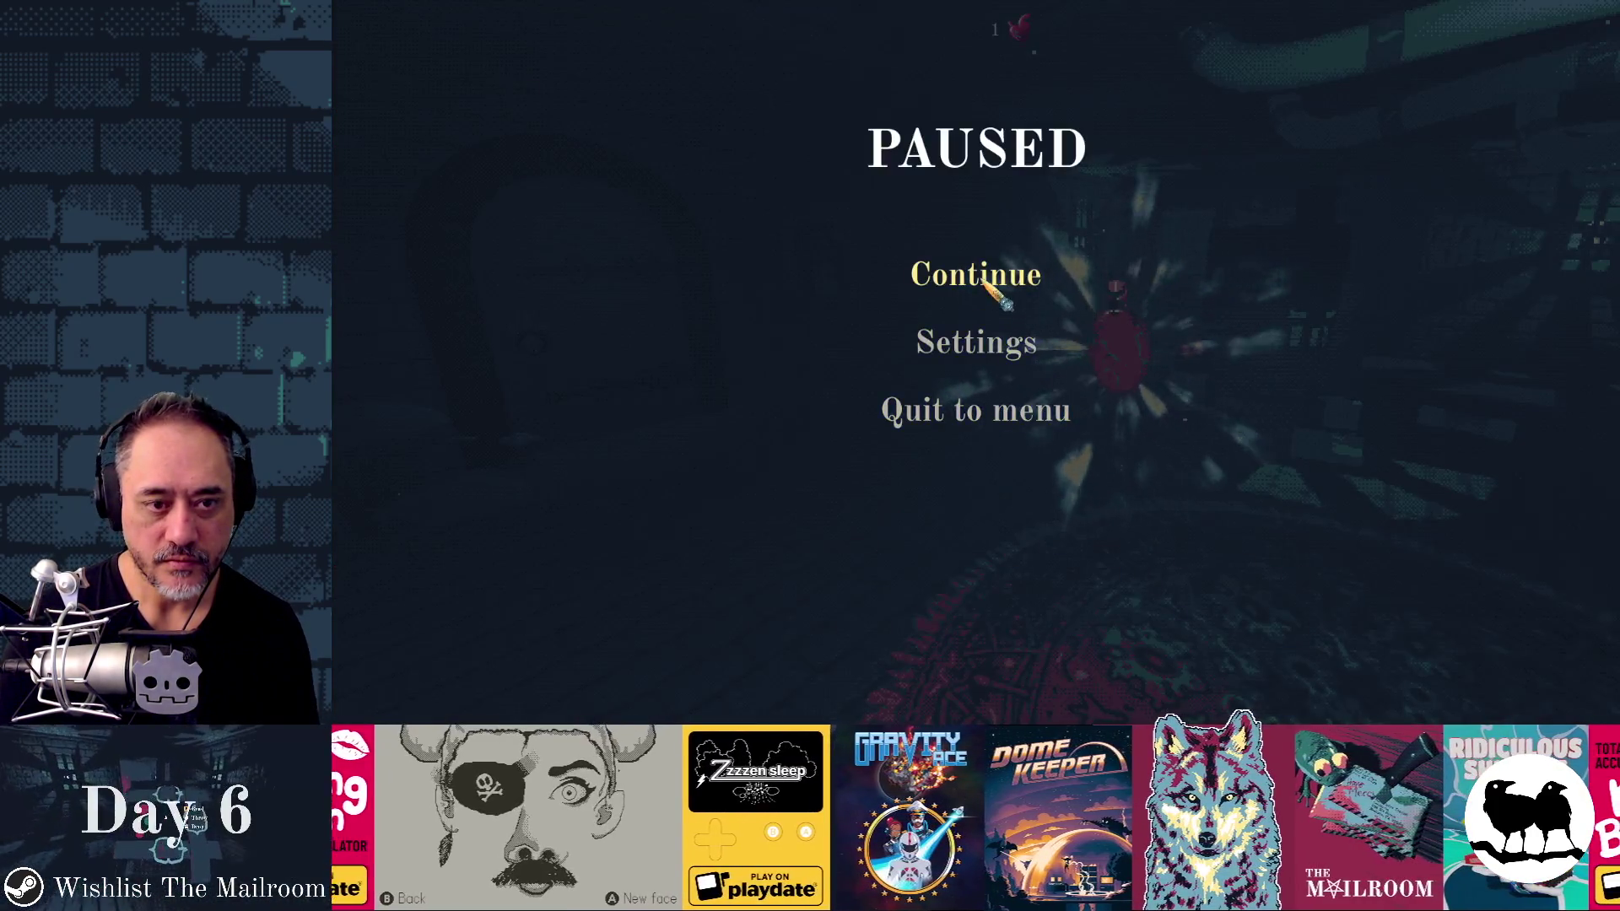
{"action": "left_click", "coordinate": [979, 271]}
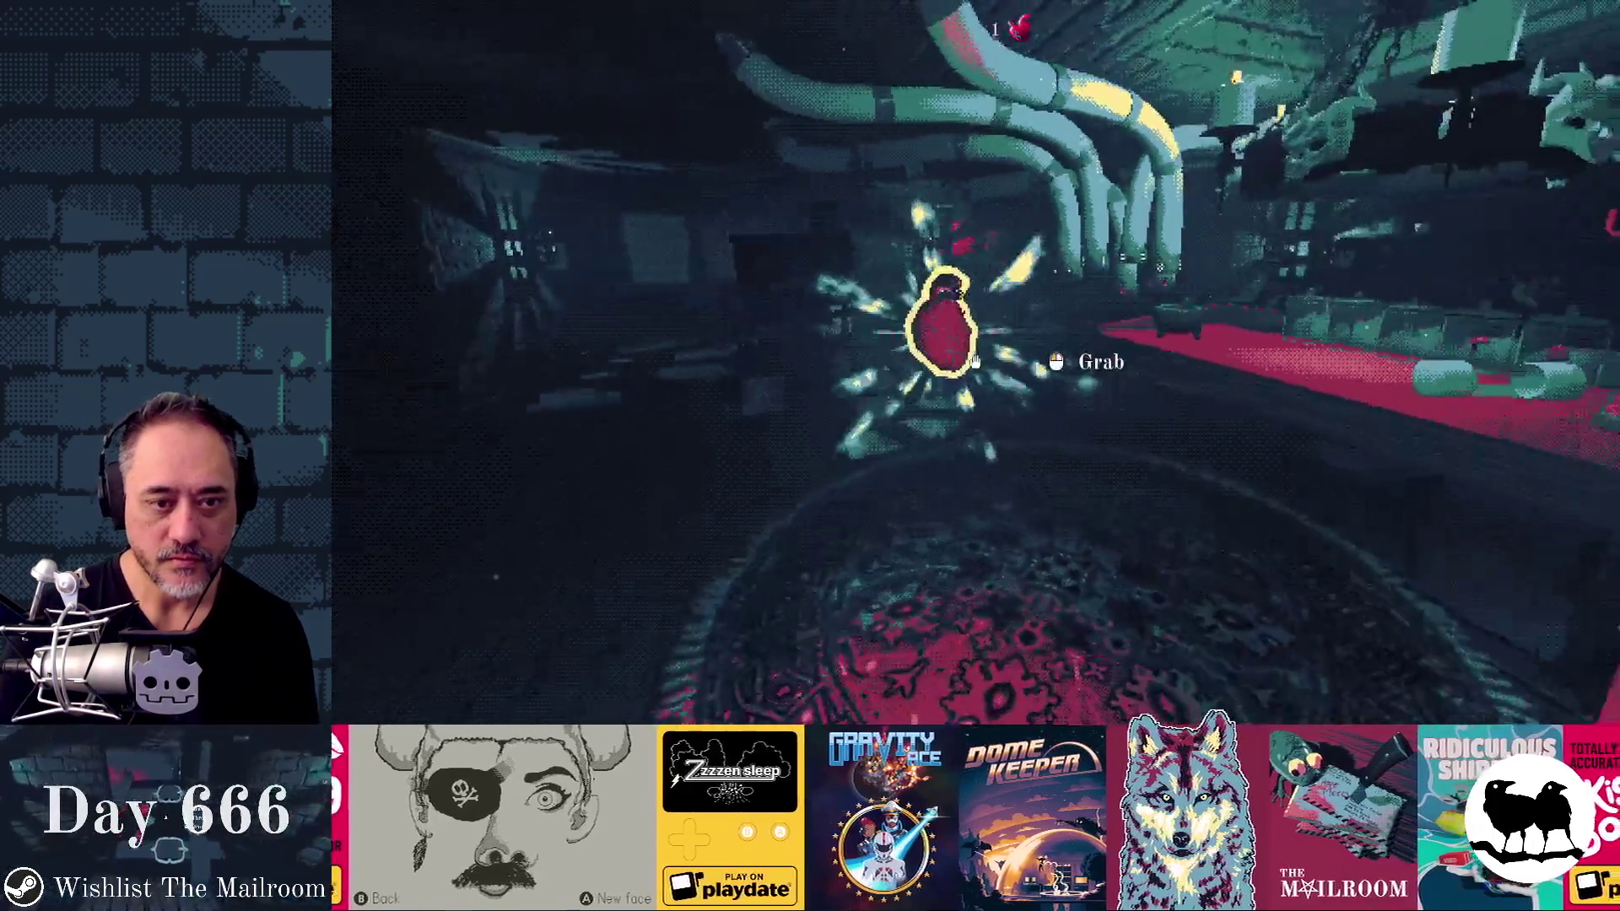
Step: Spawn a second heart by running 'a heart' in the console
{"action": "key", "text": "grave"}
{"action": "type", "text": "a heart"}
{"action": "key", "text": "Return"}
{"action": "key", "text": "grave"}
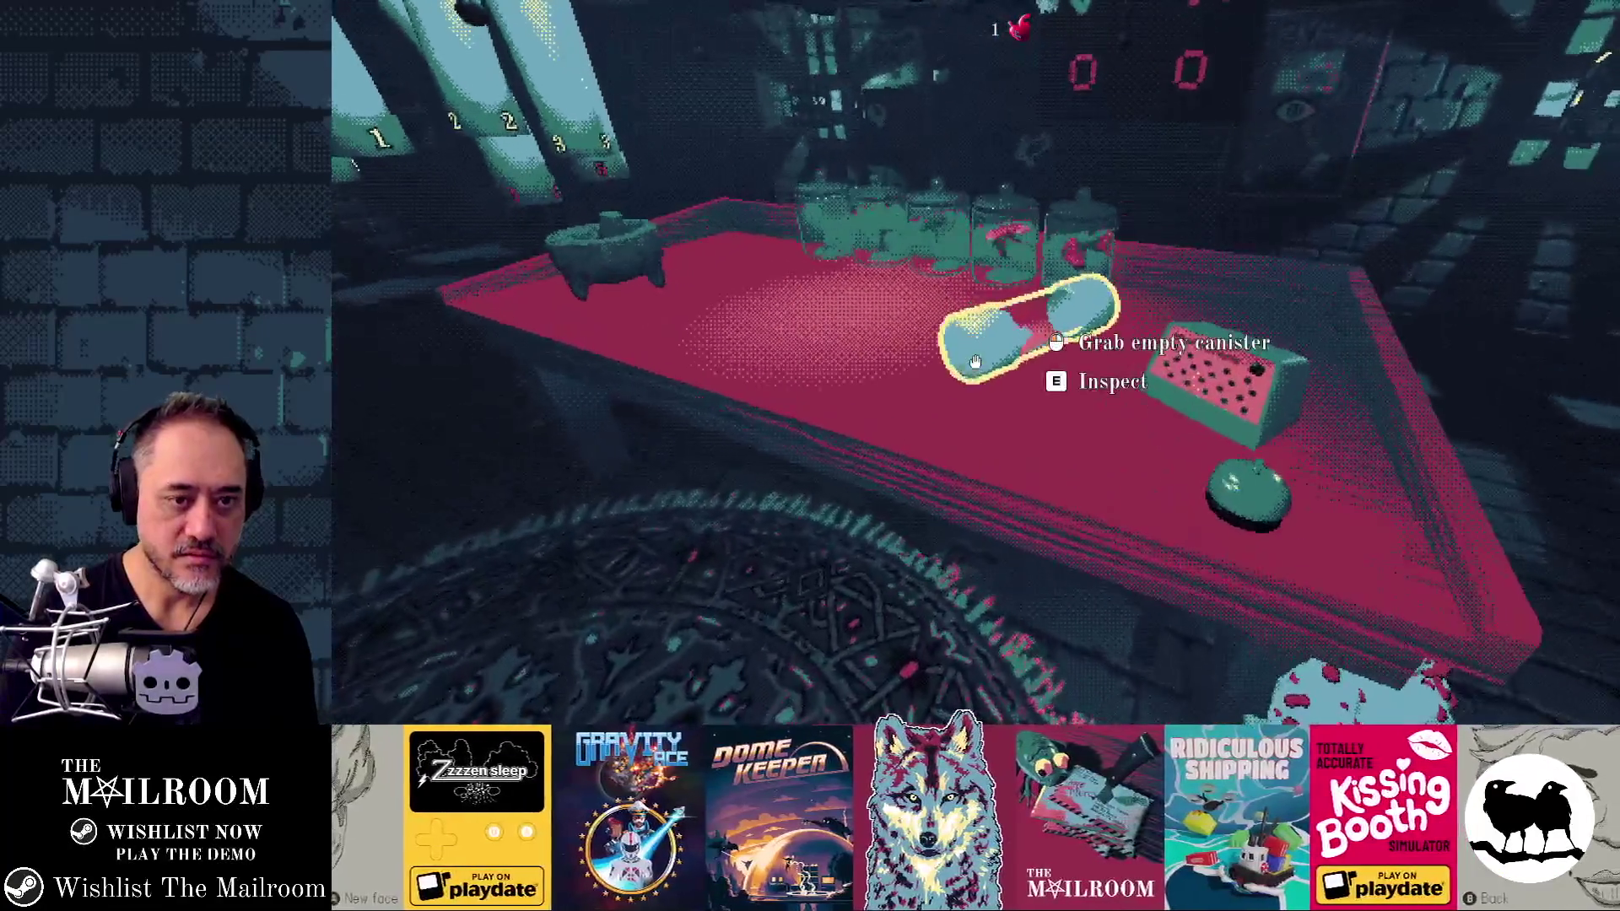
Step: Repeatedly drop the empty canister on the rug and pick it back up
{"action": "left_click", "coordinate": [976, 361]}
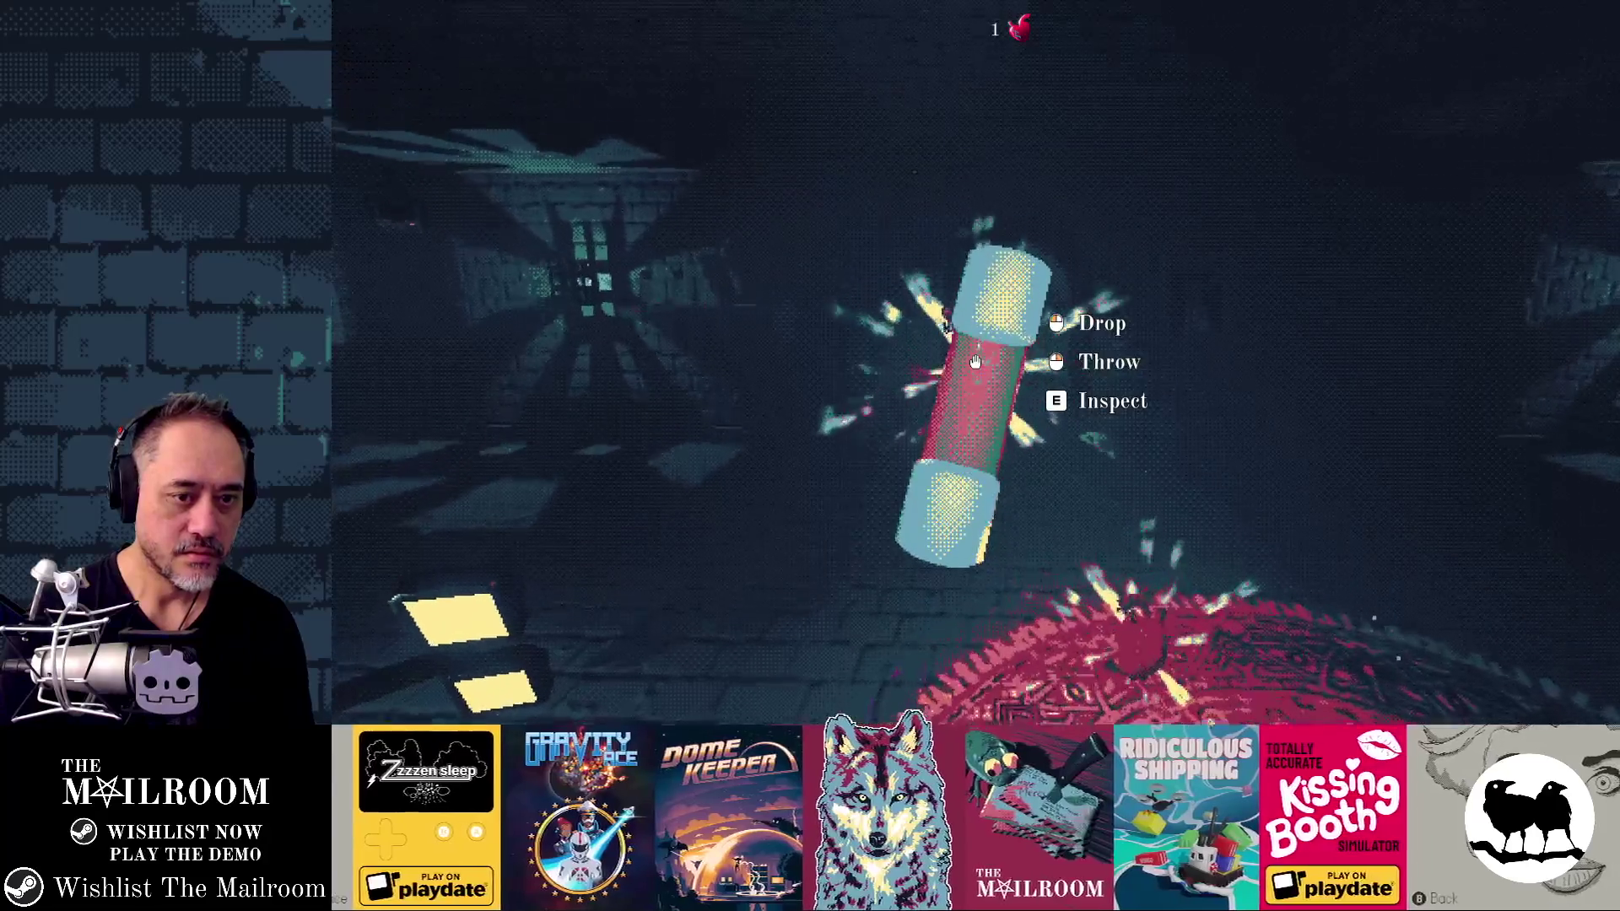
{"action": "left_click", "coordinate": [976, 362]}
{"action": "left_click", "coordinate": [975, 362]}
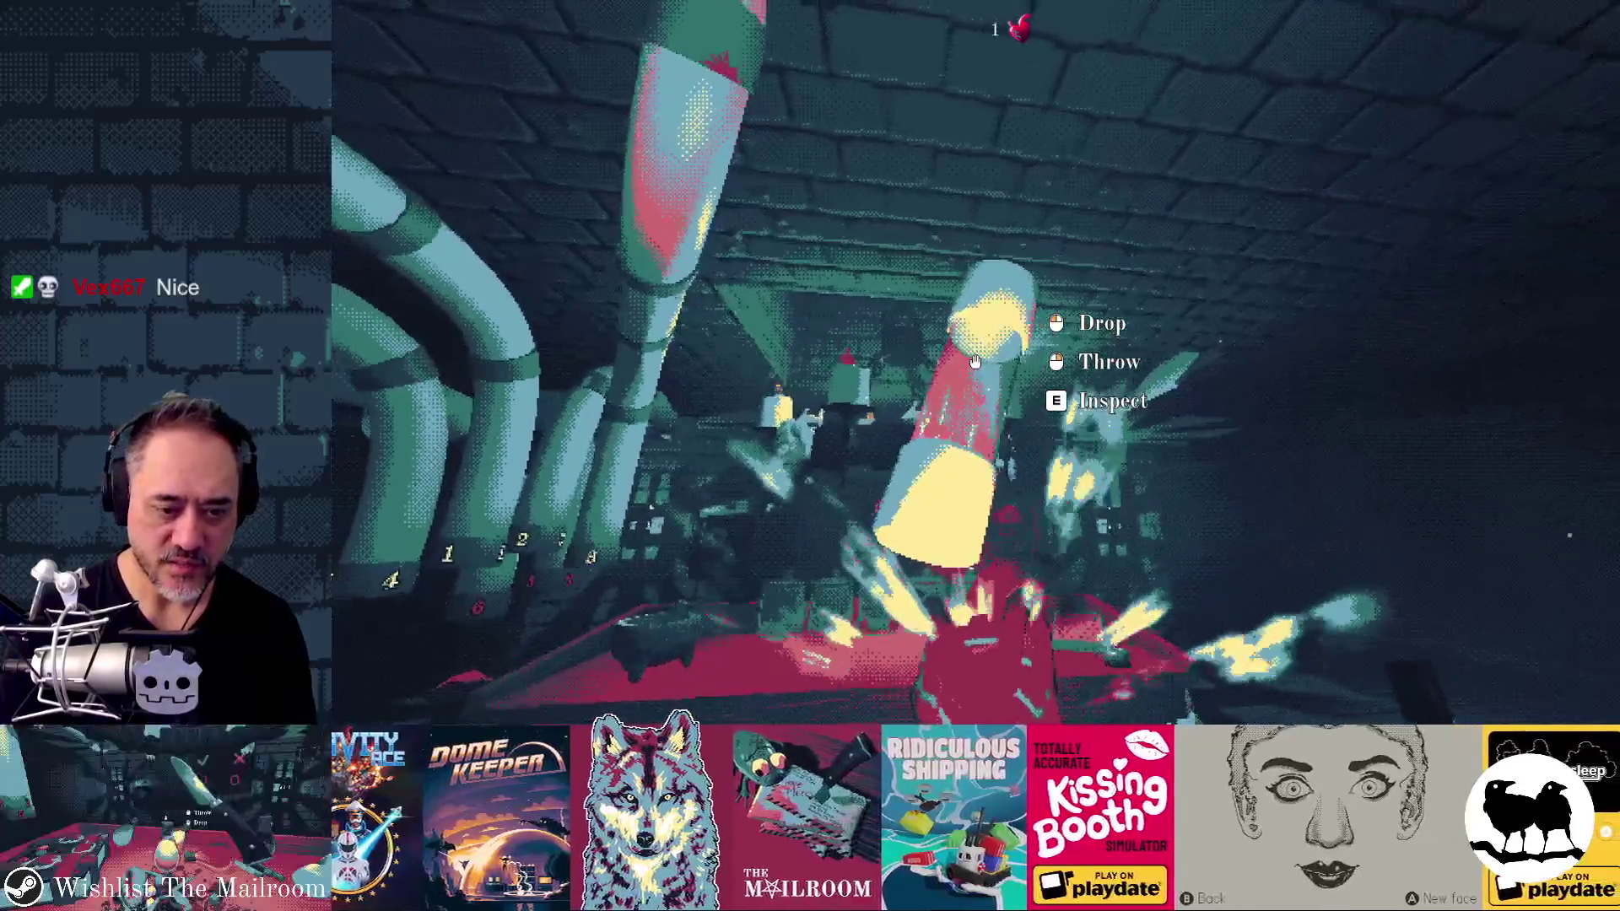
{"action": "left_click", "coordinate": [975, 362]}
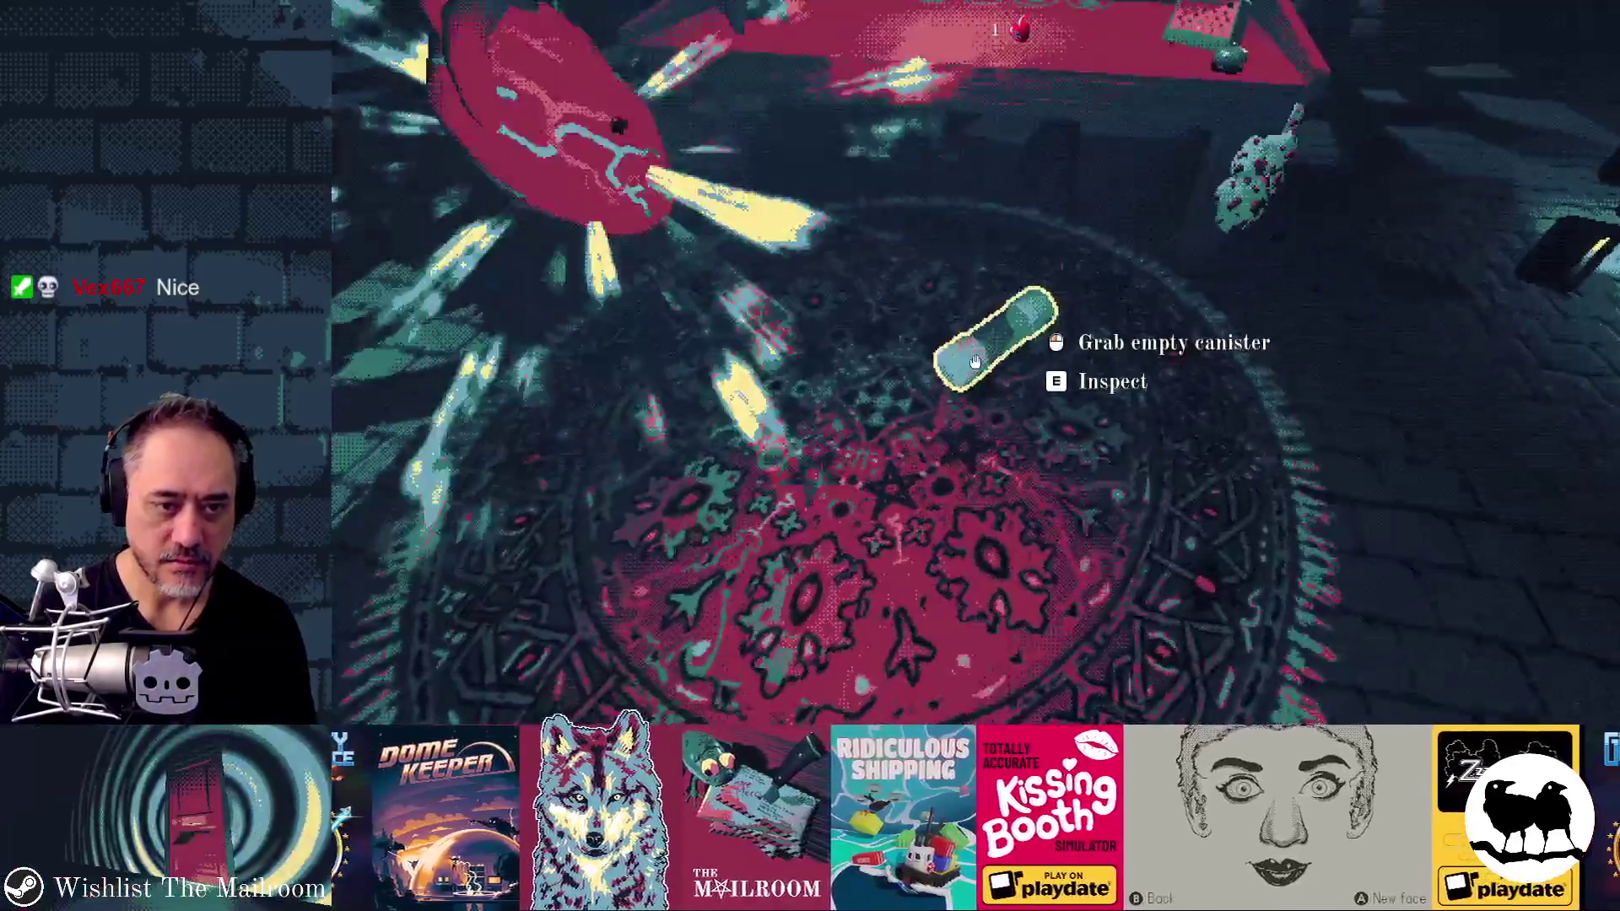
{"action": "left_click", "coordinate": [975, 362]}
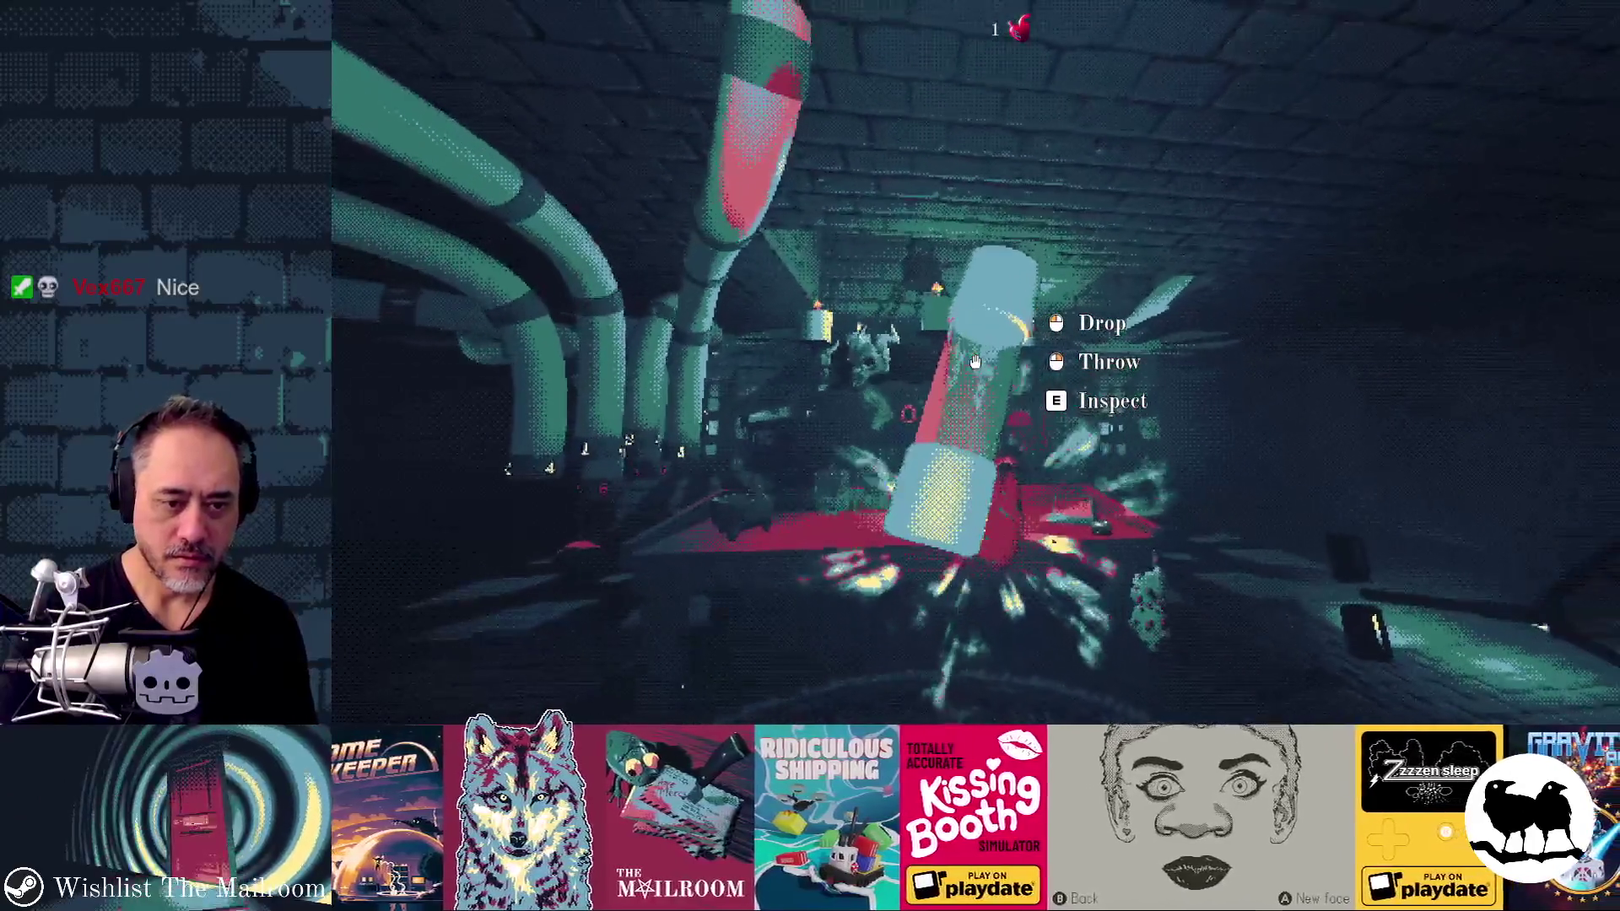
{"action": "left_click", "coordinate": [975, 362]}
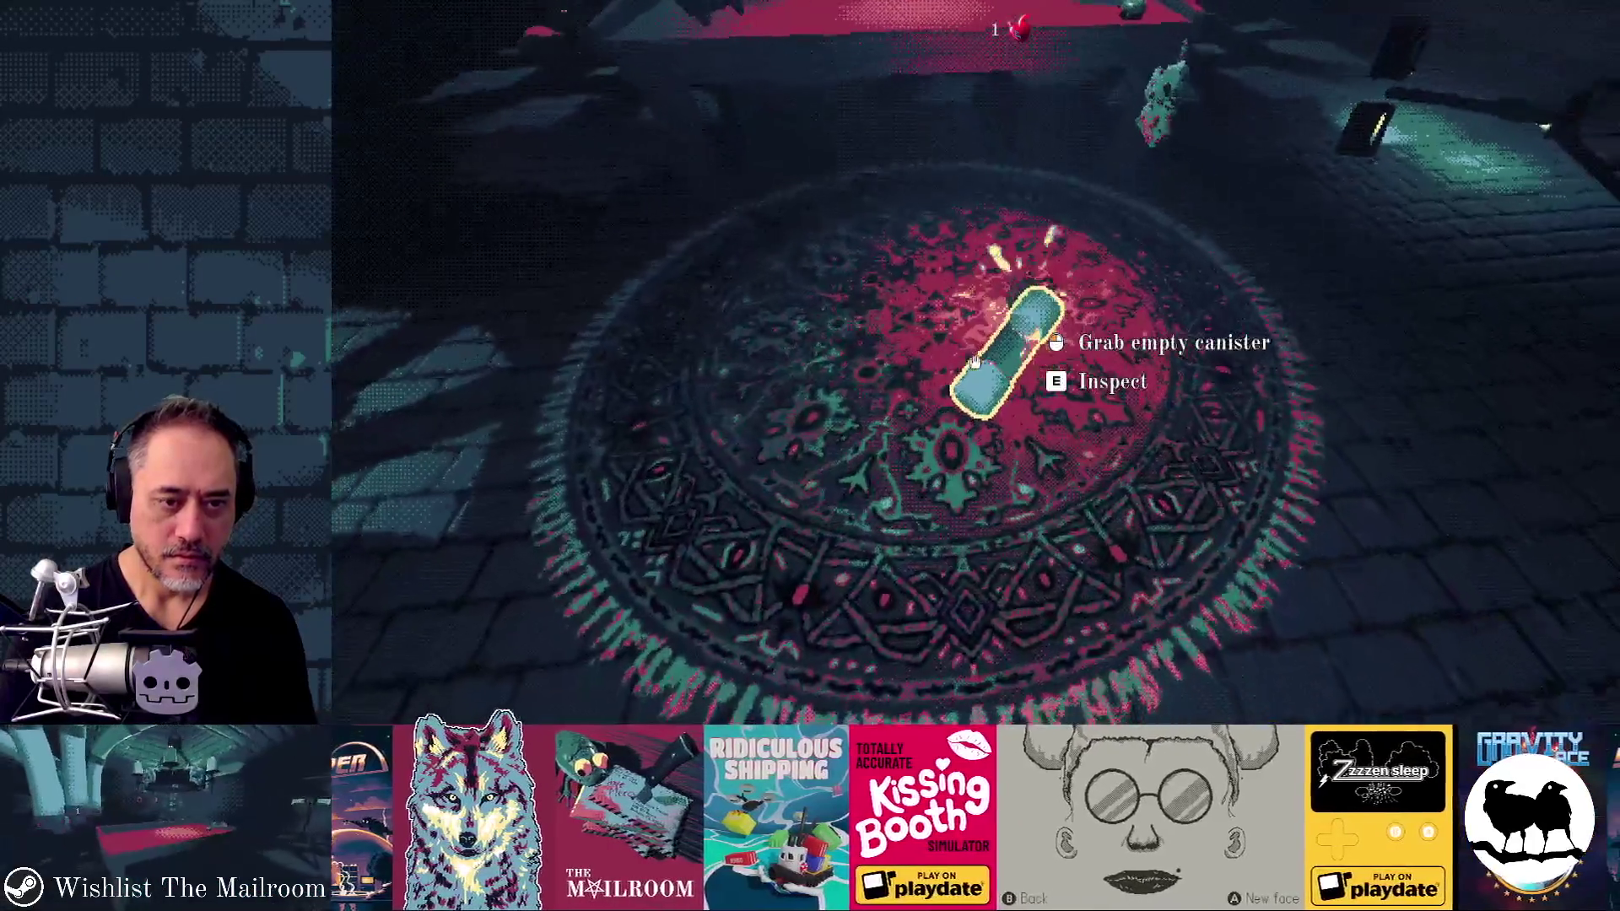
Step: Drop the canister on the rug once more and walk along the table toward the creature
{"action": "left_click", "coordinate": [975, 362]}
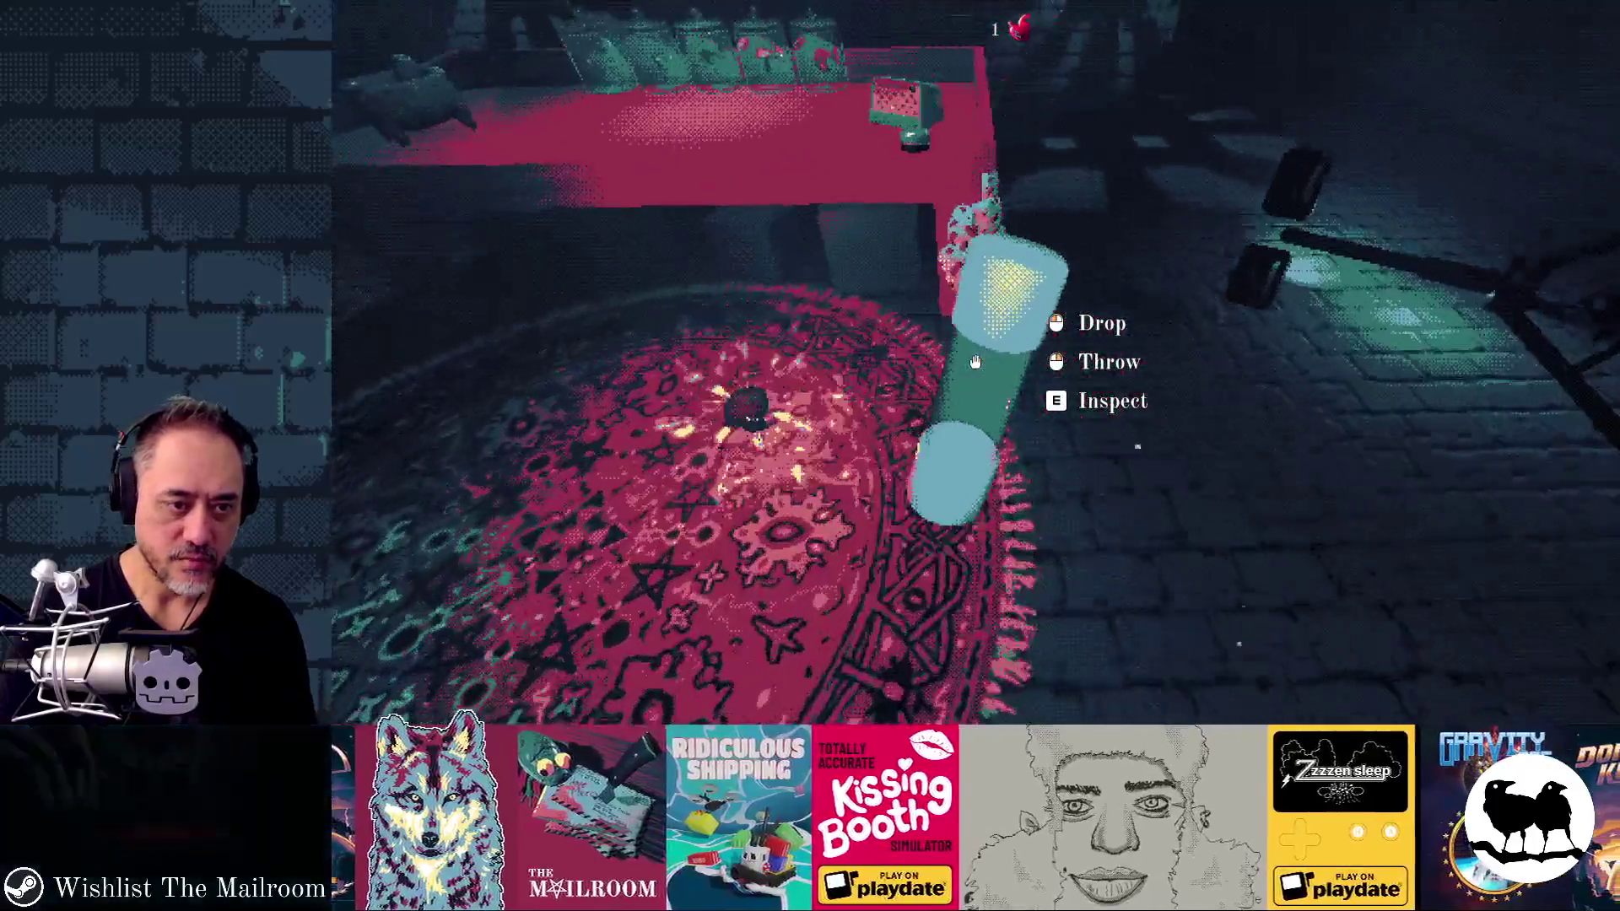
{"action": "left_click", "coordinate": [975, 362]}
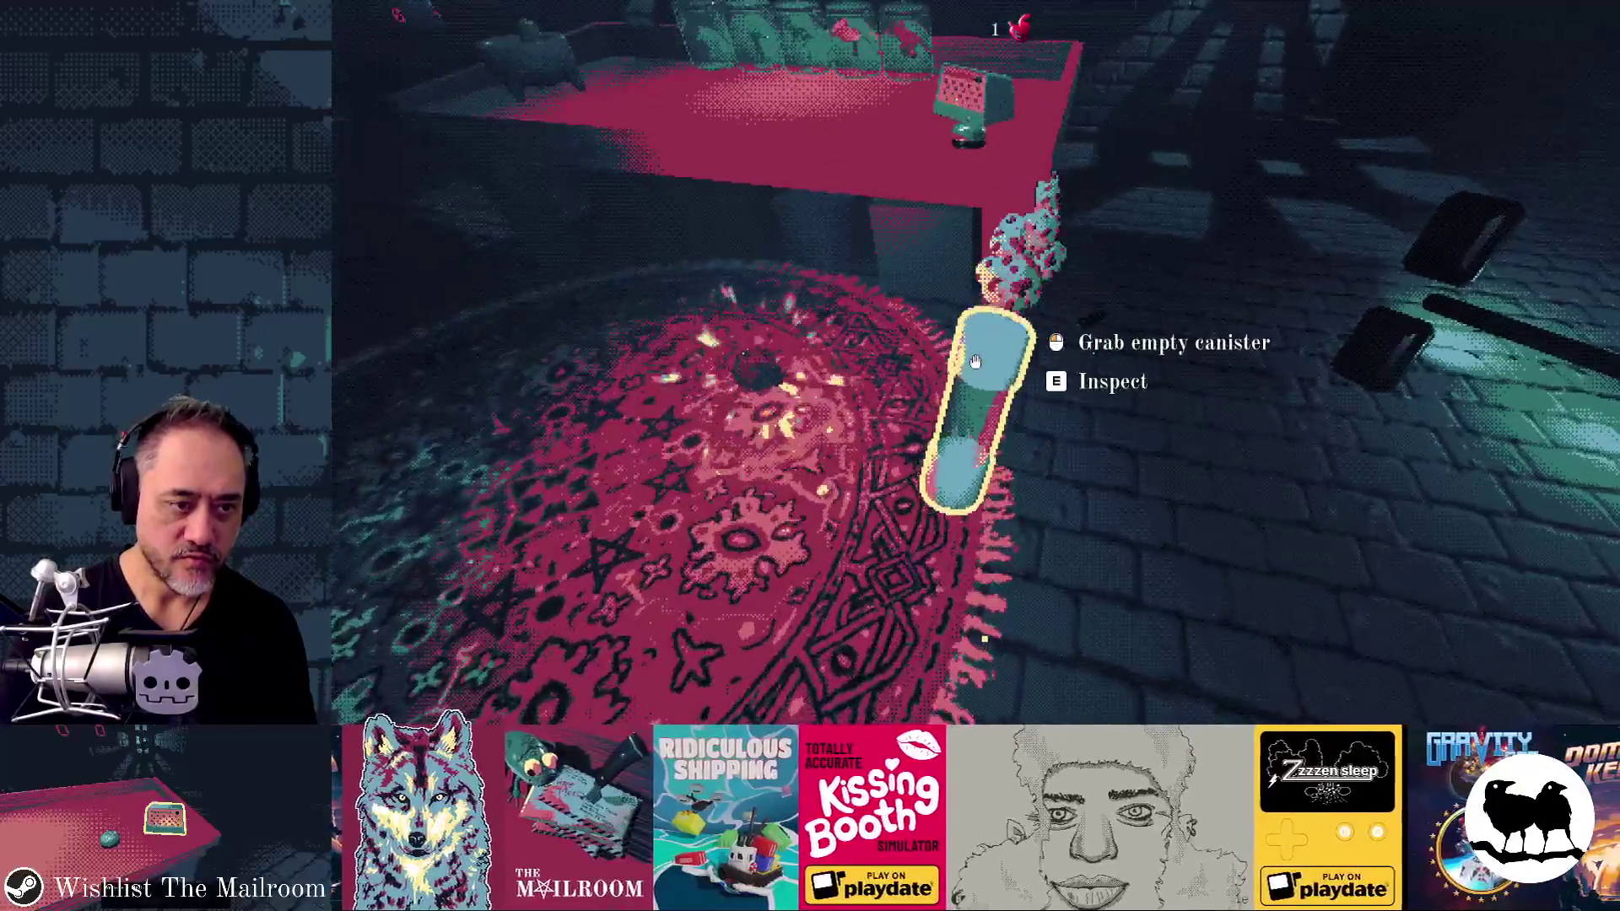
{"action": "key", "text": "s"}
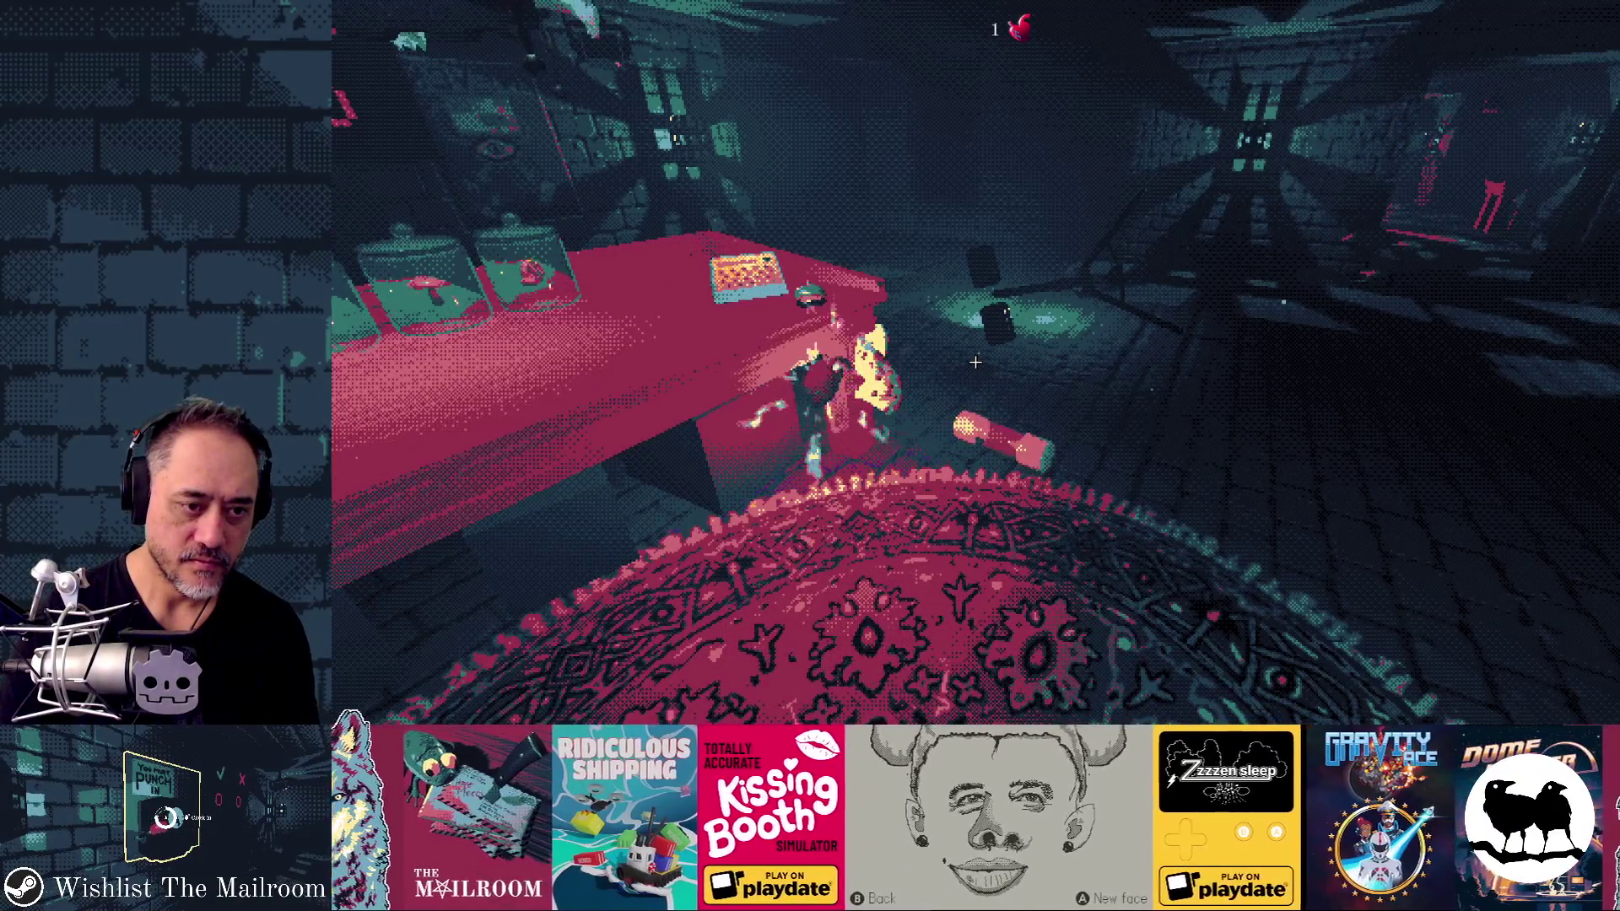
{"action": "key", "text": "w"}
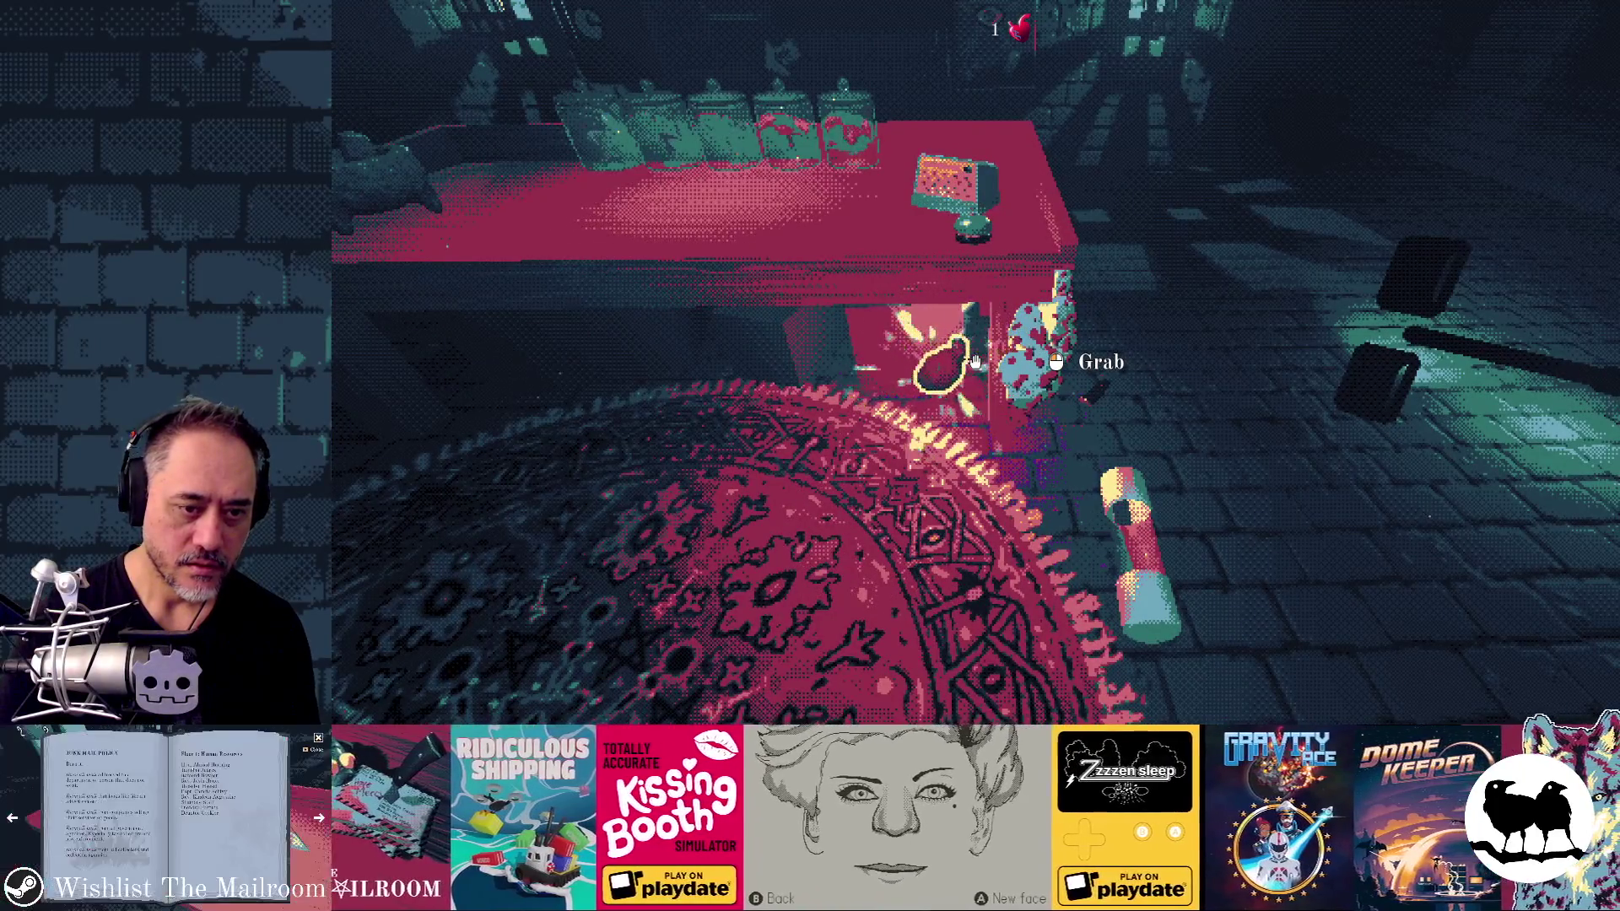
{"action": "key", "text": "w"}
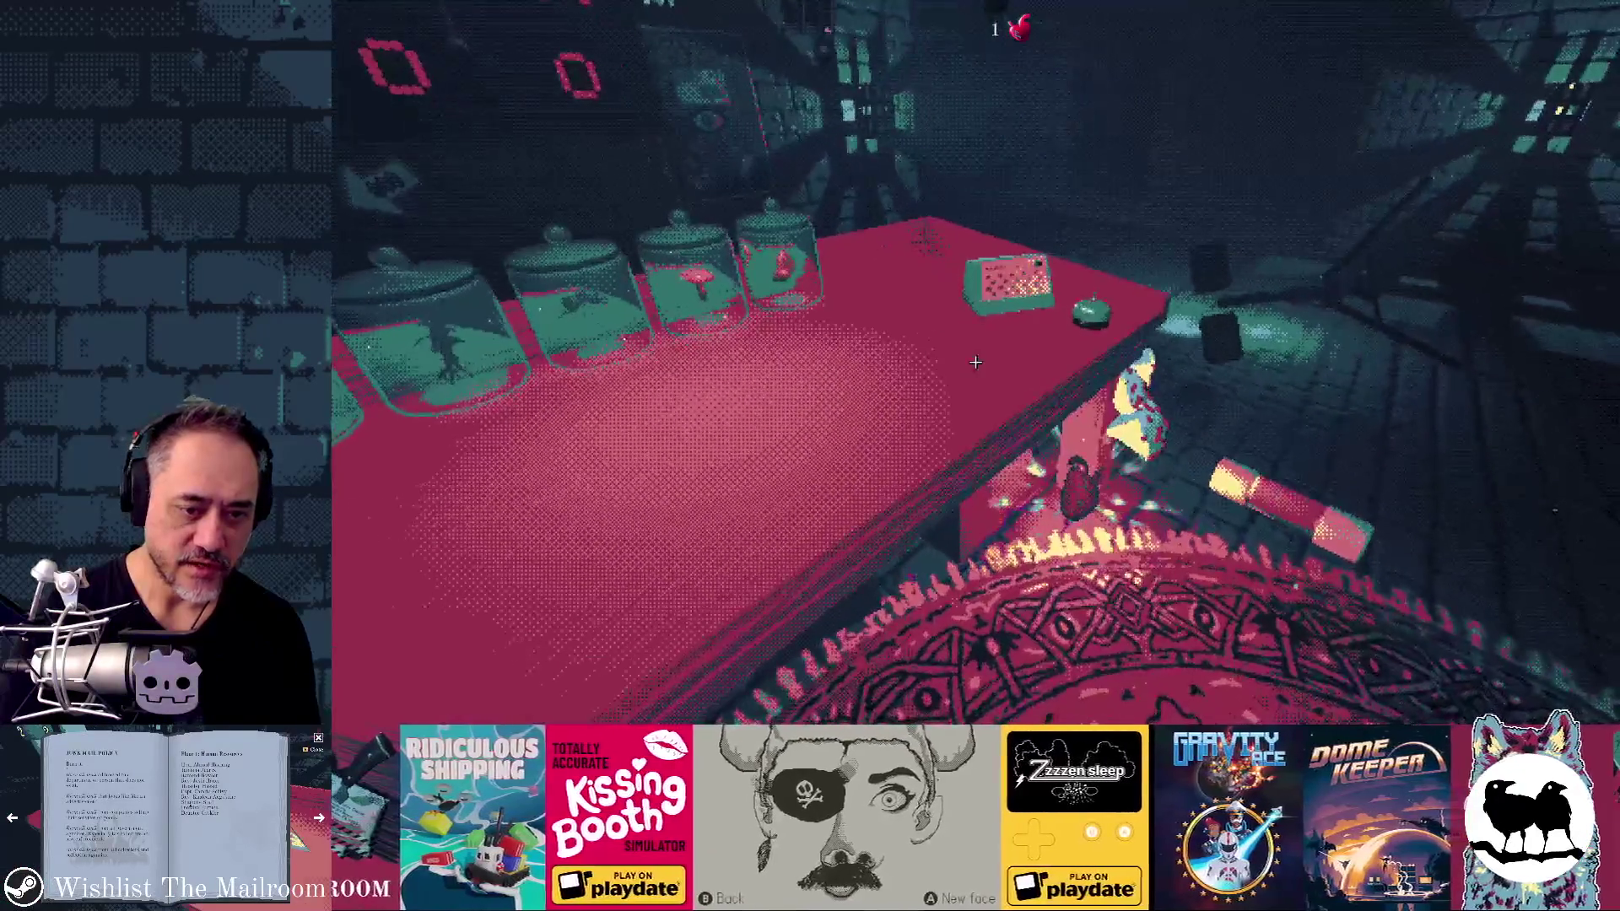
{"action": "key", "text": "w"}
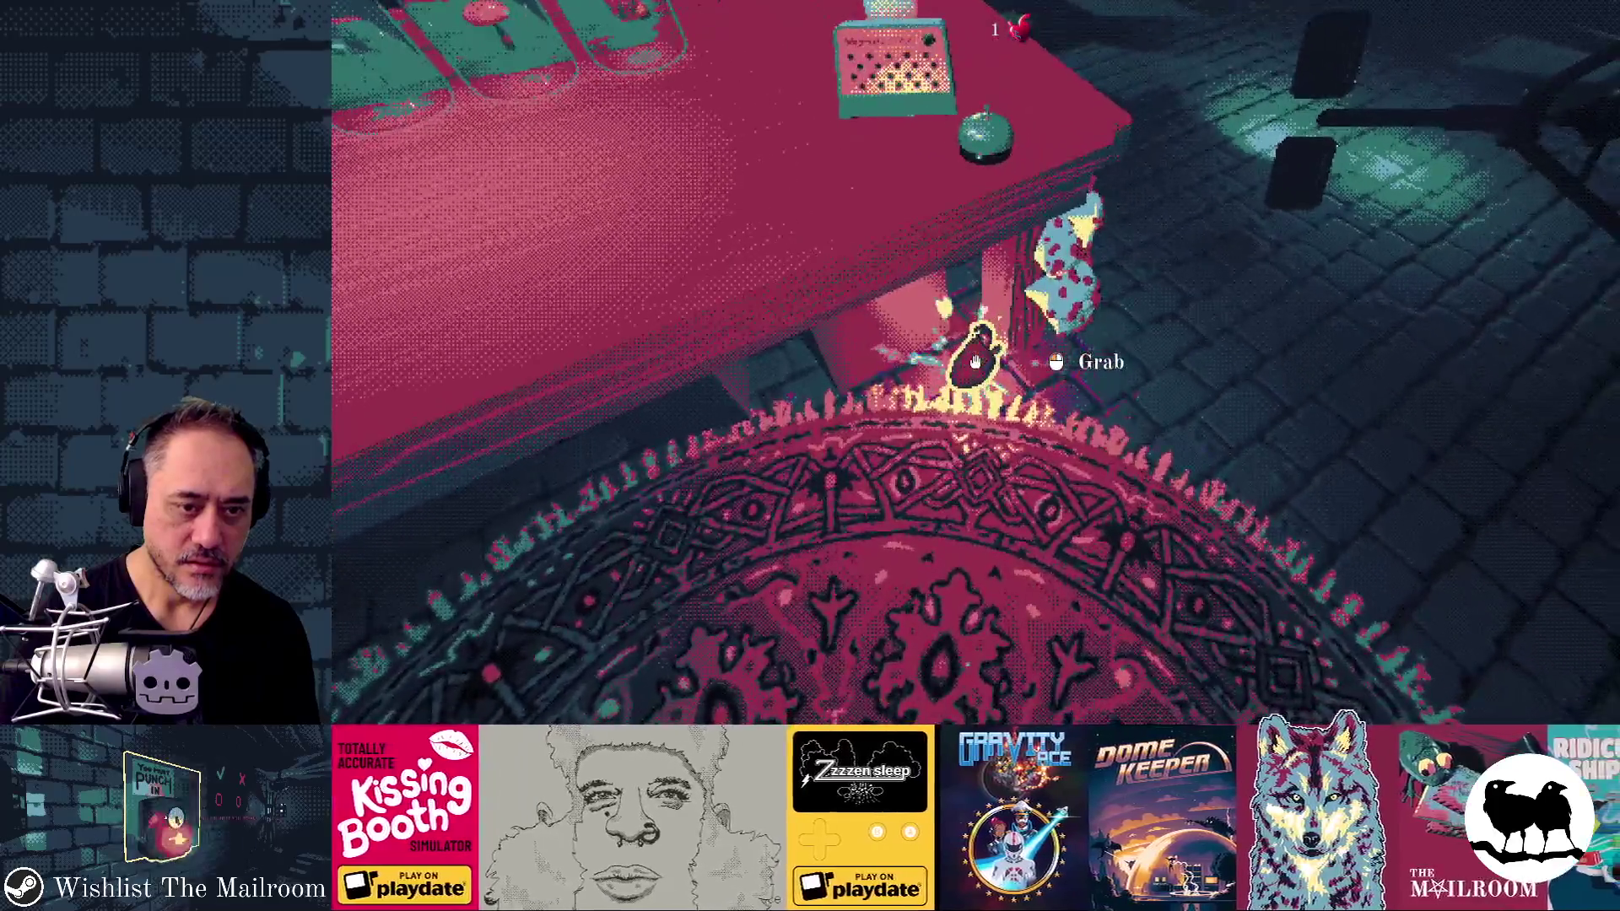
Step: Grab the creature, put the floor knife back on the table, and quit to the editor
{"action": "left_click", "coordinate": [975, 361]}
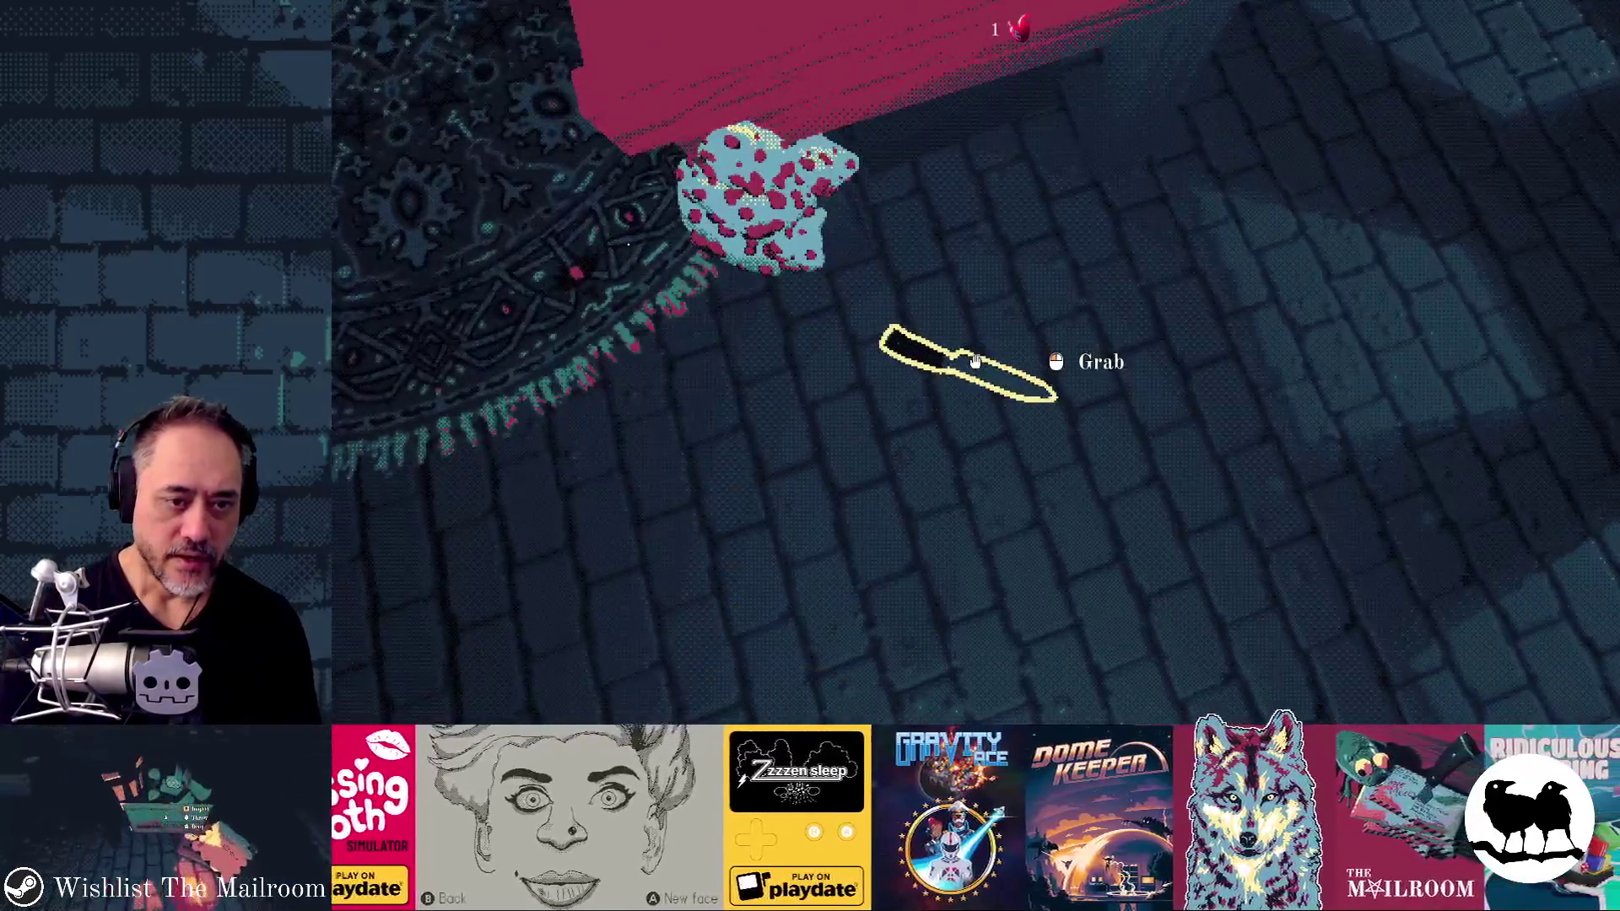
{"action": "left_click", "coordinate": [975, 361]}
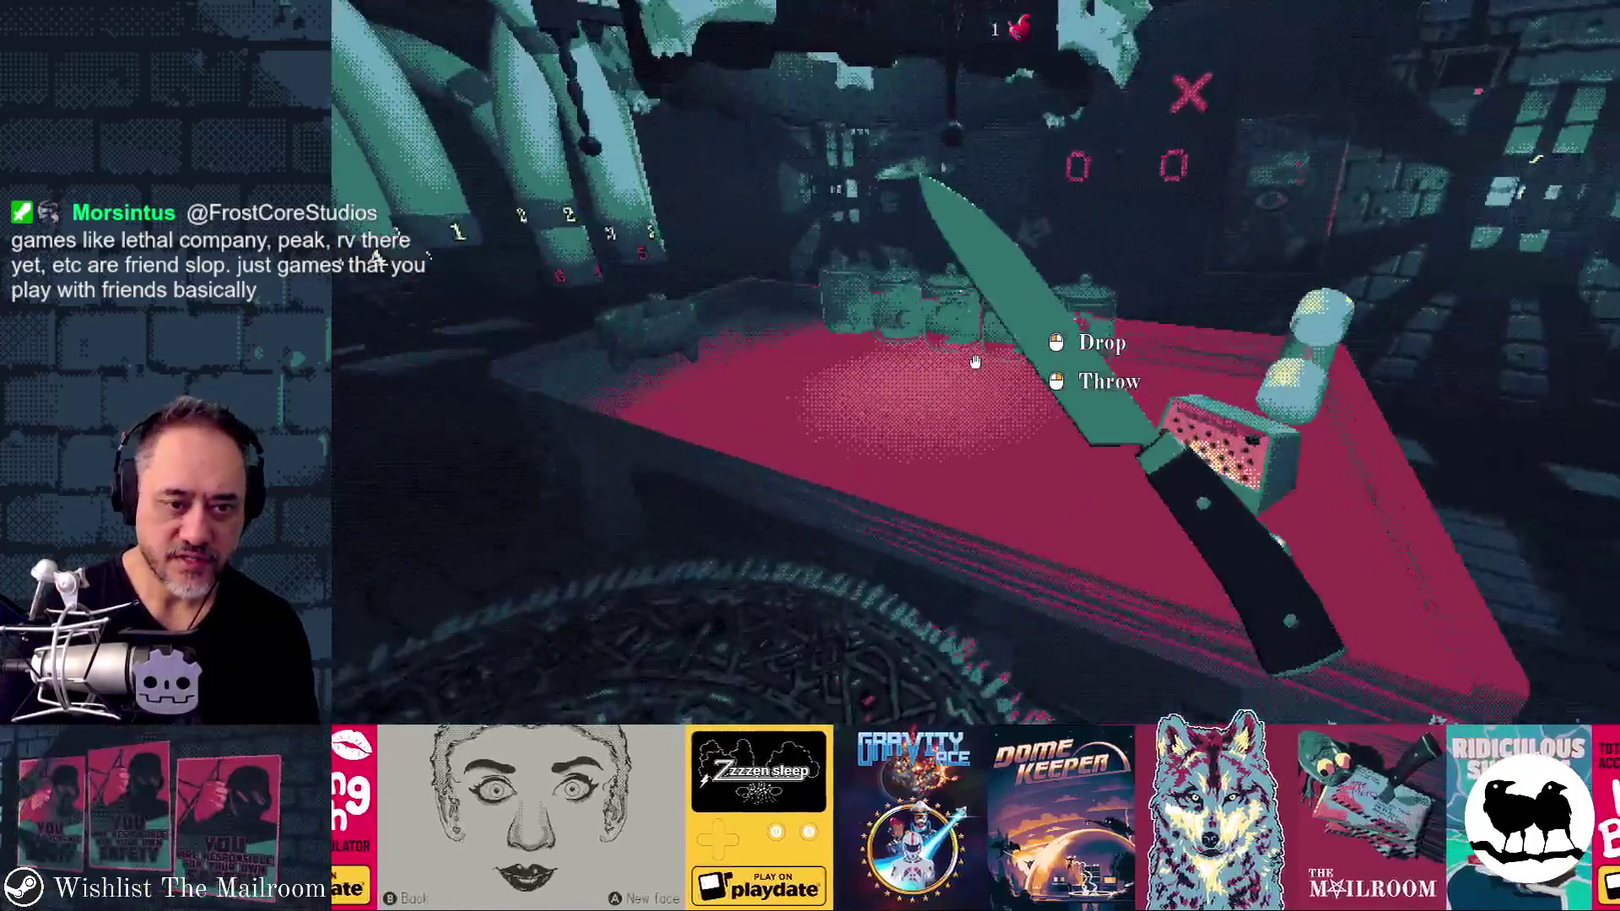
{"action": "left_click", "coordinate": [975, 361]}
{"action": "key", "text": "F8"}
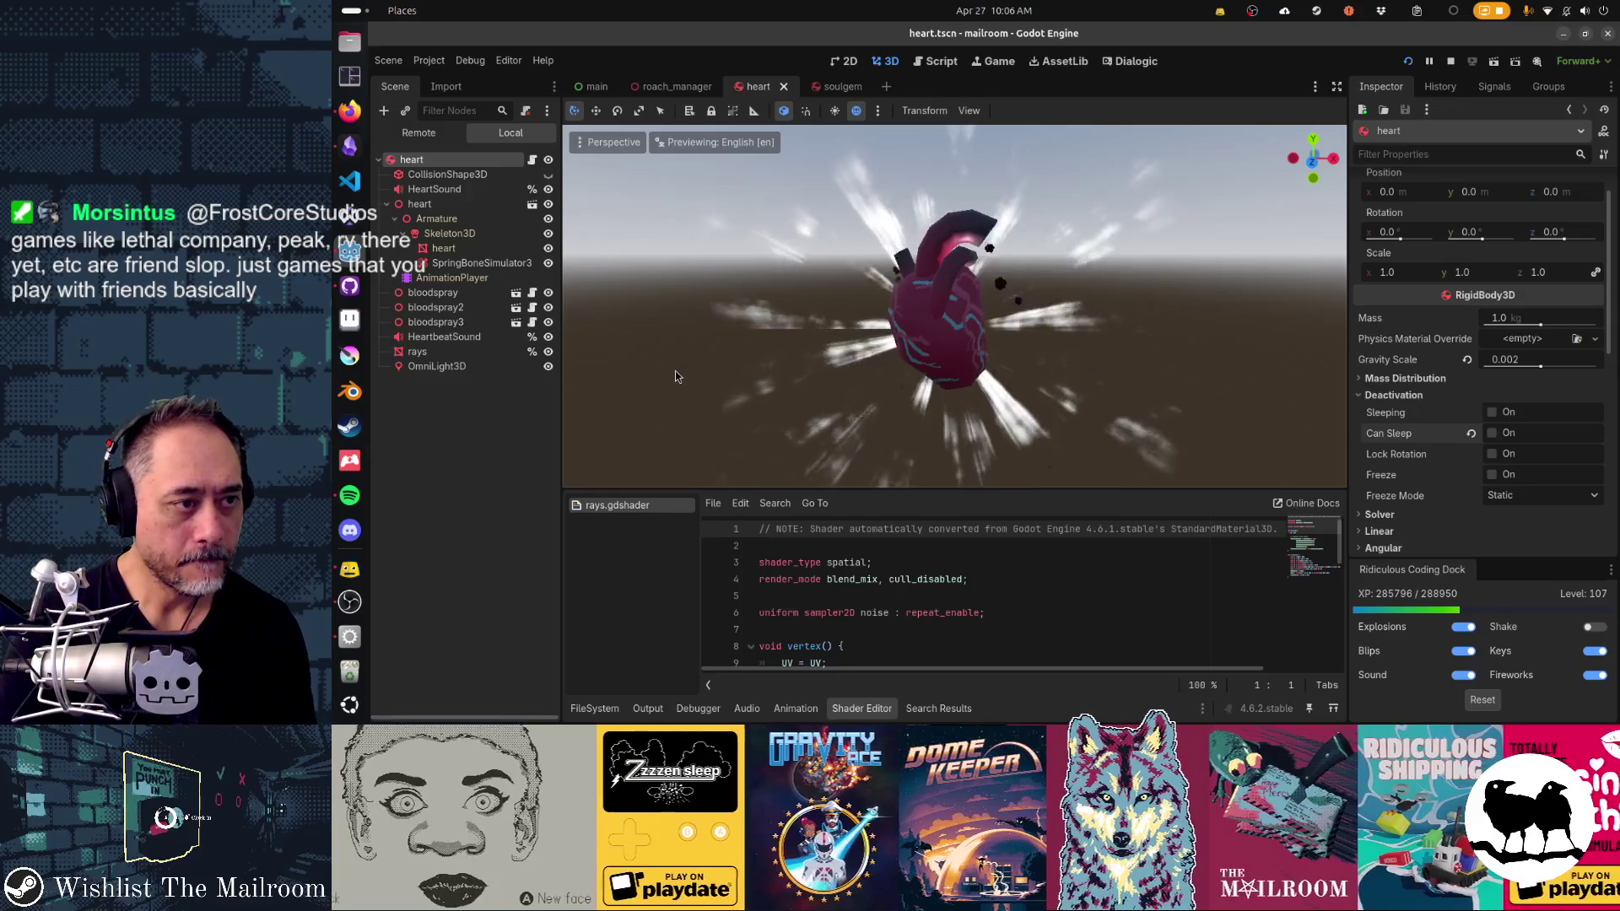
Step: Close the heart, soulgem and roach_manager tabs, then switch to GitHub Desktop
{"action": "left_click", "coordinate": [784, 86]}
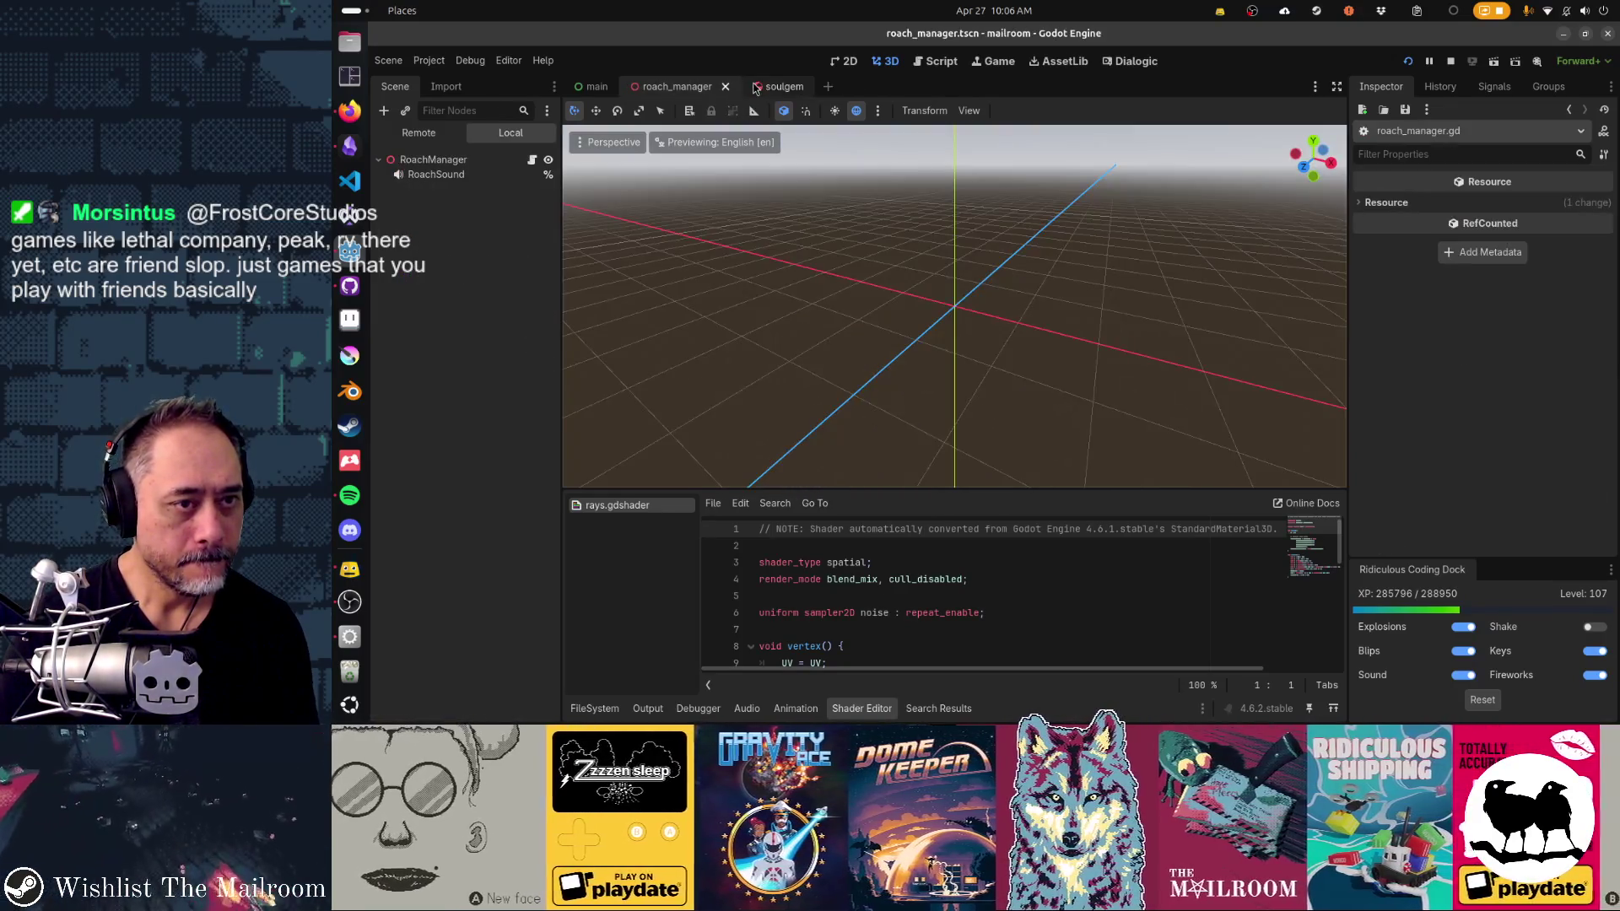
{"action": "middle_click", "coordinate": [755, 88]}
{"action": "left_click", "coordinate": [725, 86]}
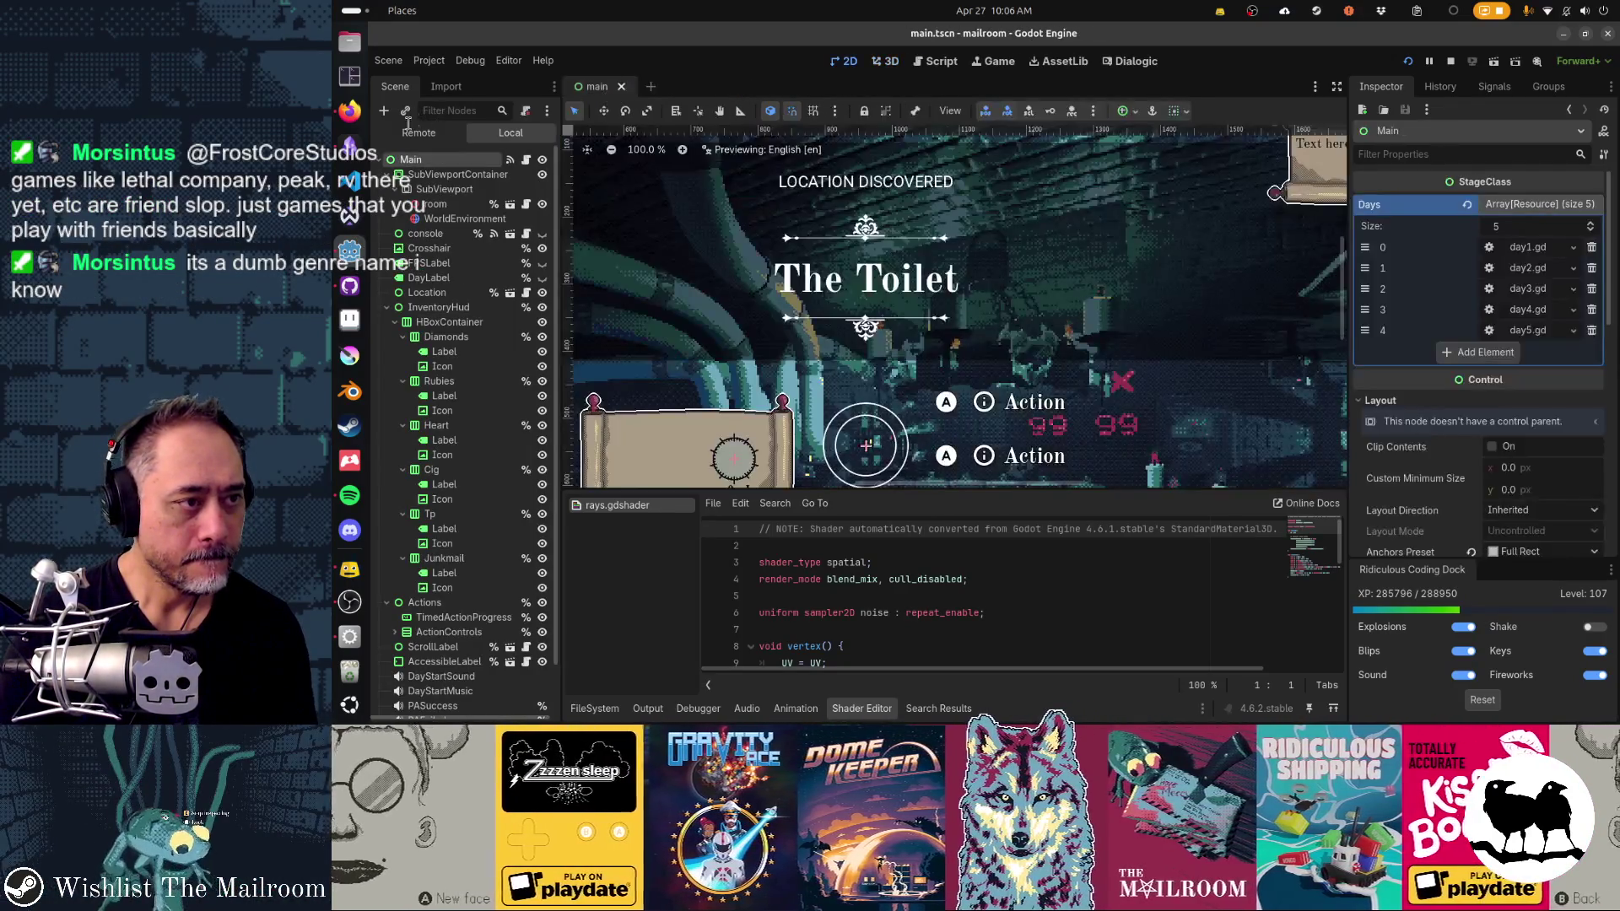
{"action": "left_click", "coordinate": [350, 286]}
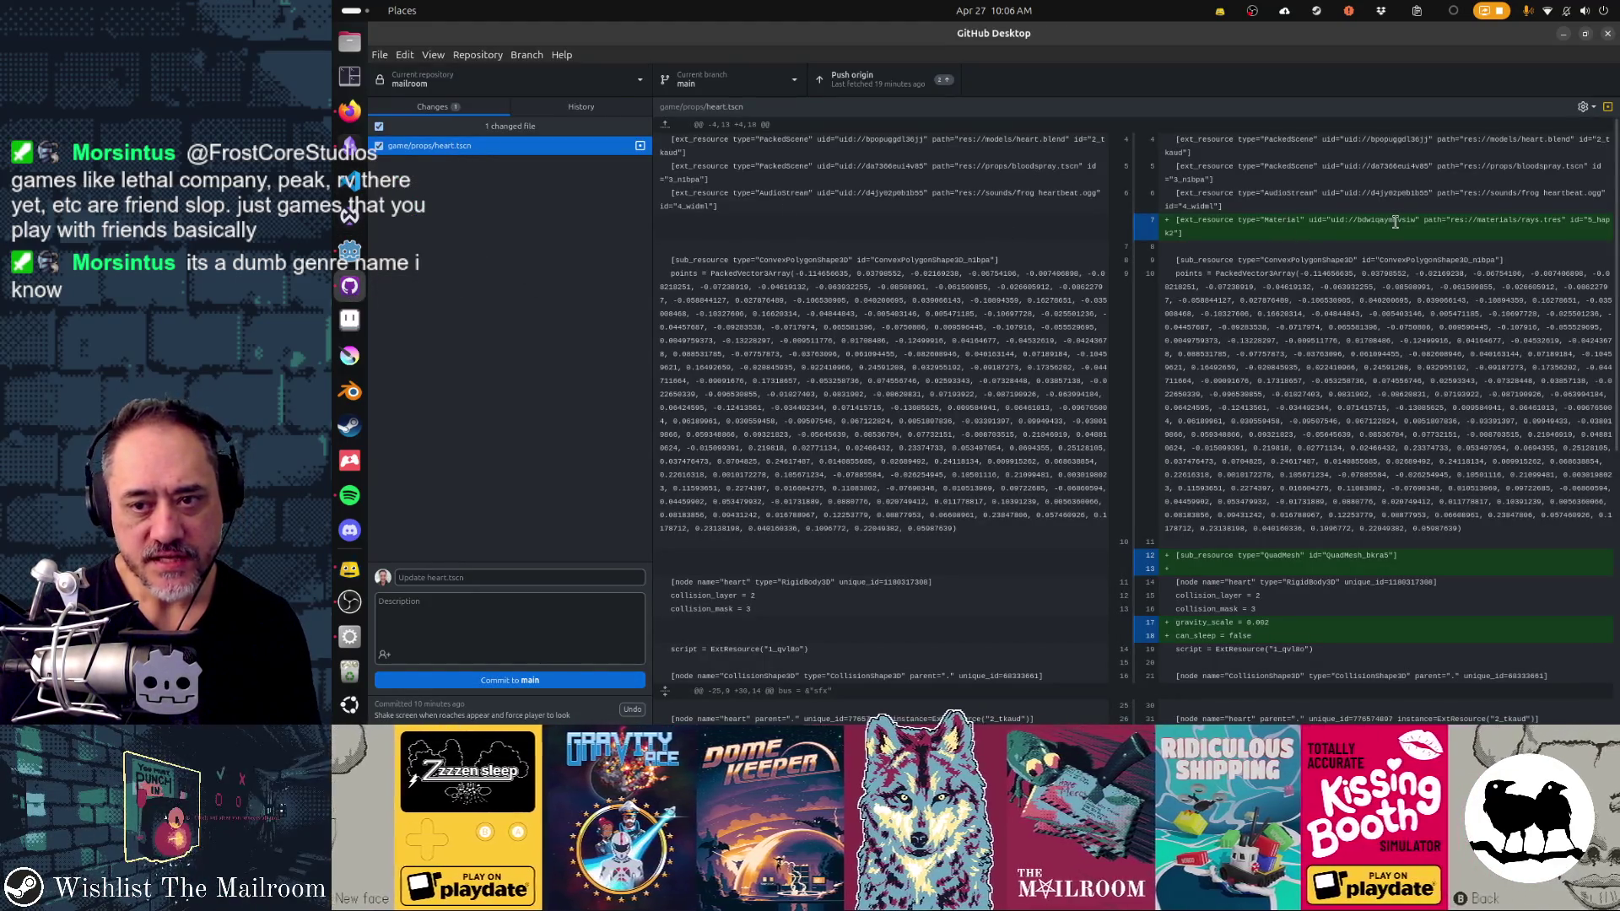
Step: Scroll the heart.tscn diff to the added rays mesh and OmniLight3D, then focus Summary
{"action": "scroll", "coordinate": [1384, 440], "scroll_direction": "down", "scroll_amount": 3}
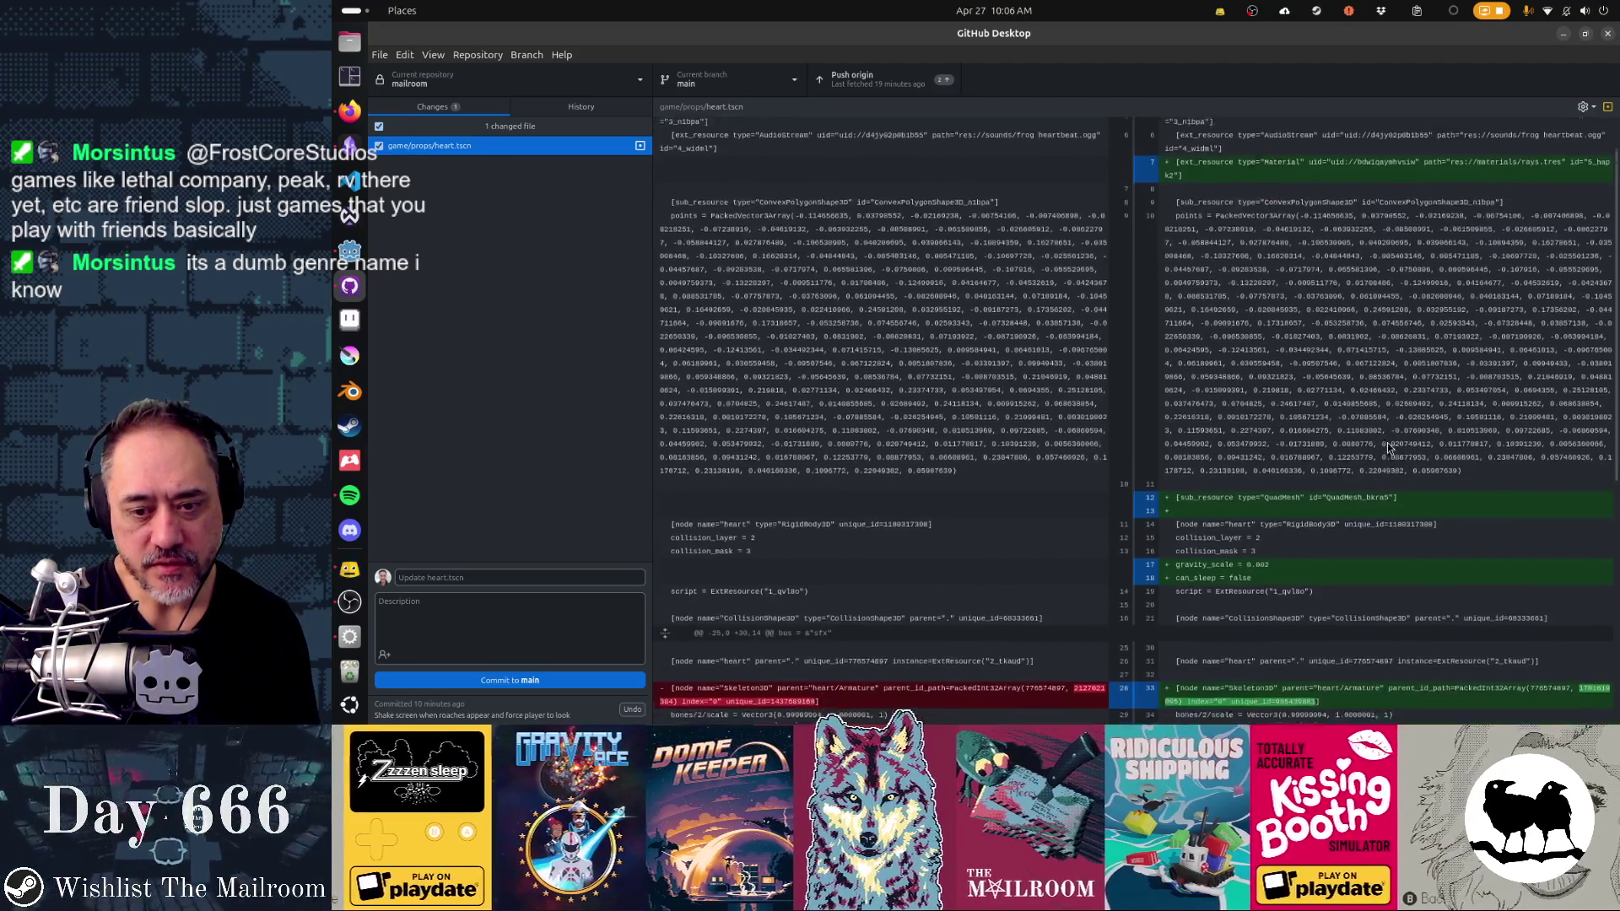
{"action": "scroll", "coordinate": [1272, 444], "scroll_direction": "down", "scroll_amount": 4}
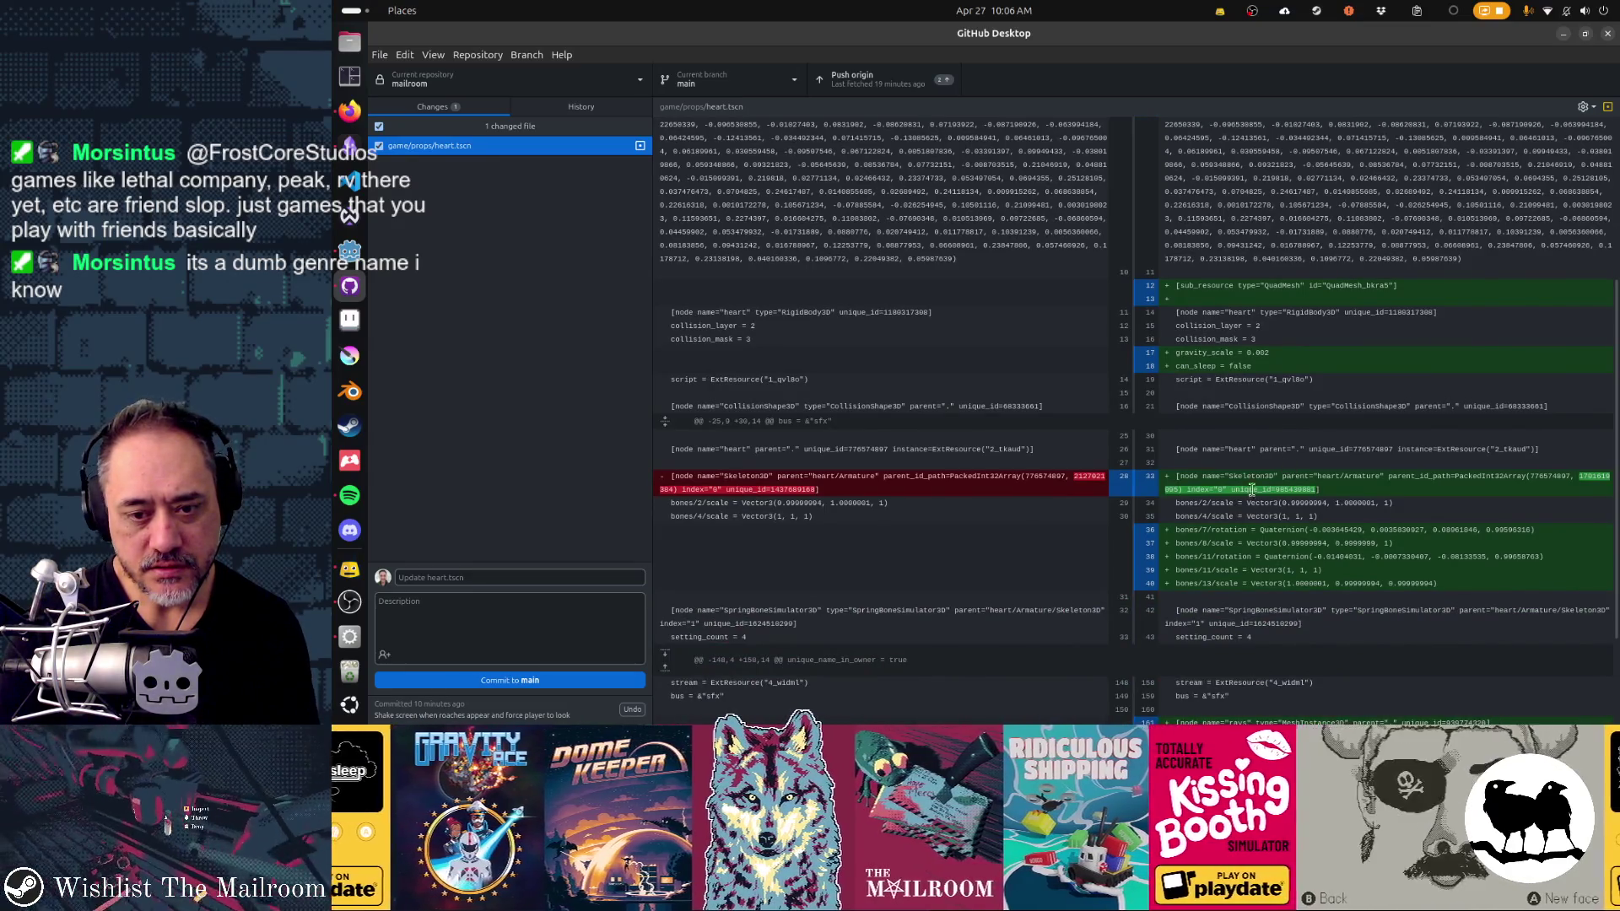
{"action": "scroll", "coordinate": [1277, 540], "scroll_direction": "down", "scroll_amount": 4}
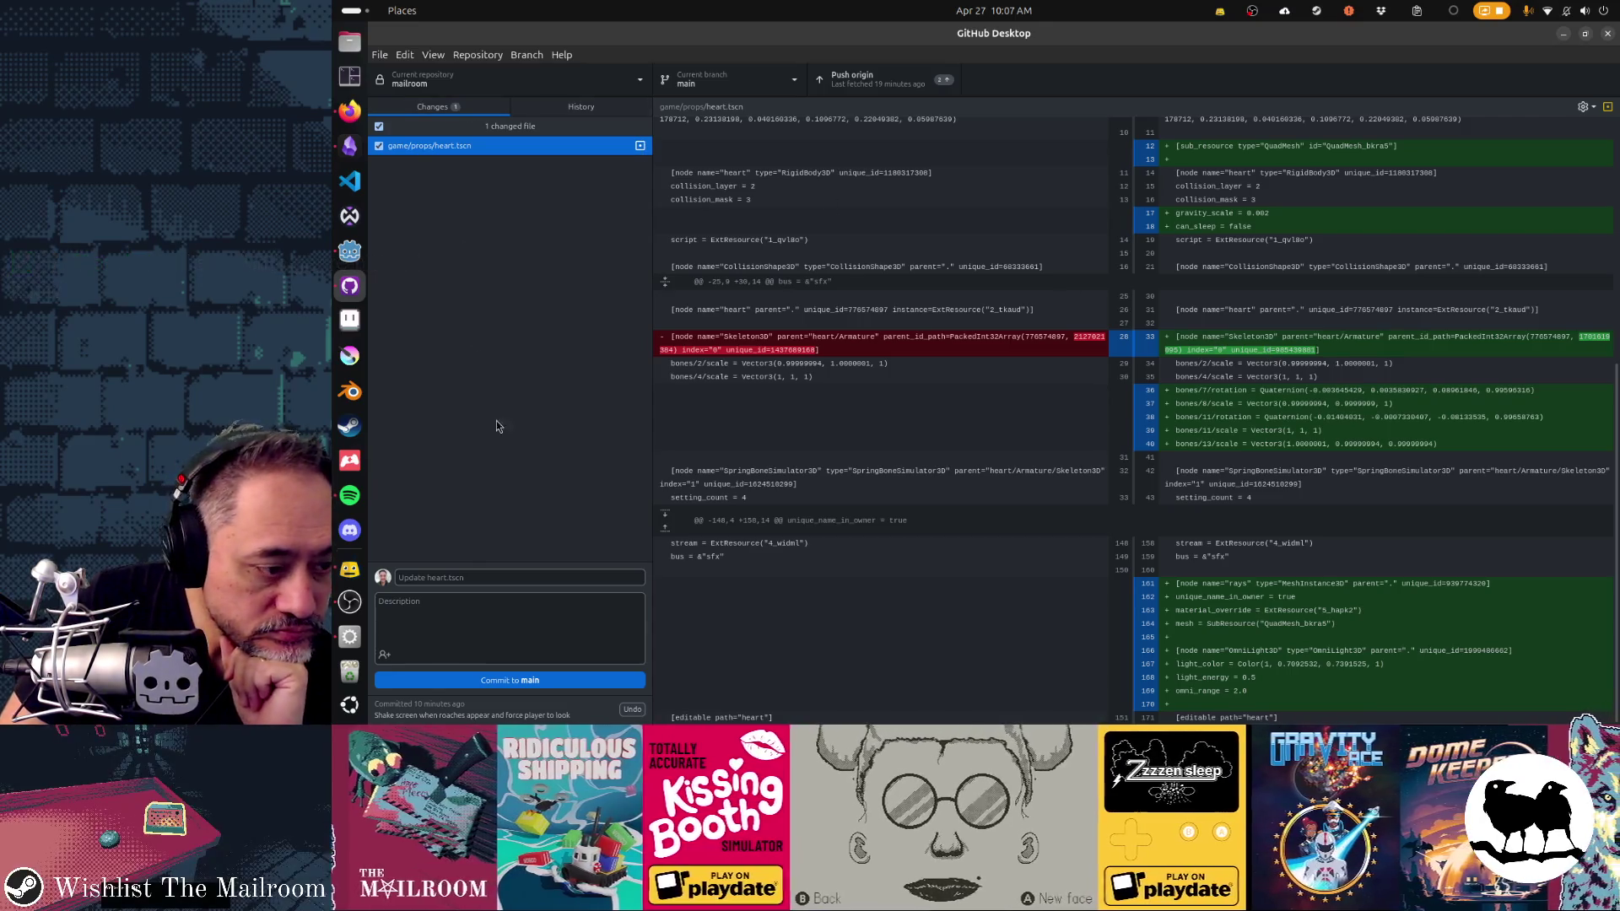
{"action": "left_click", "coordinate": [524, 580]}
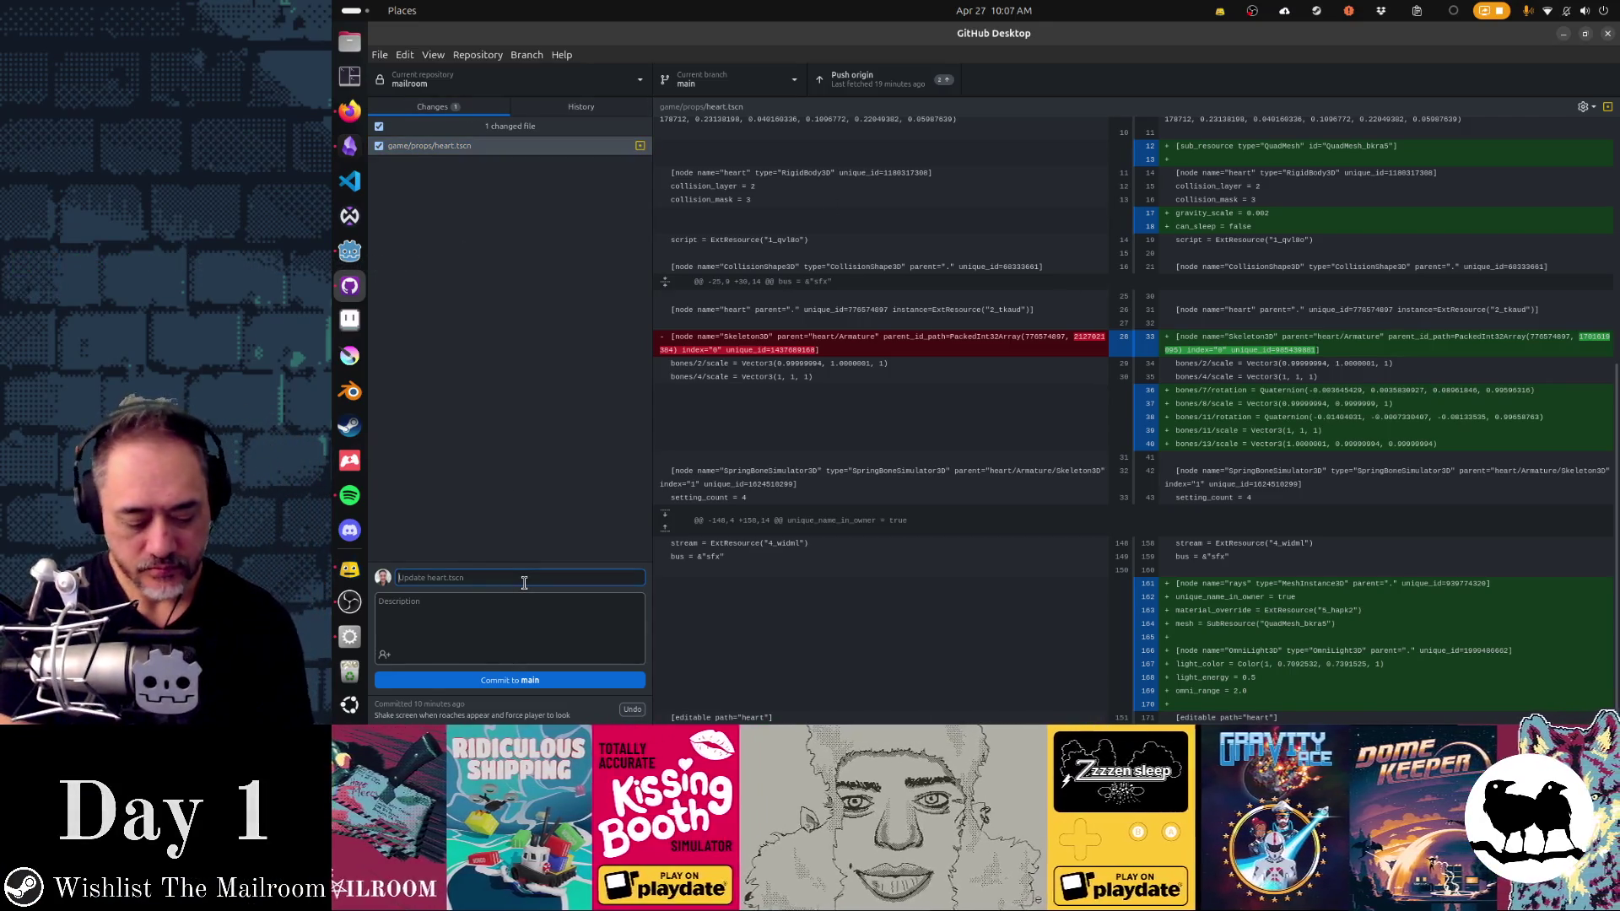
Step: Copy the heart task's wording from the Obsidian TODO board into the commit summary
{"action": "key", "text": "alt+Tab"}
{"action": "key", "text": "alt+Tab"}
{"action": "key", "text": "alt+Tab"}
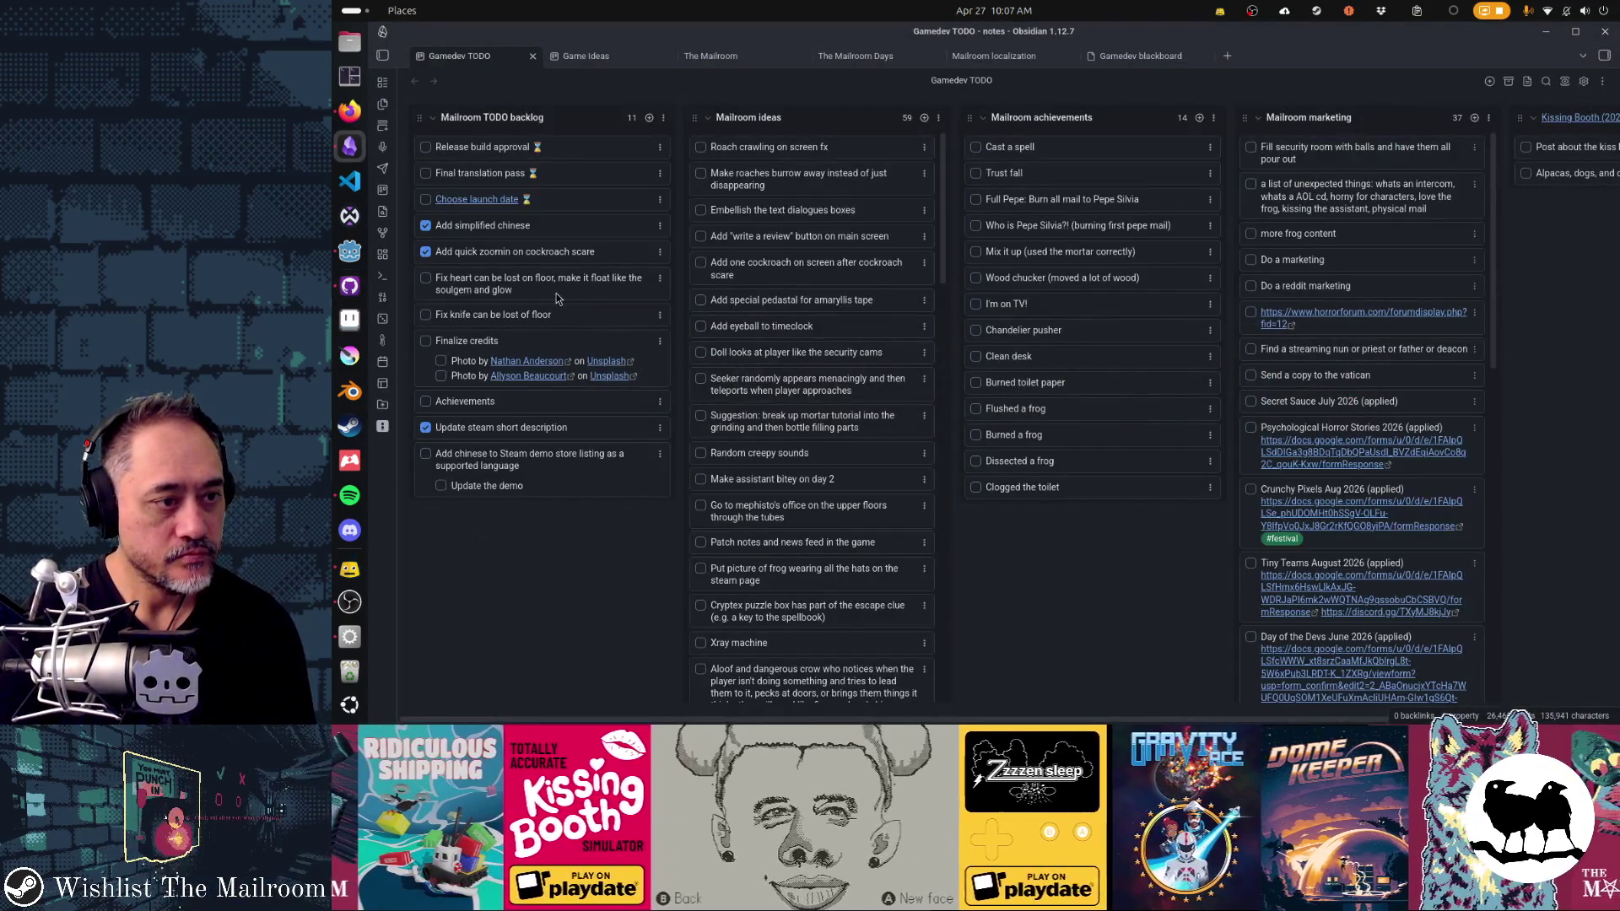
{"action": "left_click", "coordinate": [557, 292]}
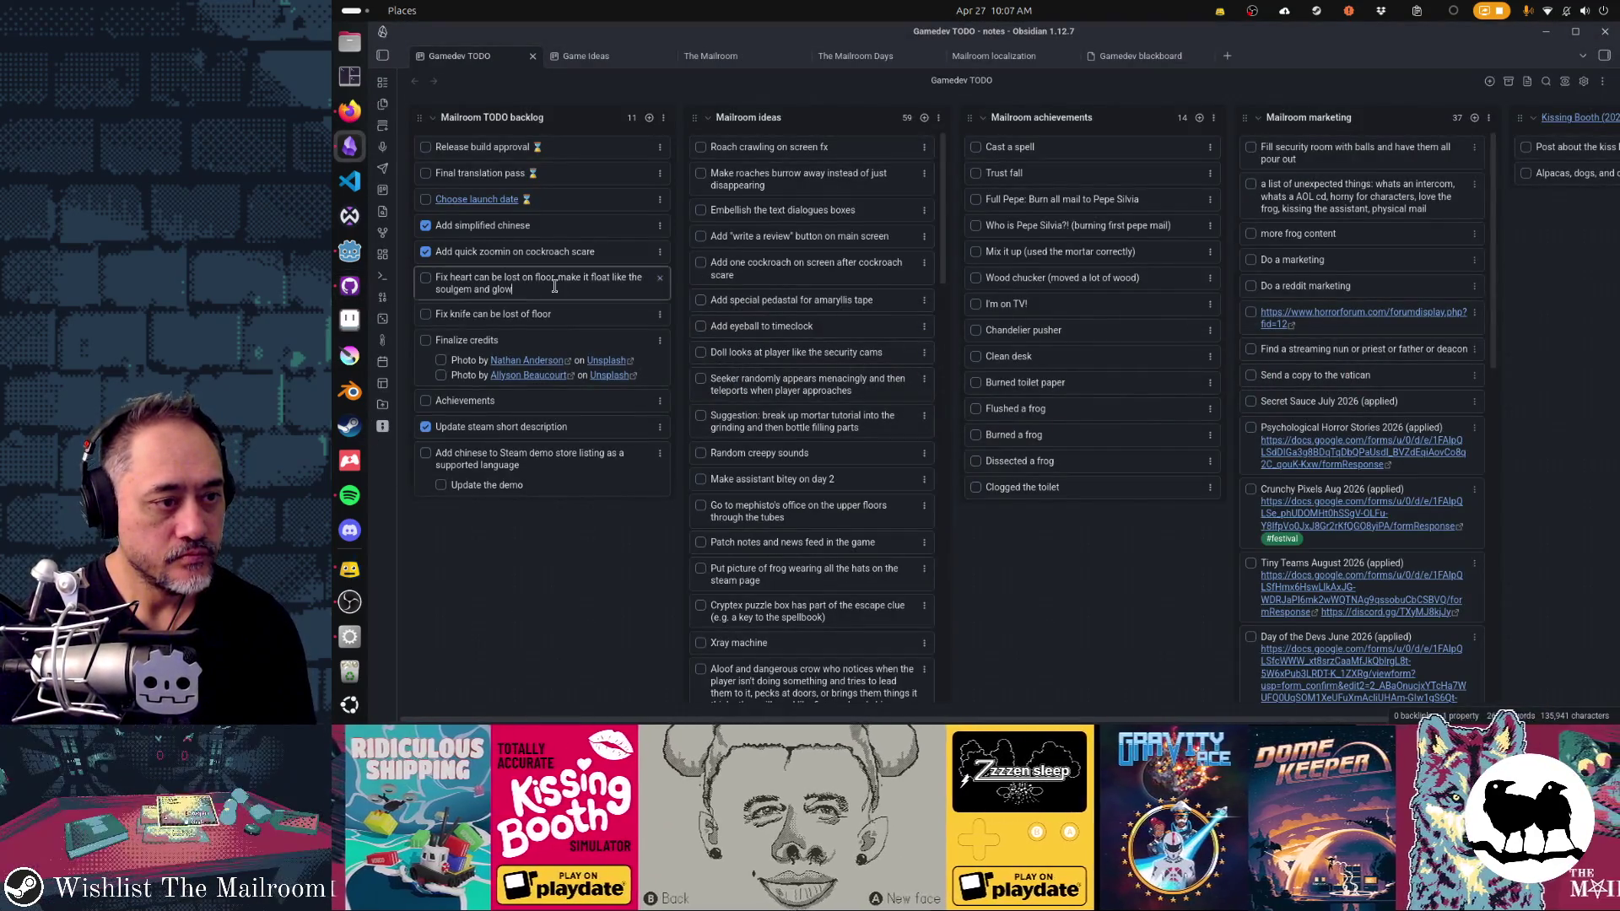
{"action": "key", "text": "alt+Tab"}
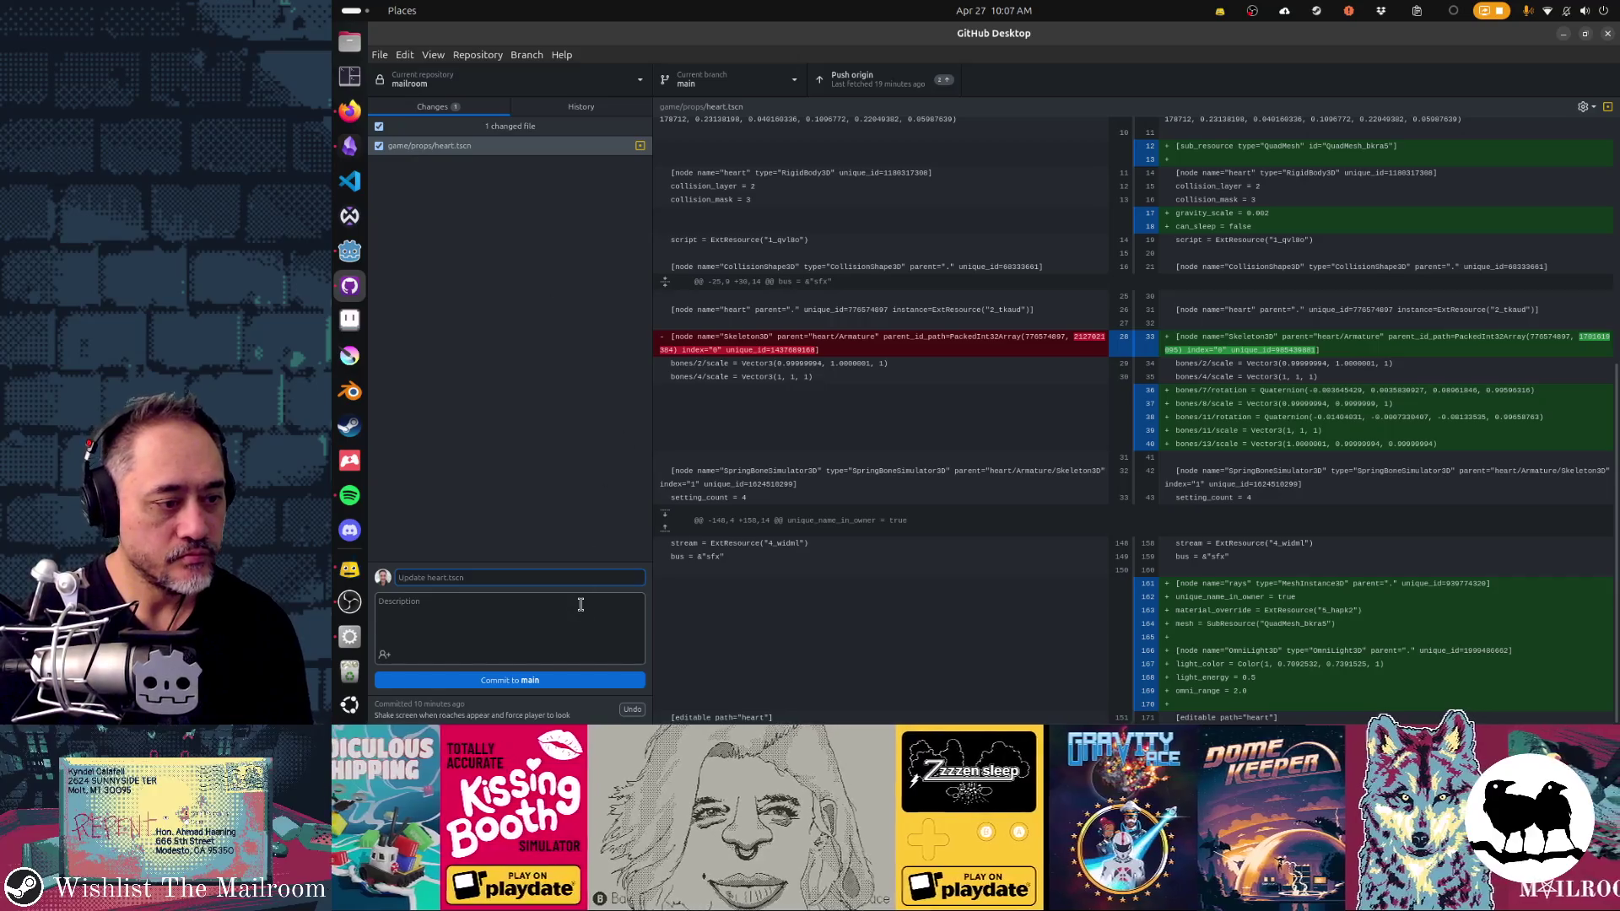
{"action": "type", "text": "Fix heart can be lost on floor, make it float like the soulgem and glow"}
Step: Commit the heart.tscn change to main and push it to origin
{"action": "left_click", "coordinate": [564, 680]}
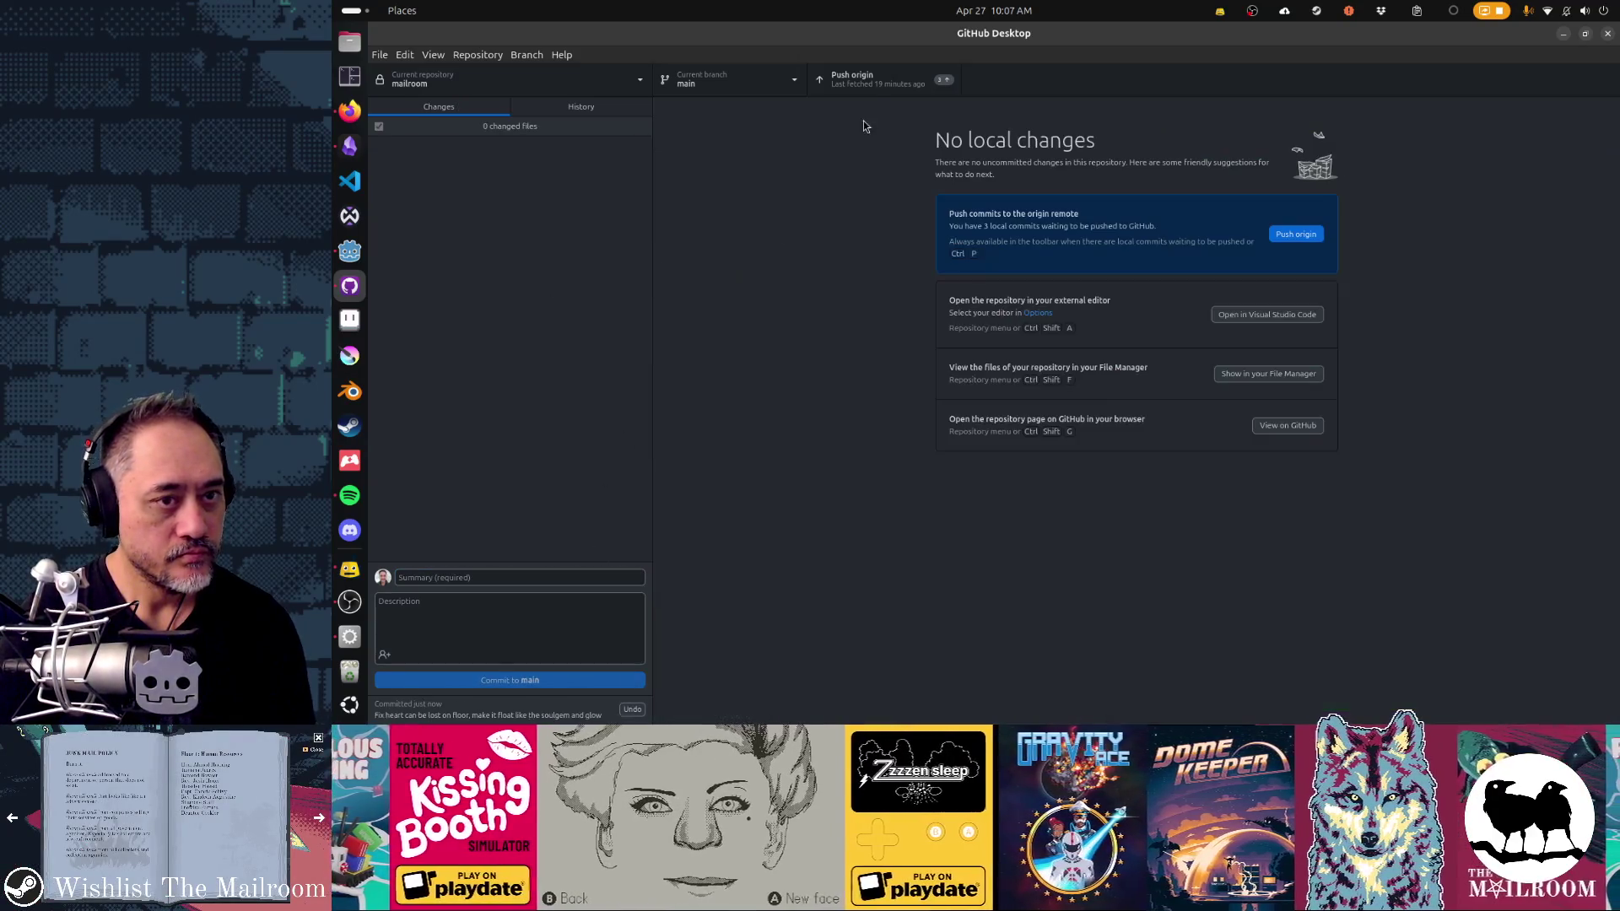
{"action": "left_click", "coordinate": [856, 80]}
{"action": "key", "text": "alt+Tab"}
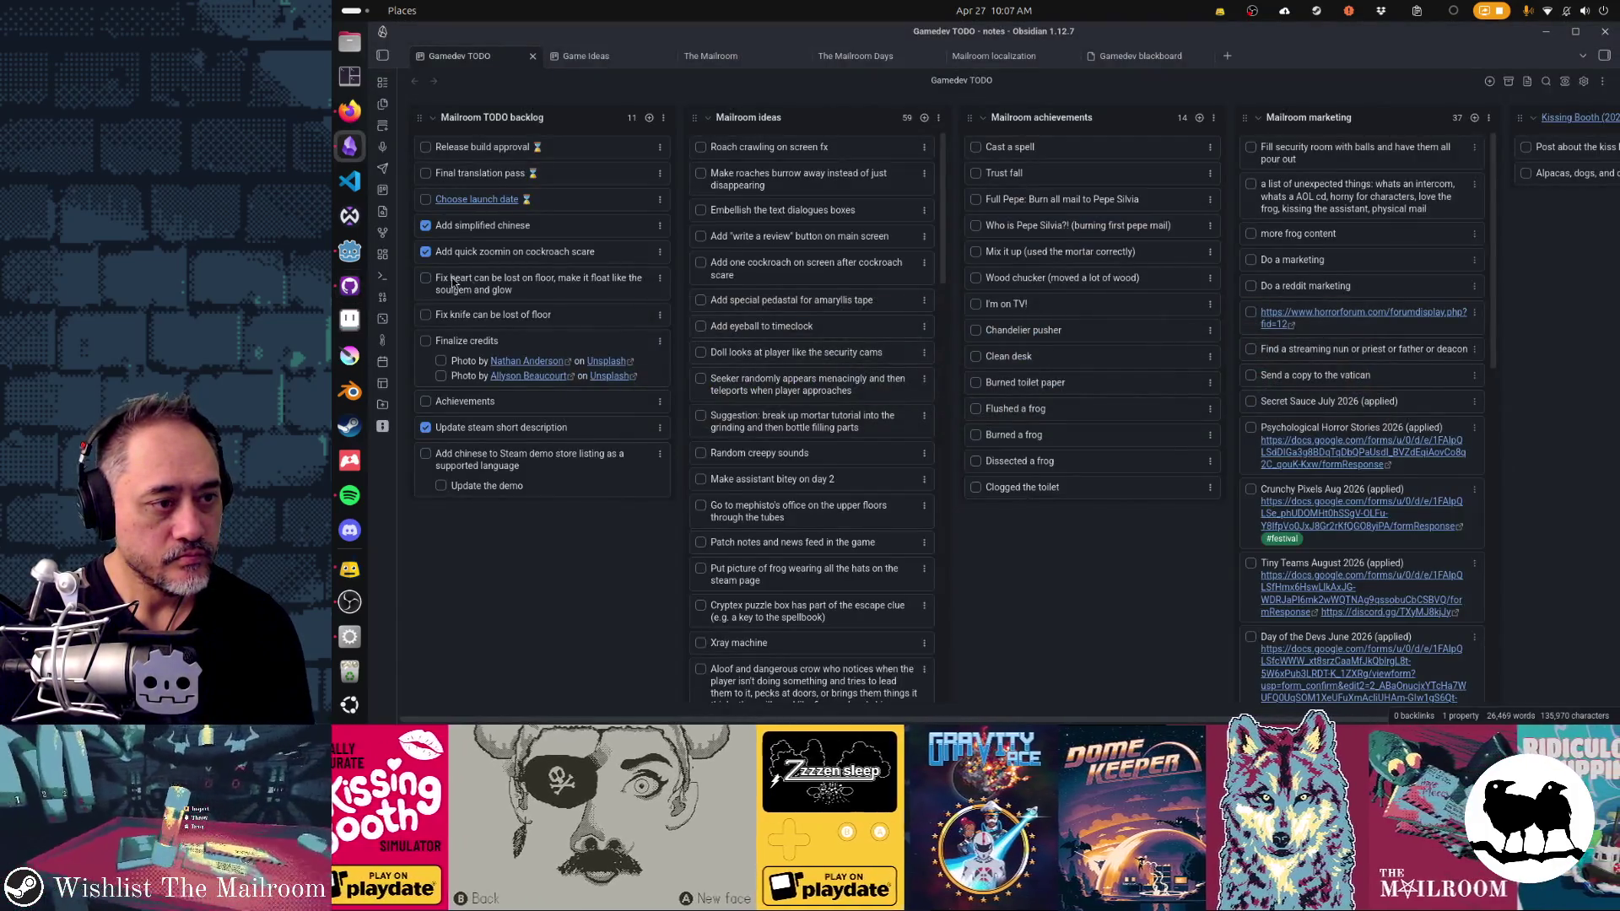
Step: Tick off the heart float-and-glow card in the Mailroom TODO backlog
{"action": "left_click", "coordinate": [425, 278]}
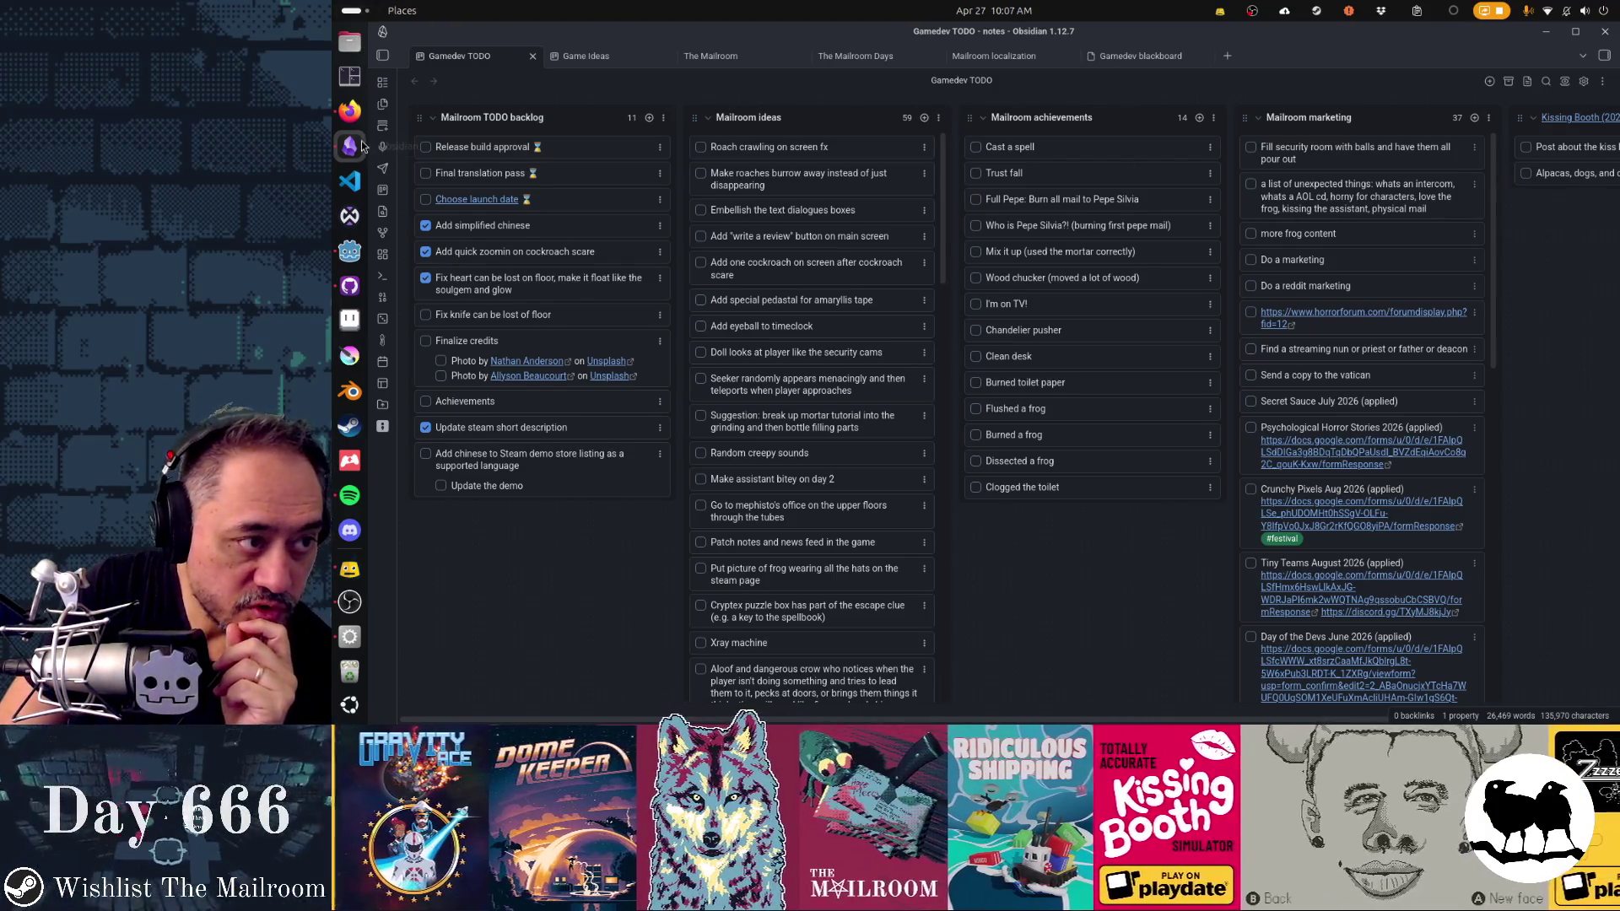
{"action": "left_click", "coordinate": [349, 110]}
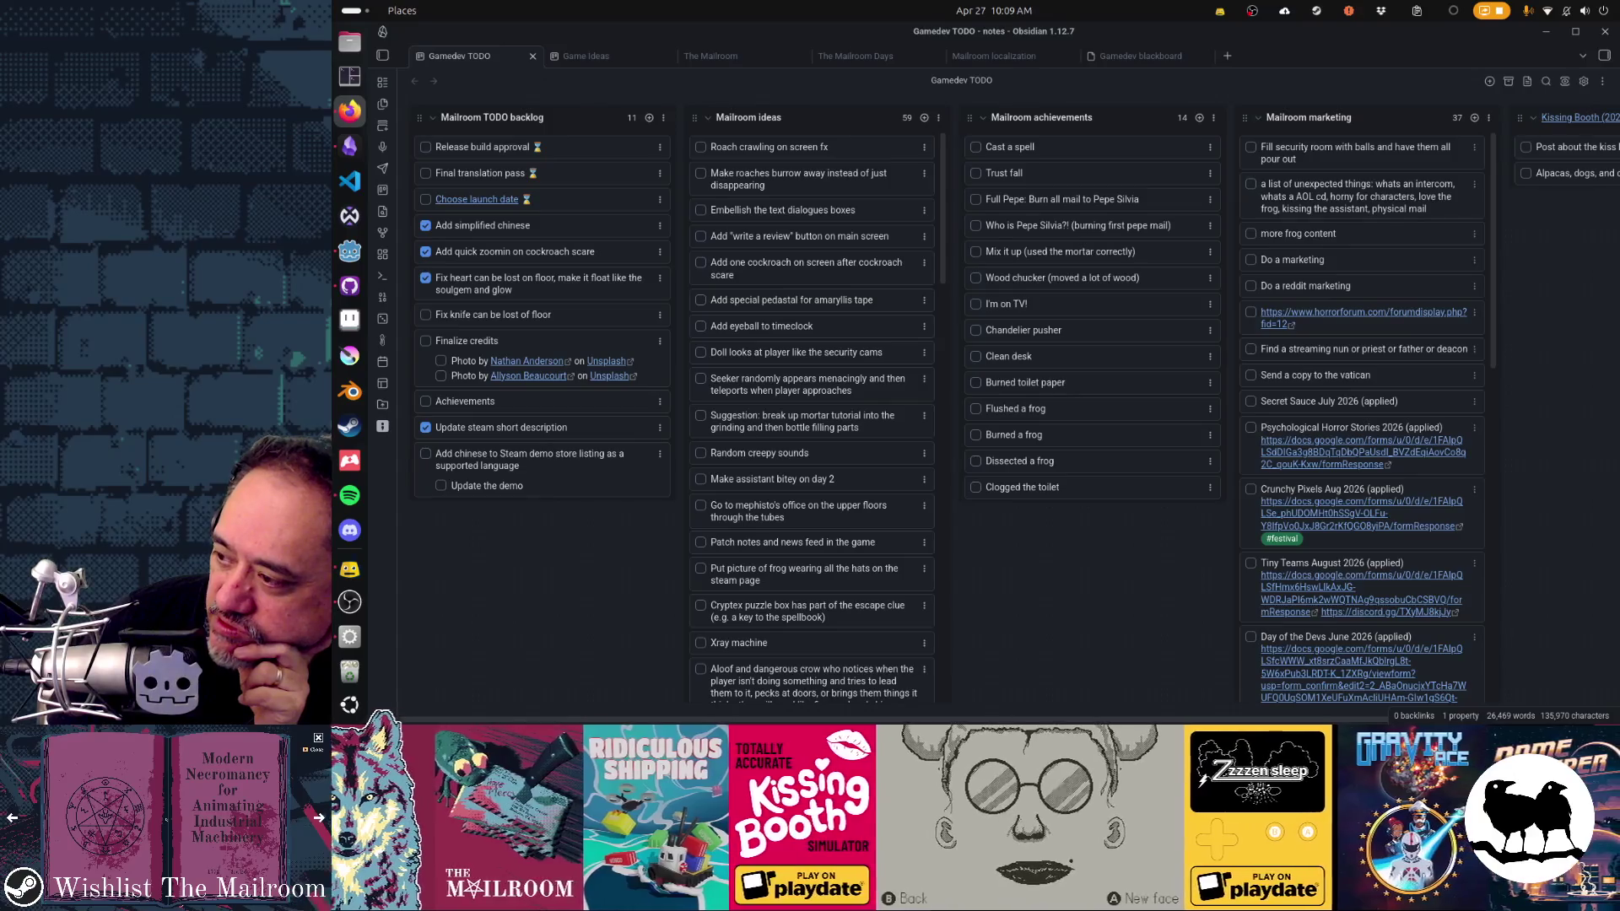
{"action": "left_click", "coordinate": [1592, 717]}
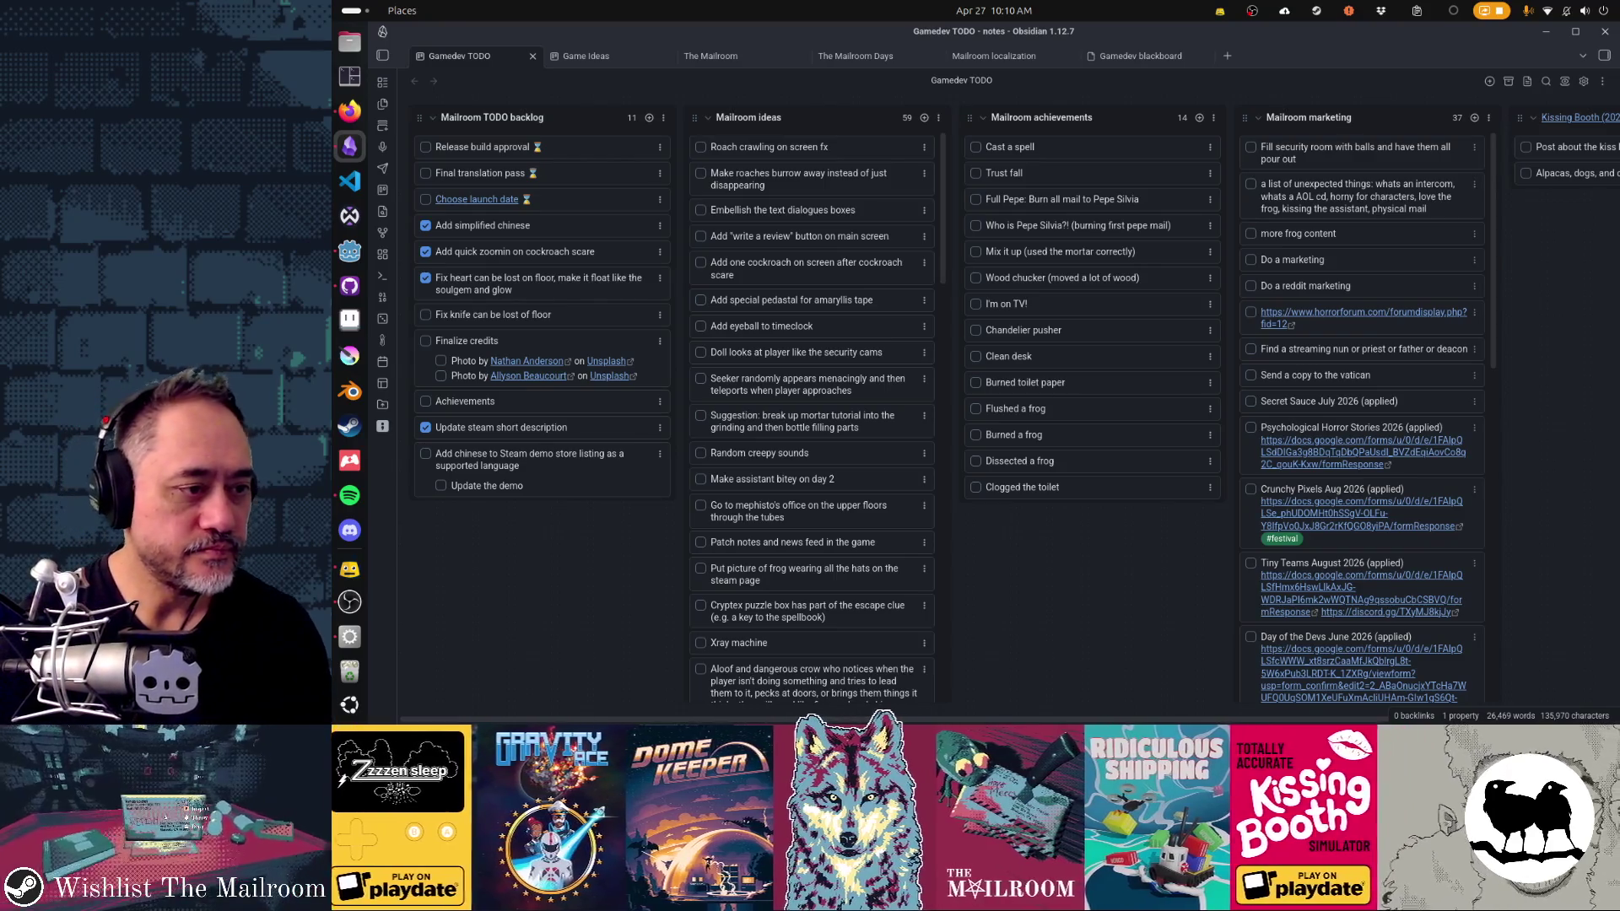
Step: Change the knife card's 'lost of floor' to 'lost on floor'
{"action": "left_click", "coordinate": [532, 315]}
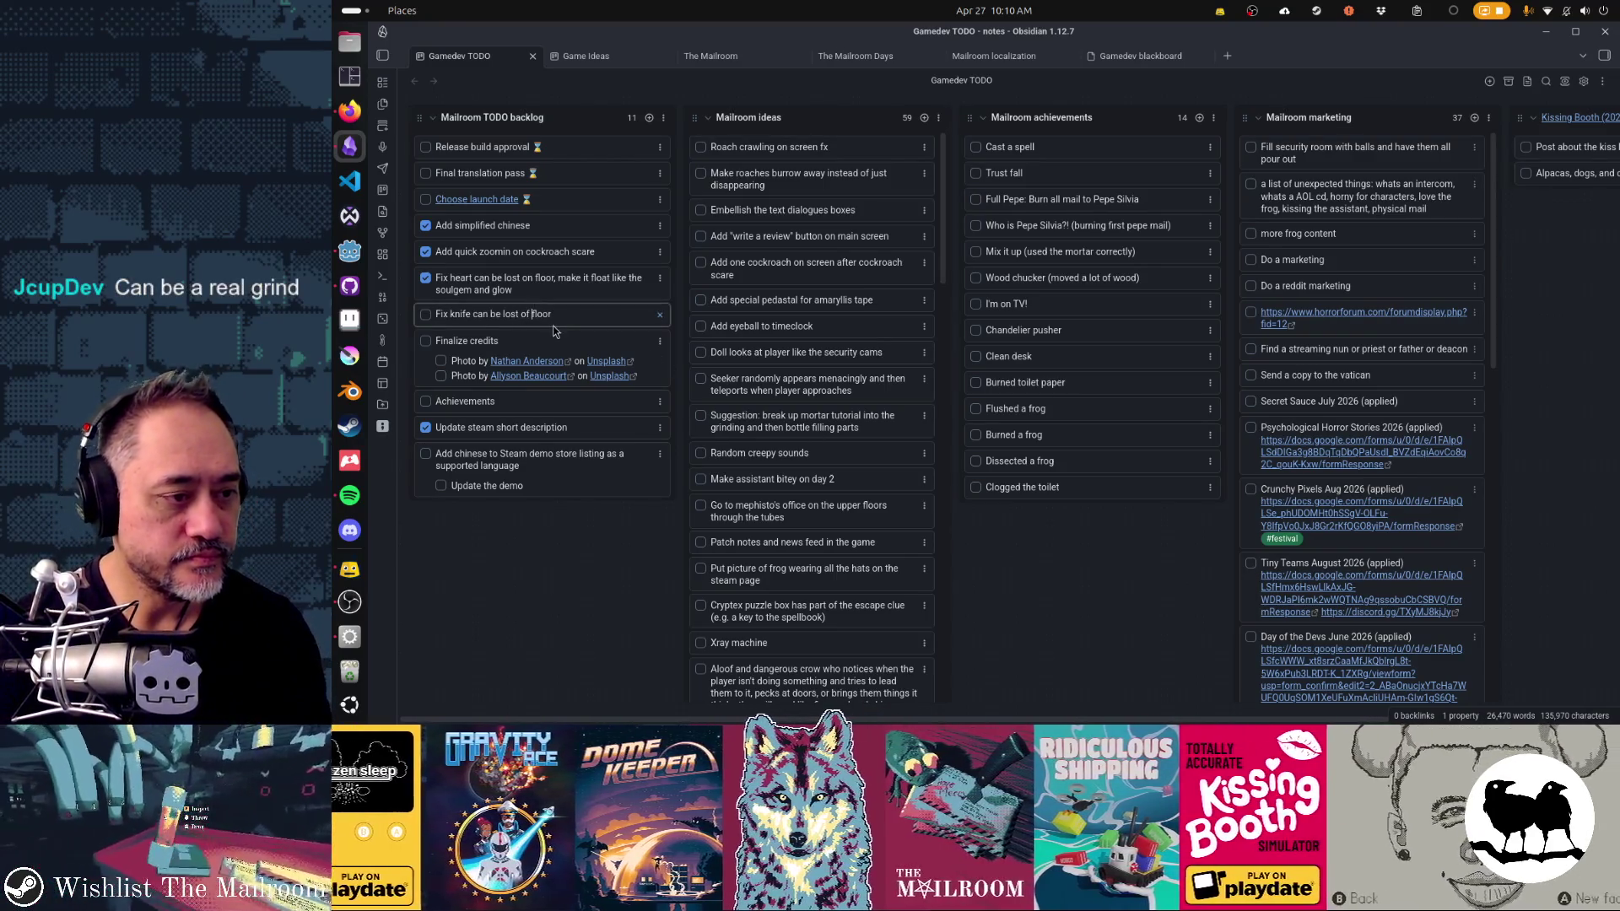
{"action": "key", "text": "BackSpace"}
{"action": "type", "text": "n"}
{"action": "key", "text": "Return"}
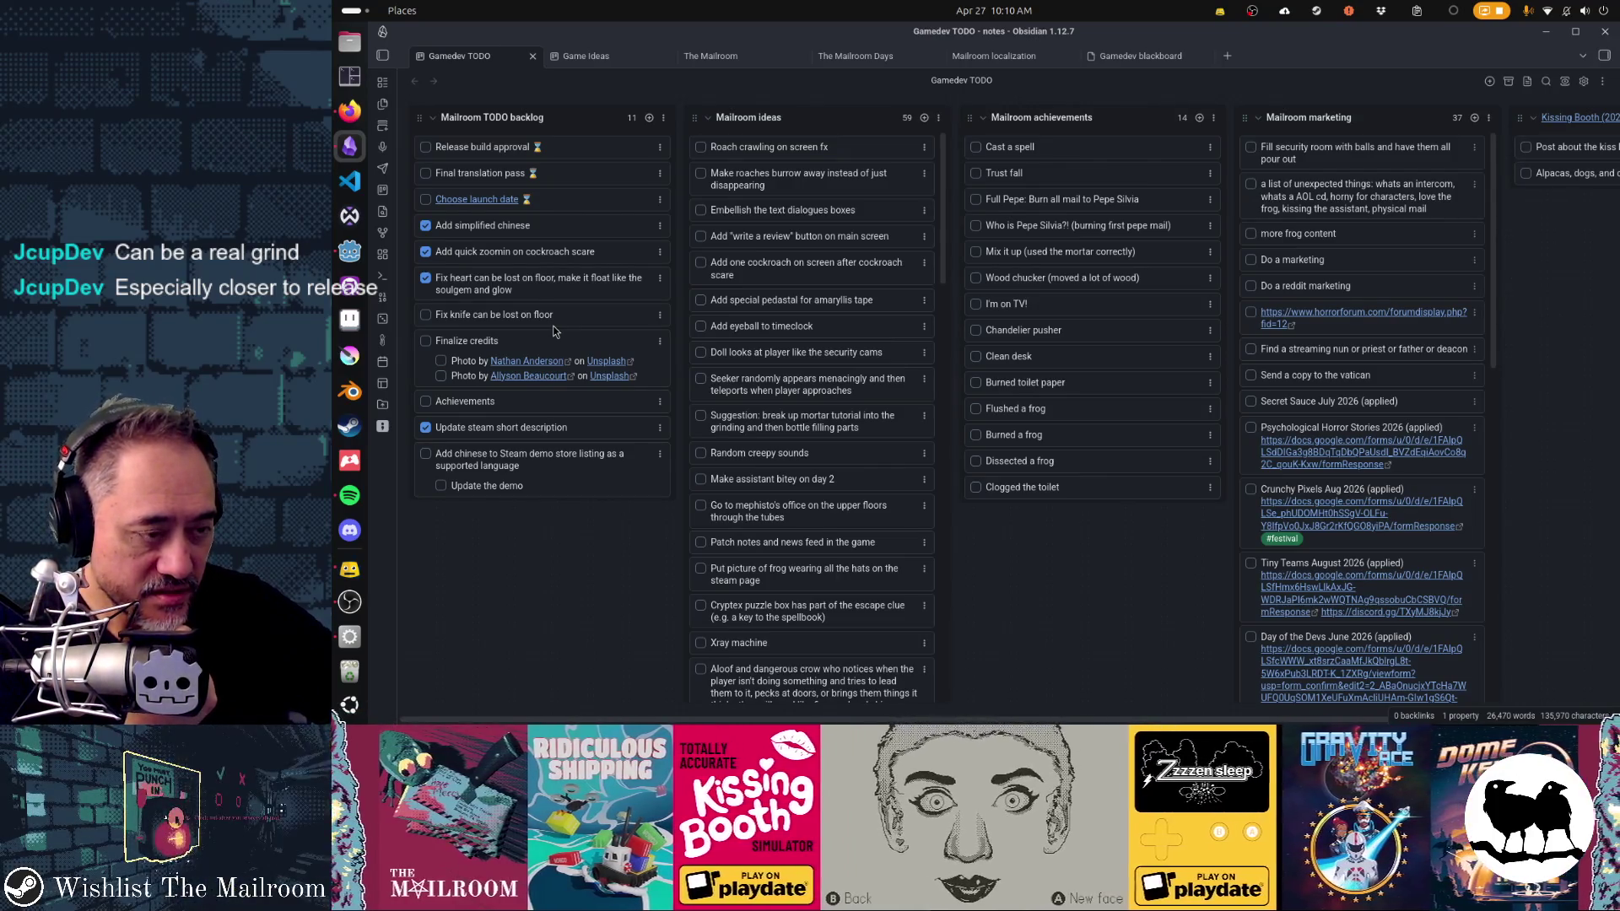
{"action": "key", "text": "alt+Tab"}
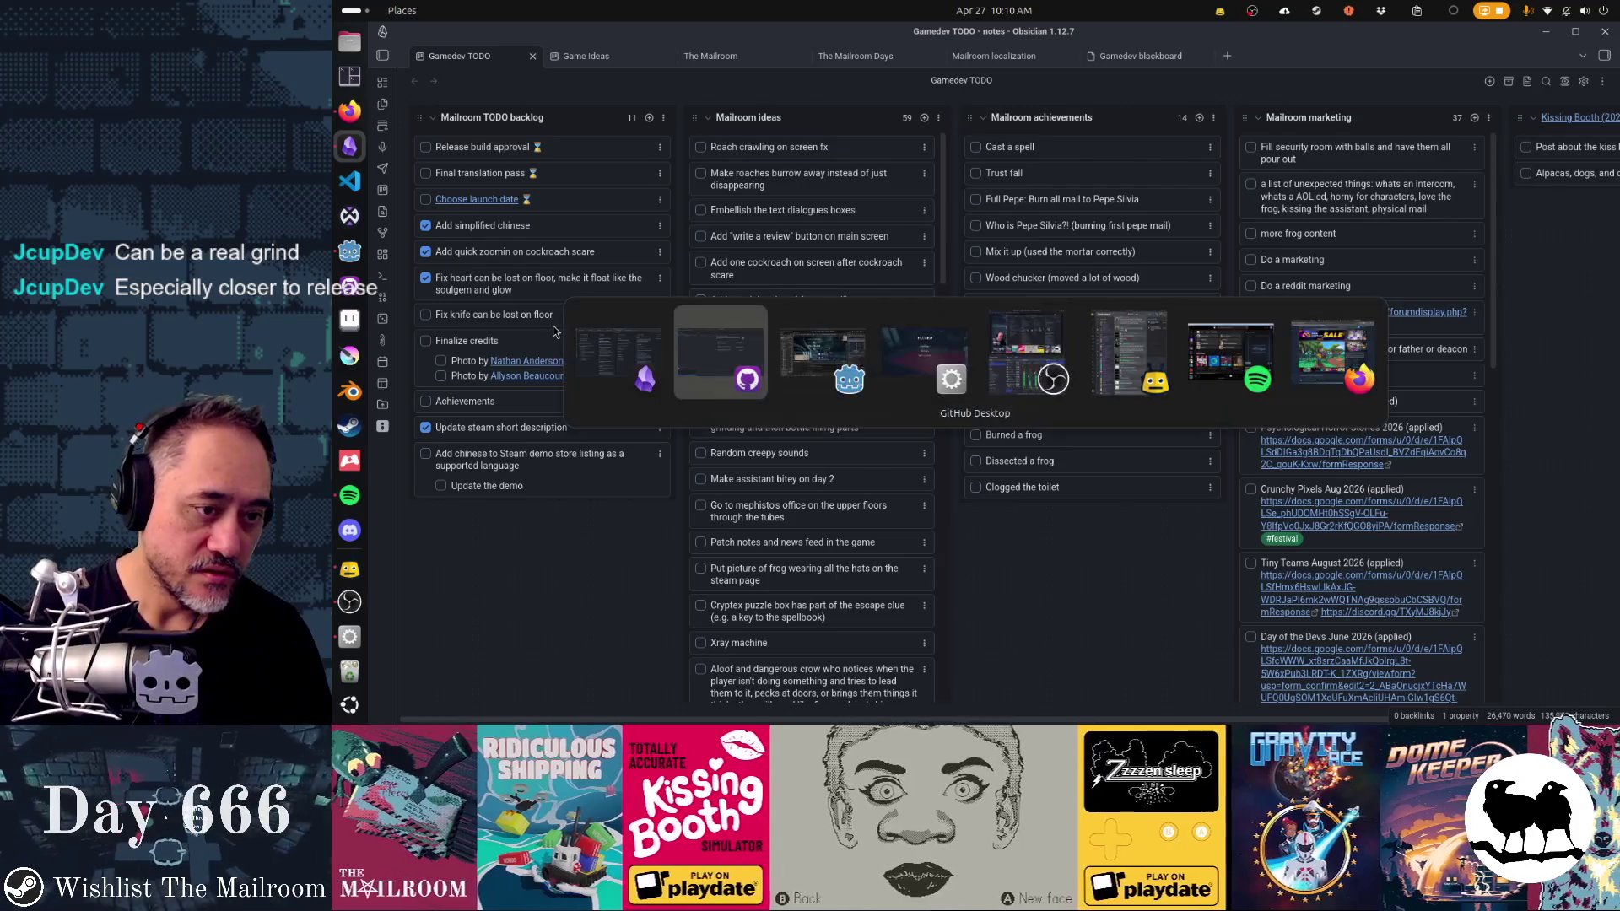
Step: Resume The Mailroom, toggle the developer console off, and leave the knife on the red table
{"action": "key", "text": "Tab"}
{"action": "key", "text": "Tab"}
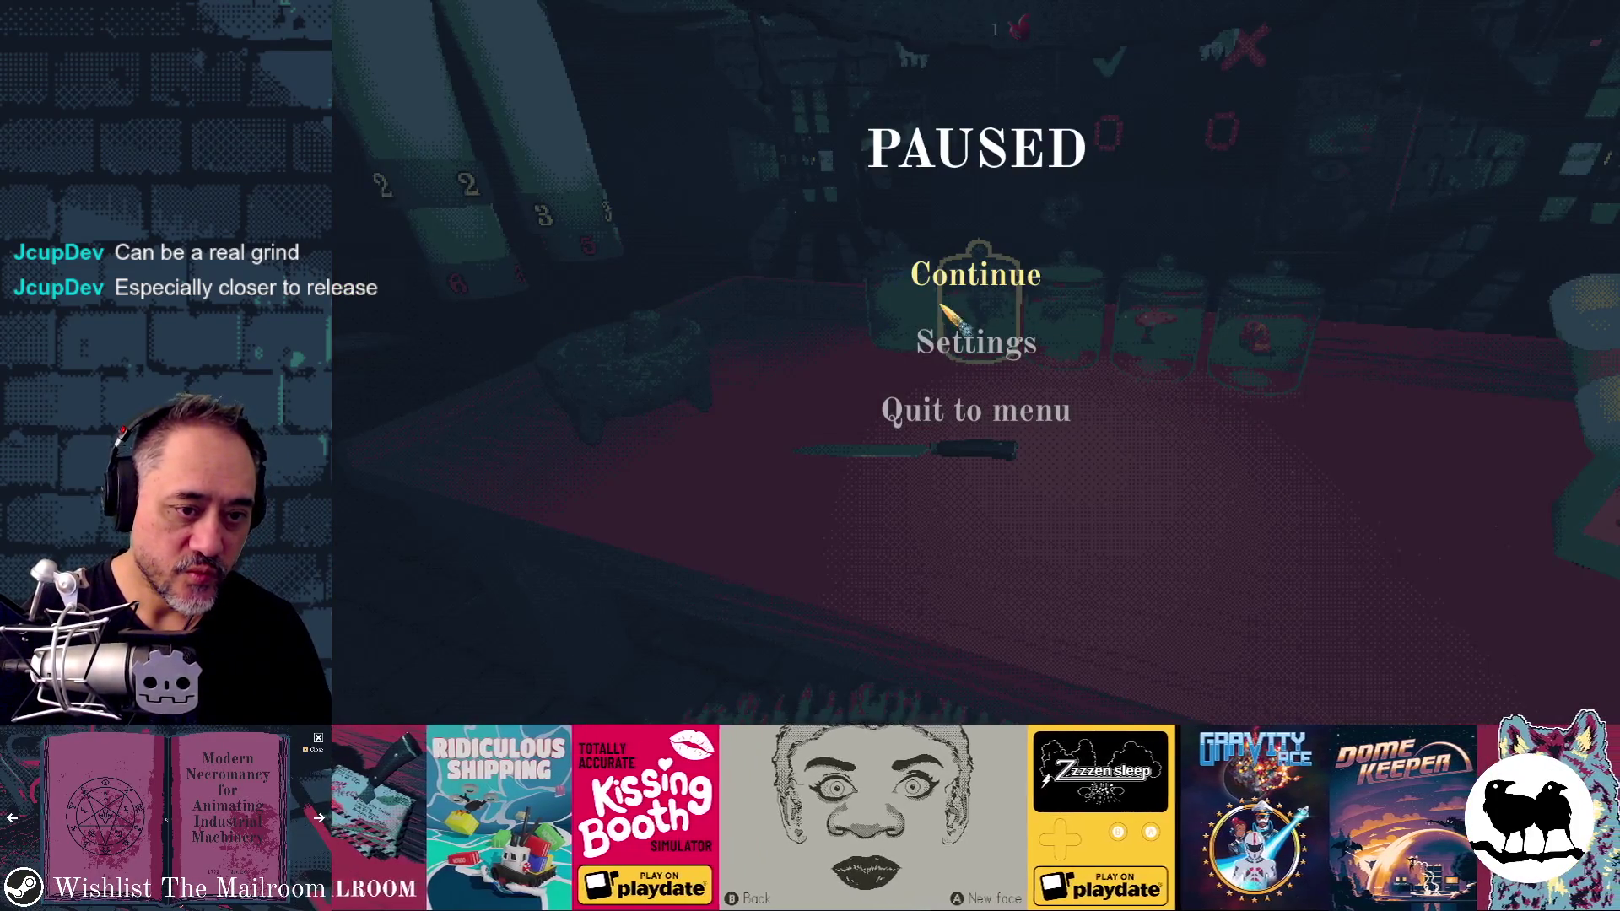
{"action": "left_click", "coordinate": [978, 278]}
{"action": "left_click", "coordinate": [976, 361]}
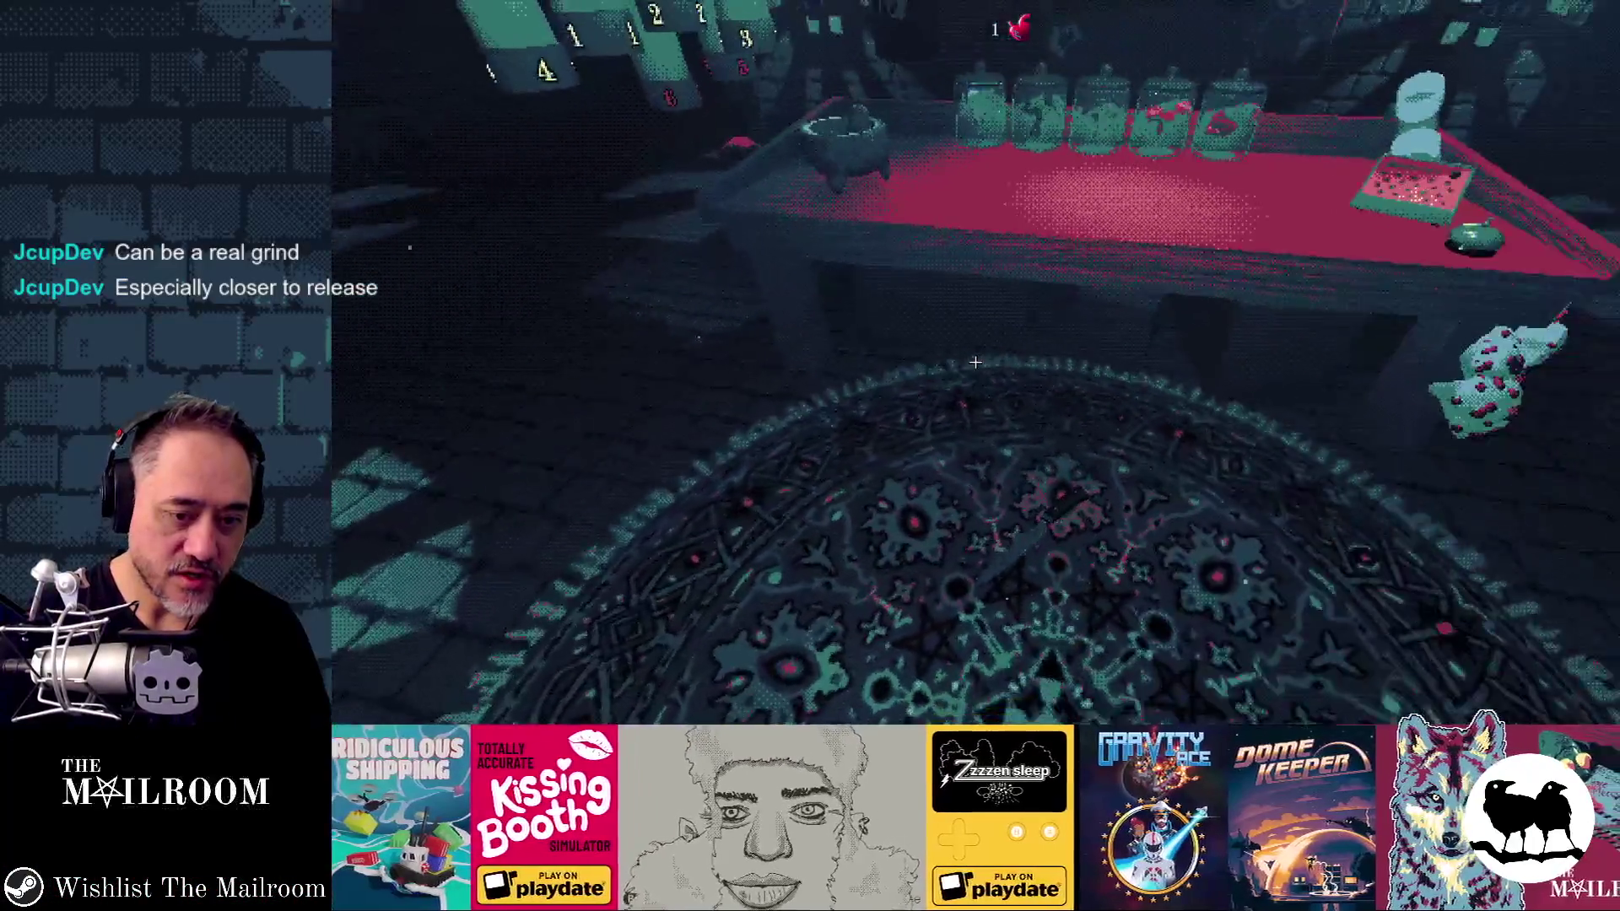
{"action": "key", "text": "grave"}
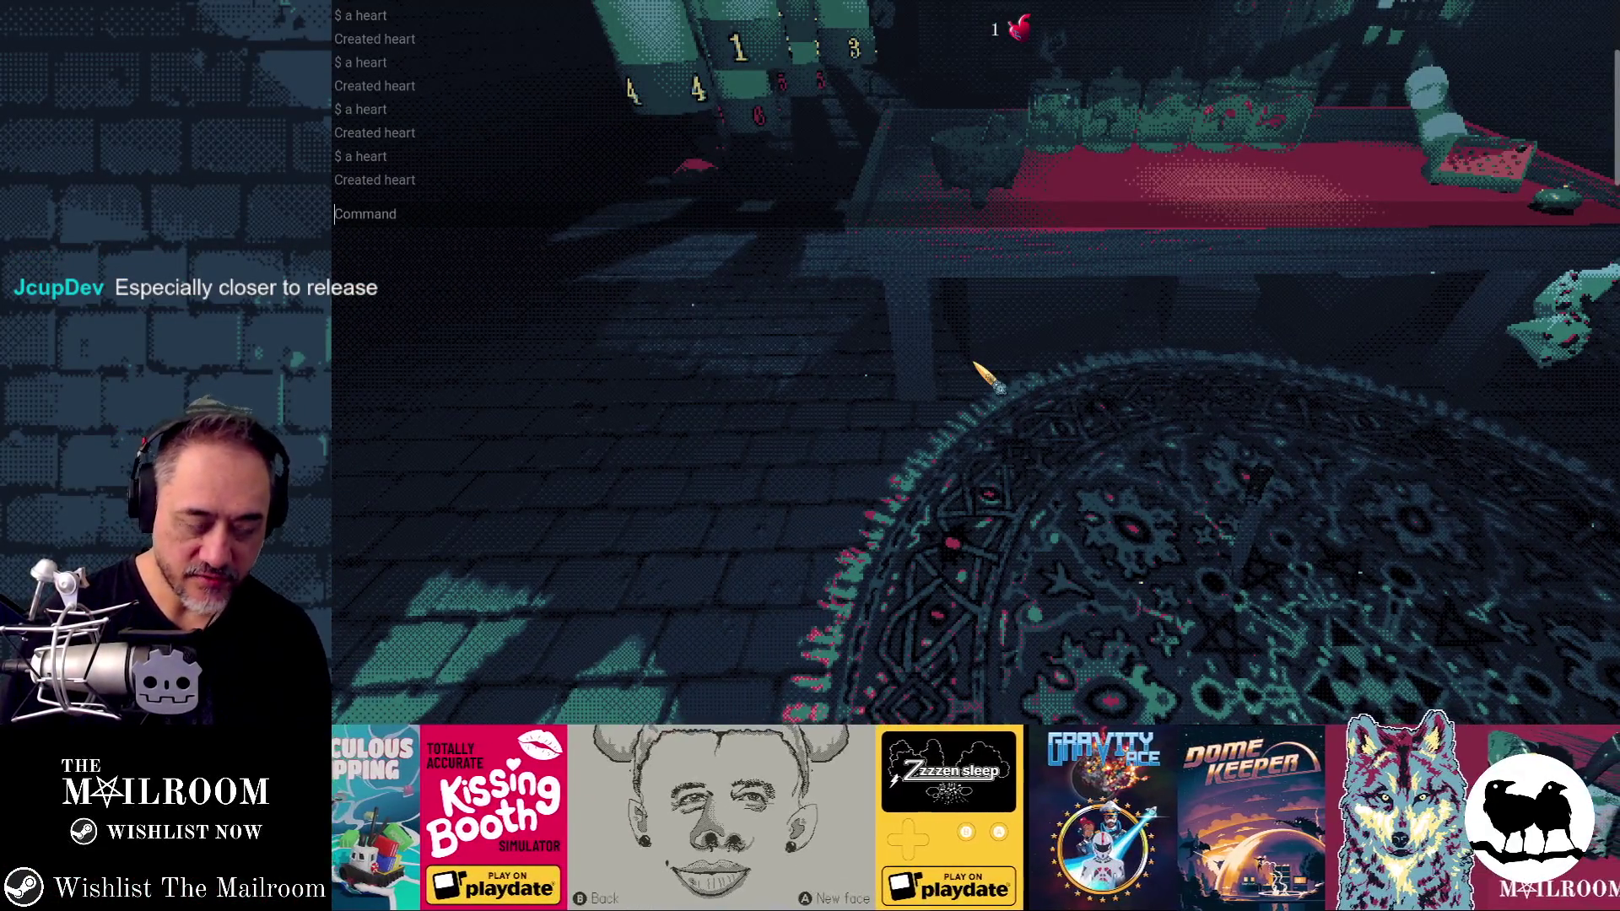
{"action": "type", "text": "light"}
{"action": "key", "text": "grave"}
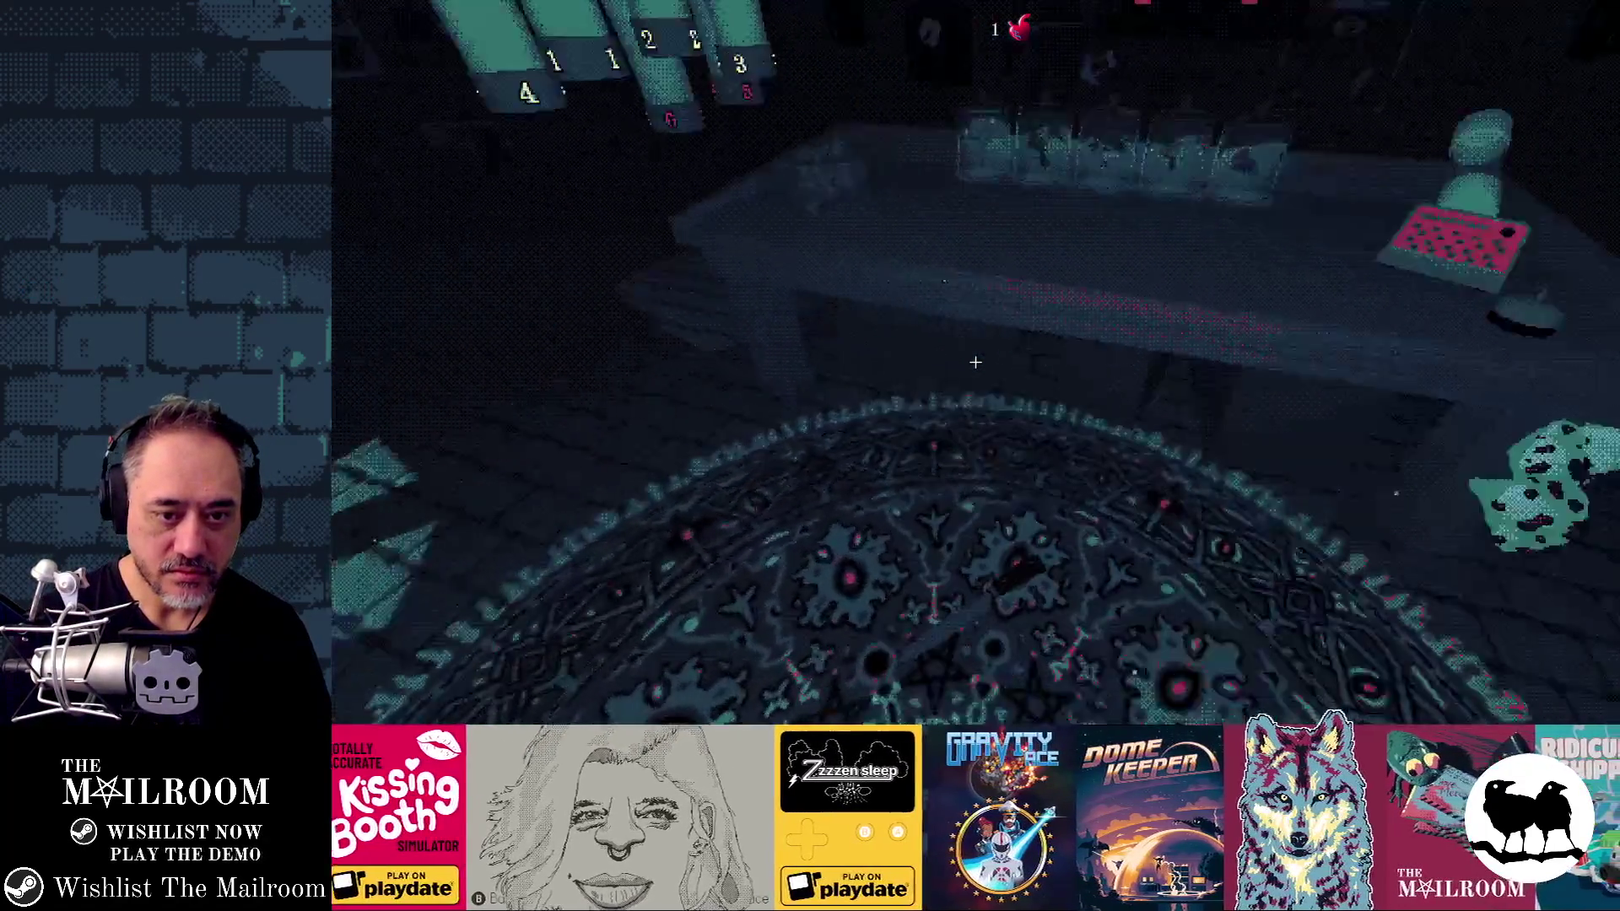
{"action": "key", "text": "s"}
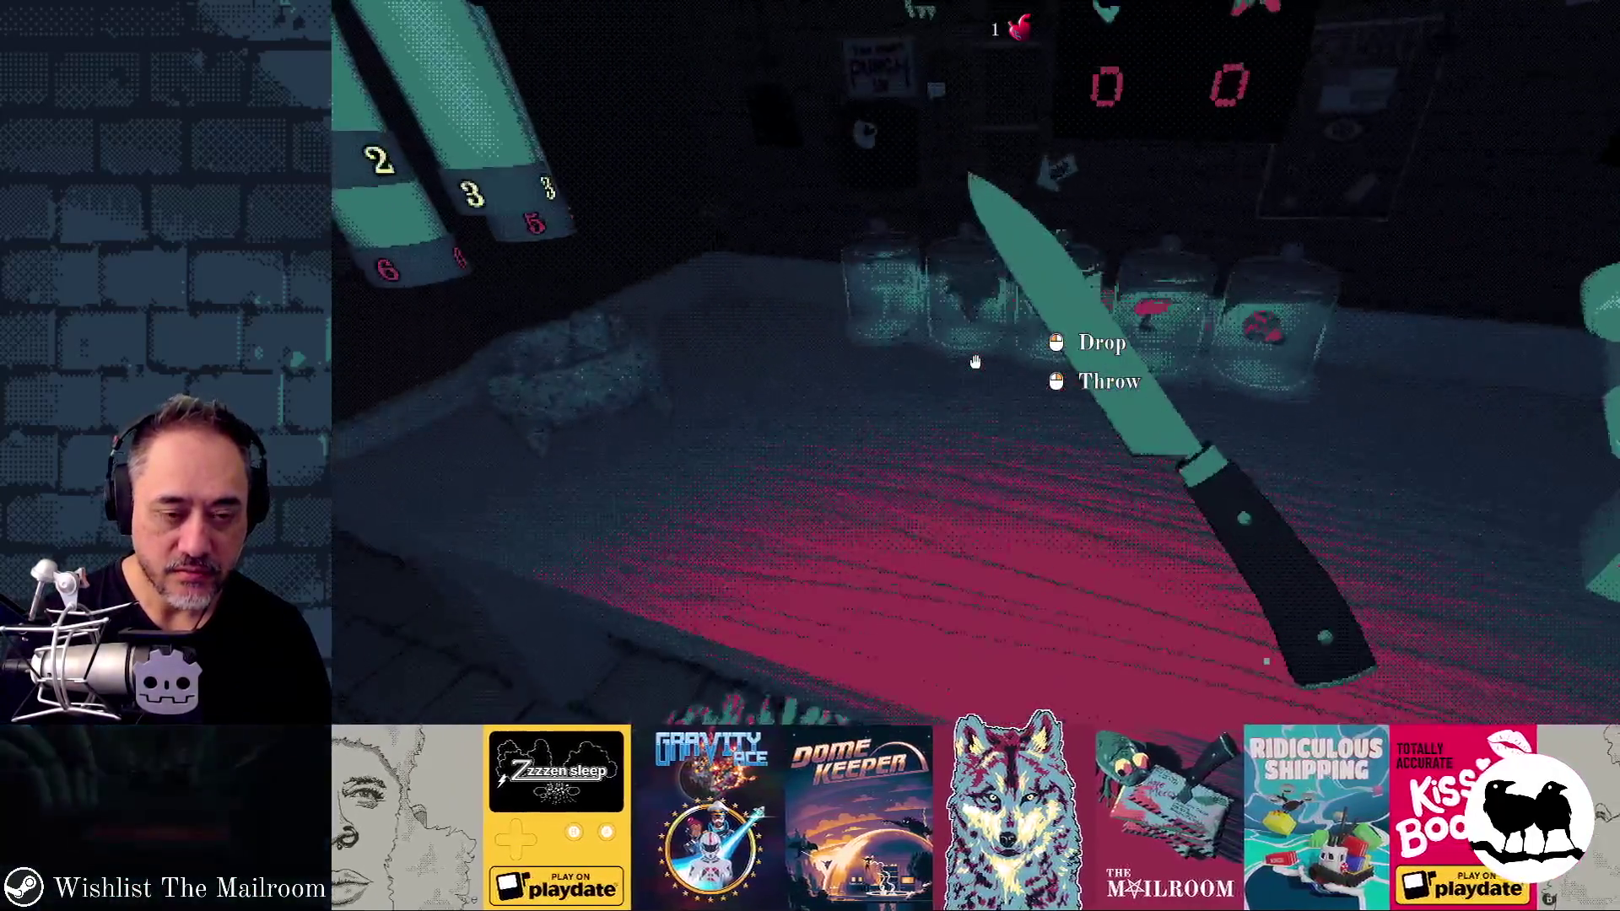
{"action": "left_click", "coordinate": [975, 362]}
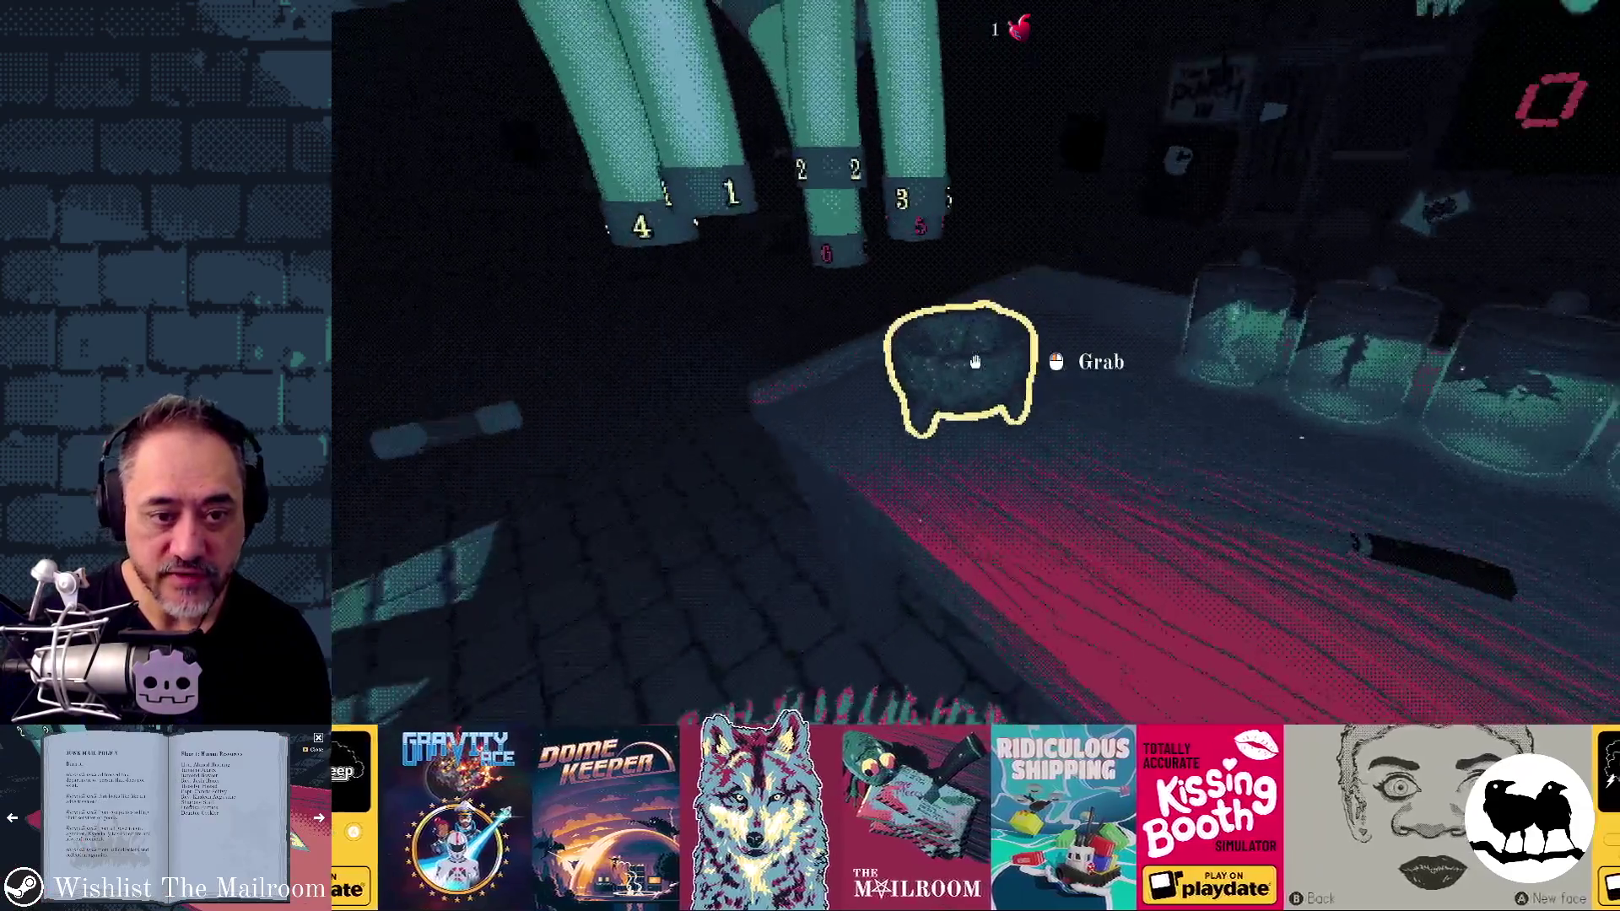
Step: Grab the knife off the red table and carry it over the rug
{"action": "left_click", "coordinate": [976, 362]}
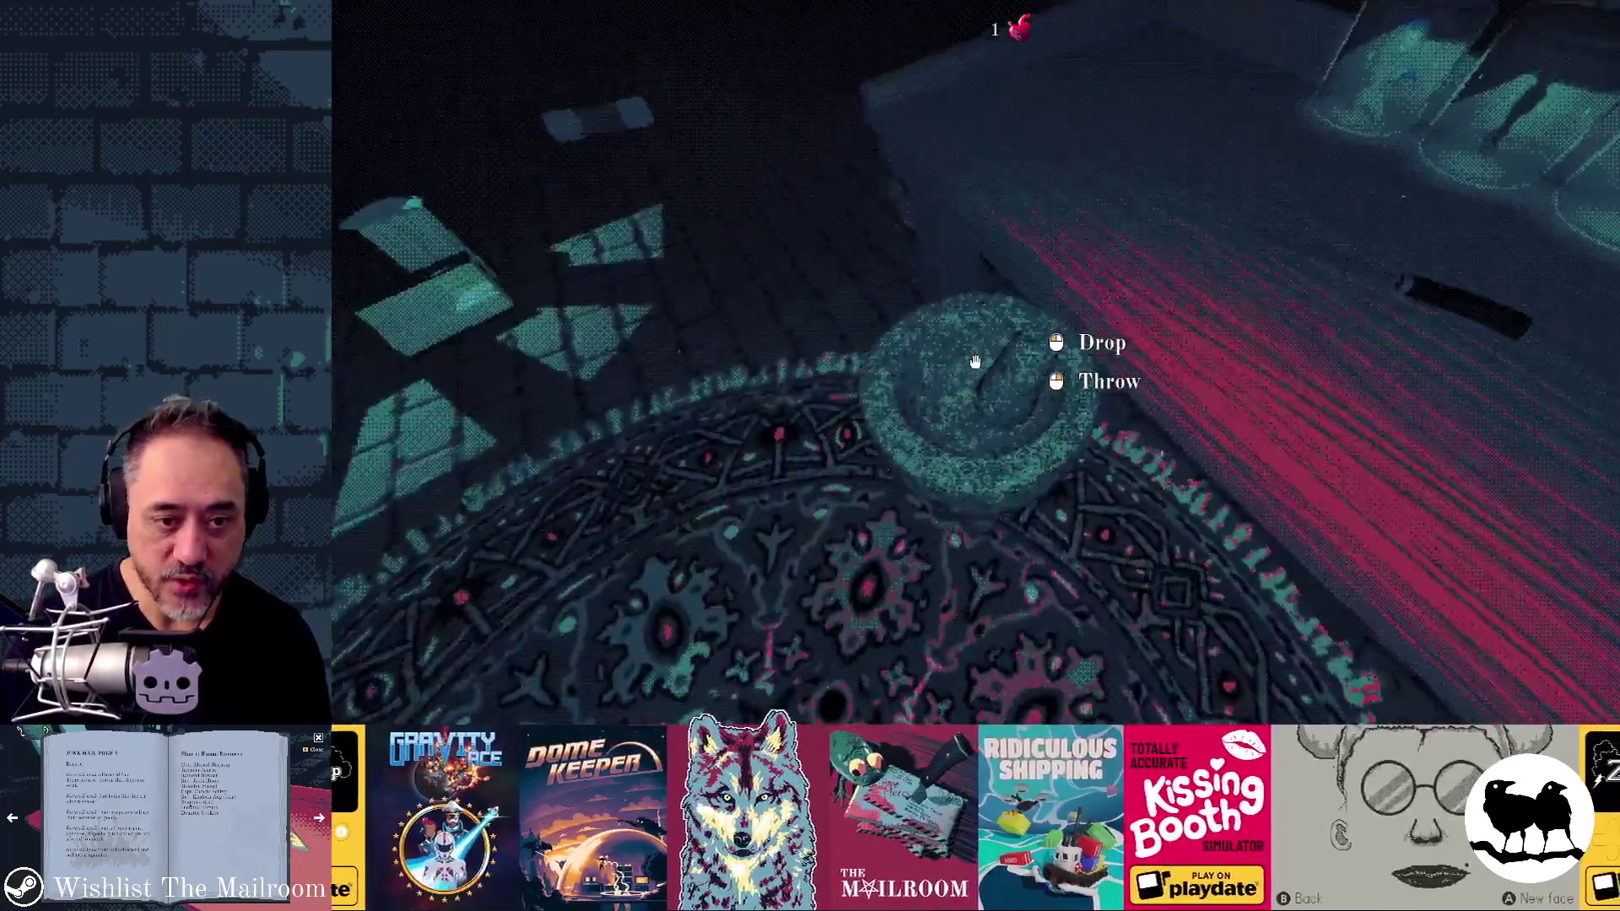
{"action": "left_click", "coordinate": [976, 362]}
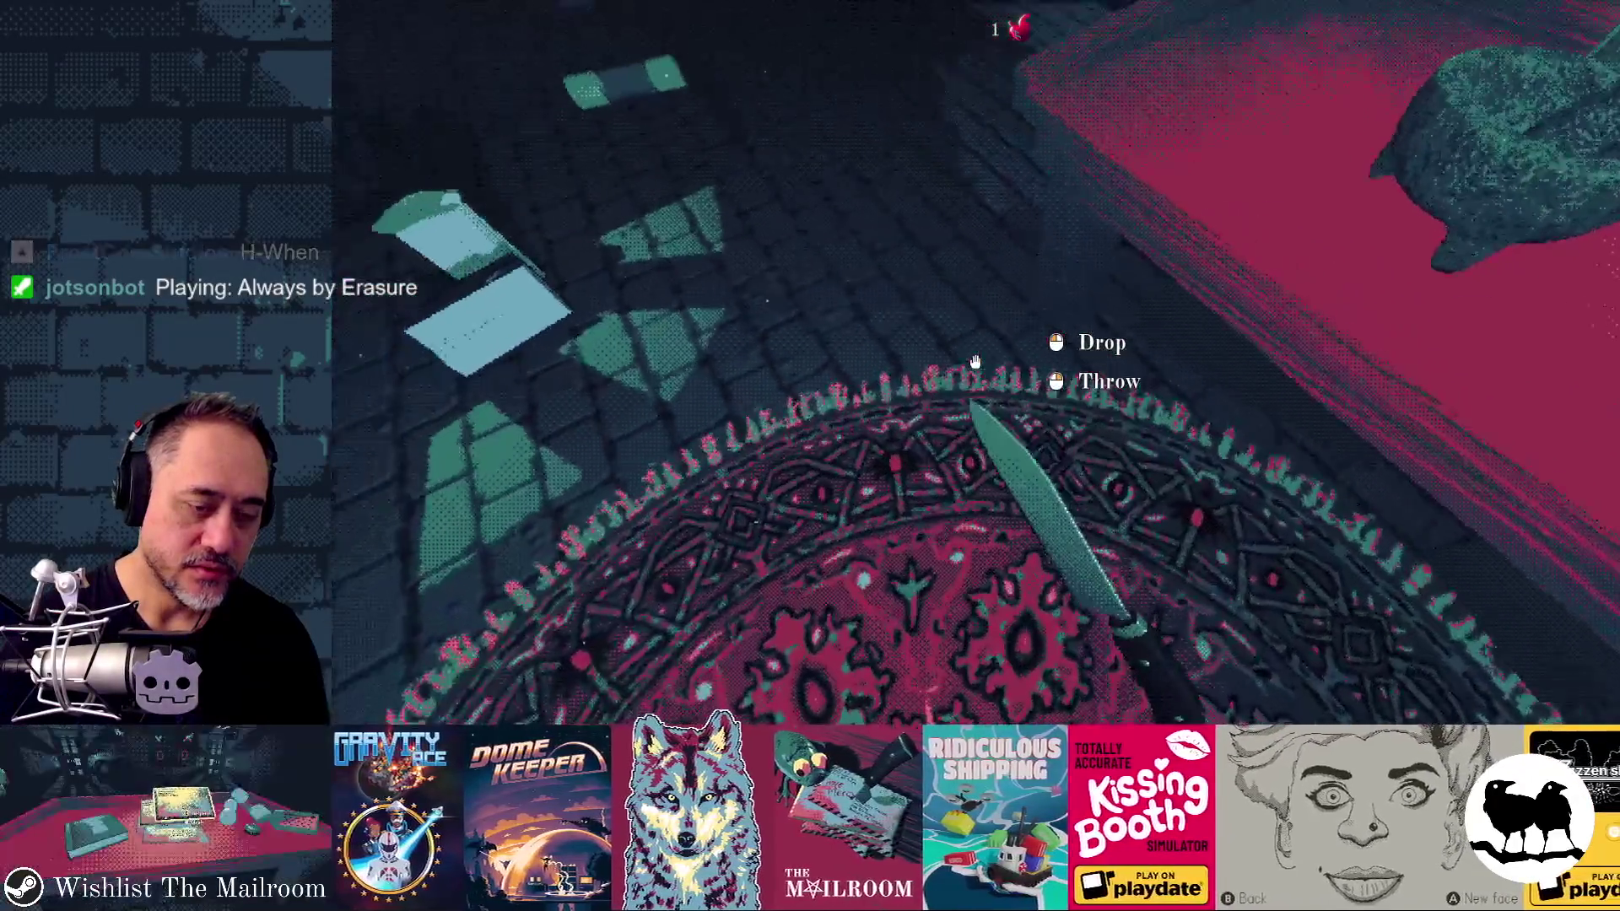
Step: Drop the knife on the rug, then grab from the table again to test floor pickup
{"action": "left_click", "coordinate": [976, 363]}
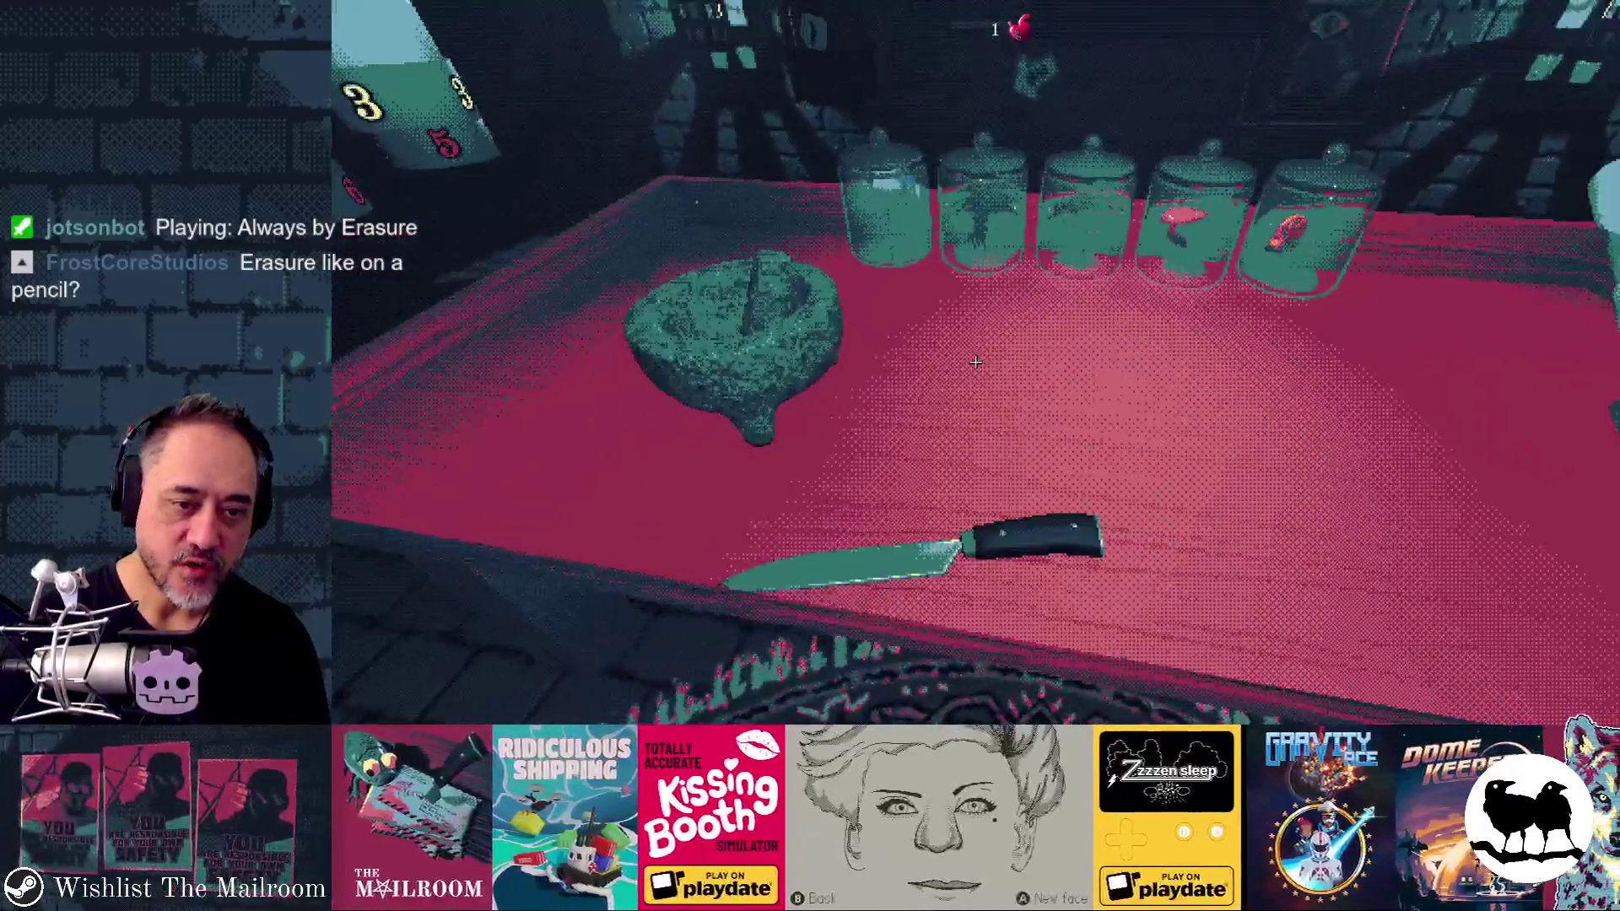
{"action": "left_click", "coordinate": [976, 361]}
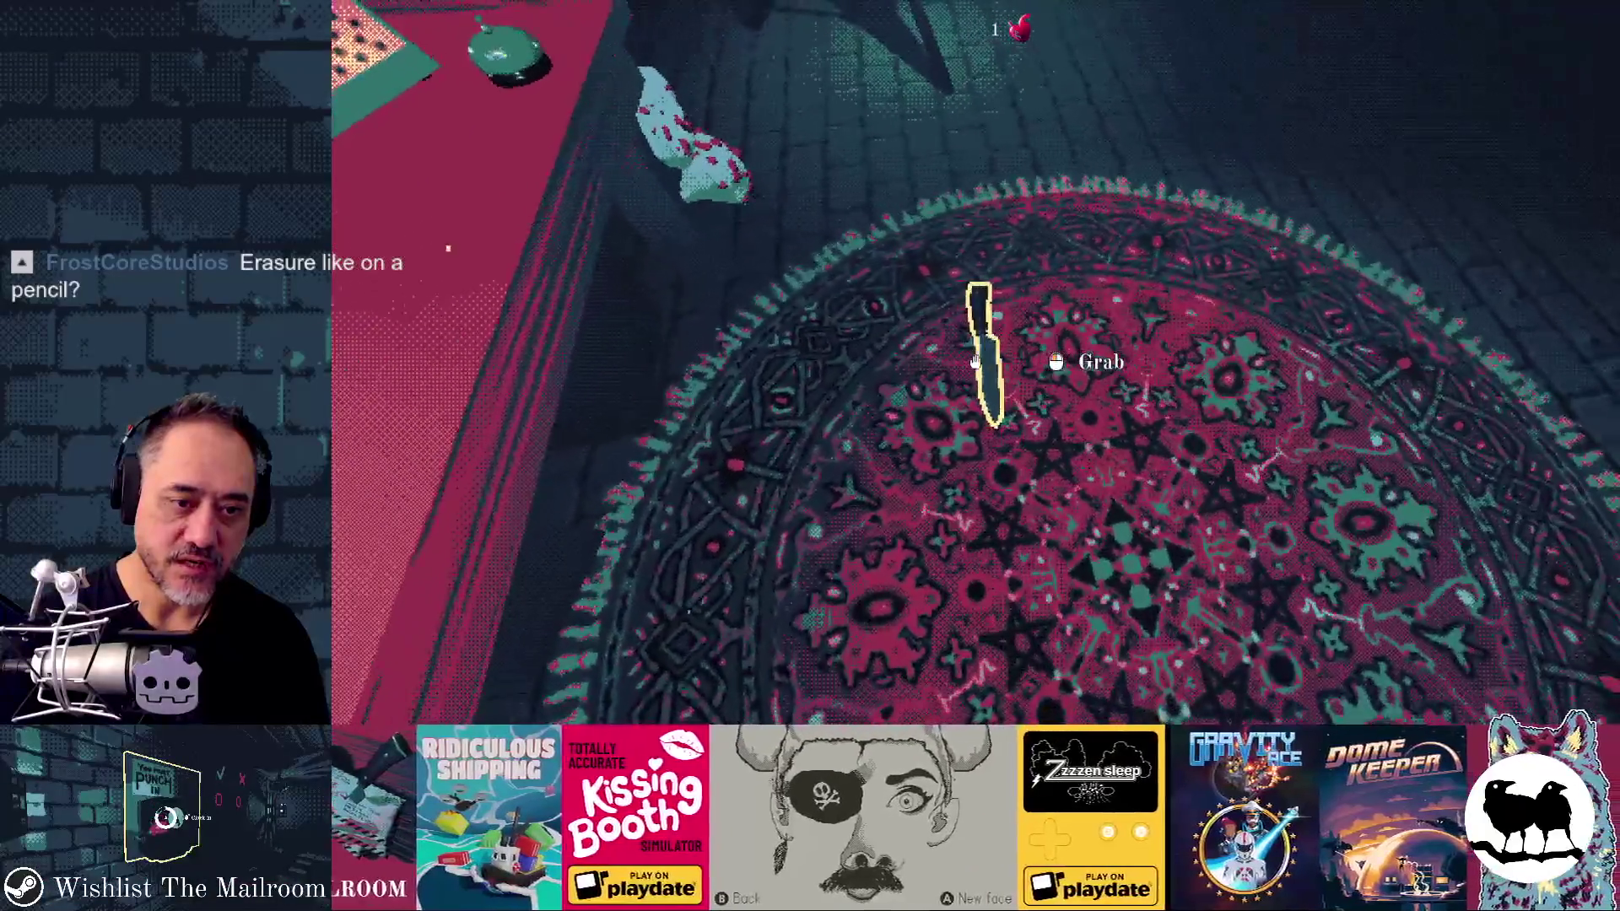
Step: Move the knife from the rug back onto the table, step away, and pause the game
{"action": "left_click", "coordinate": [975, 362]}
{"action": "left_click", "coordinate": [976, 362]}
{"action": "key", "text": "s"}
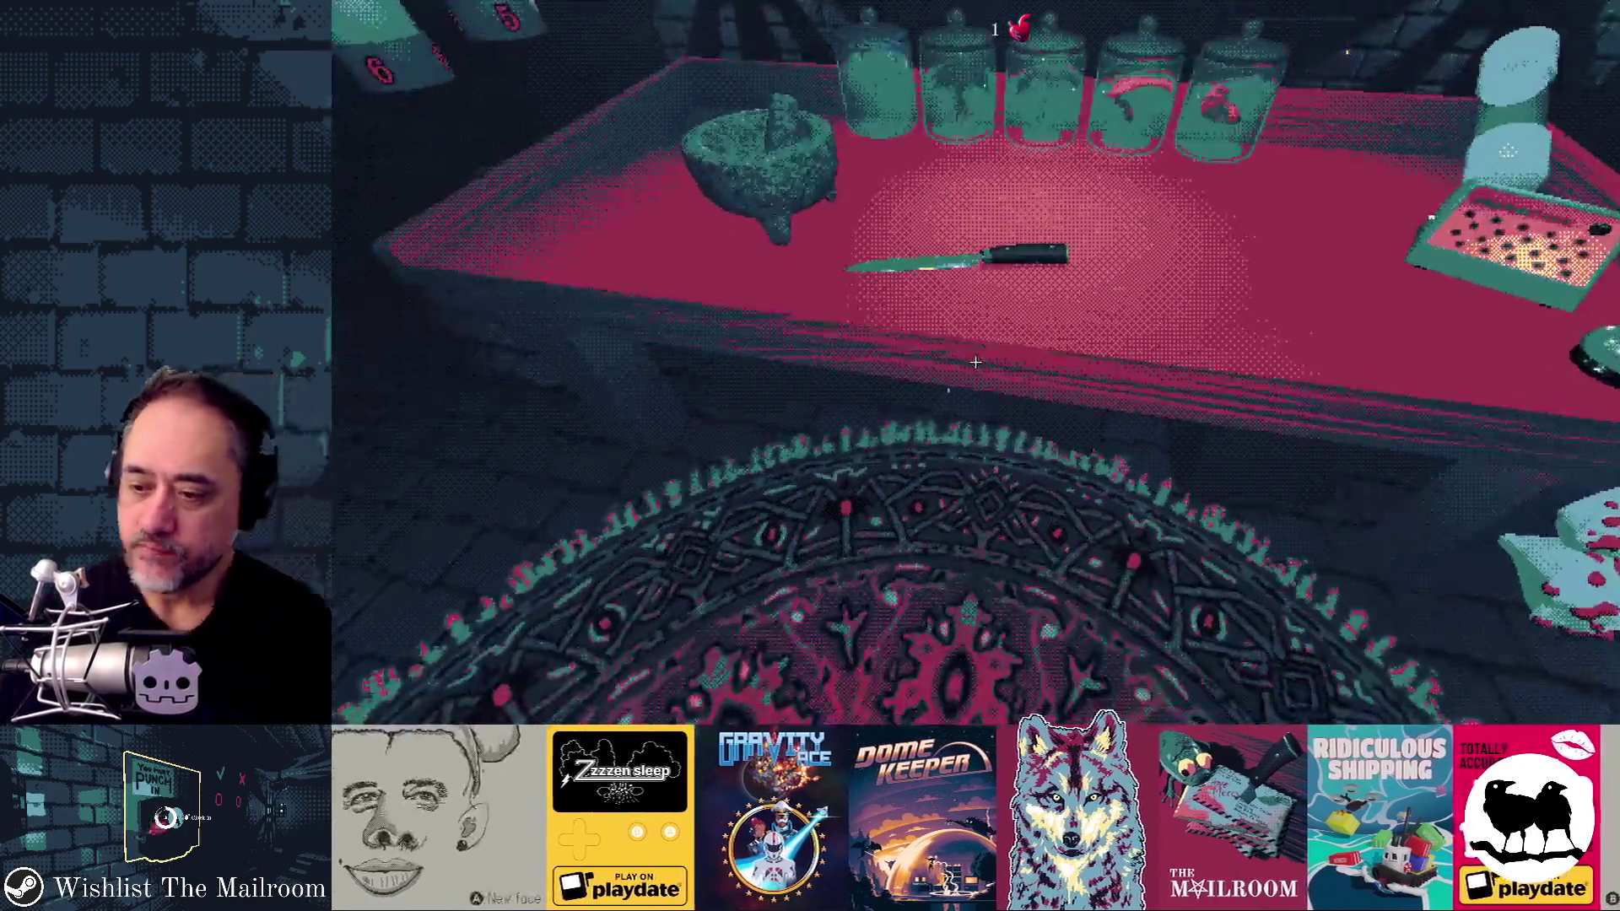
{"action": "key", "text": "Escape"}
{"action": "key", "text": "alt+Tab"}
{"action": "key", "text": "alt+Tab"}
{"action": "key", "text": "alt+Tab"}
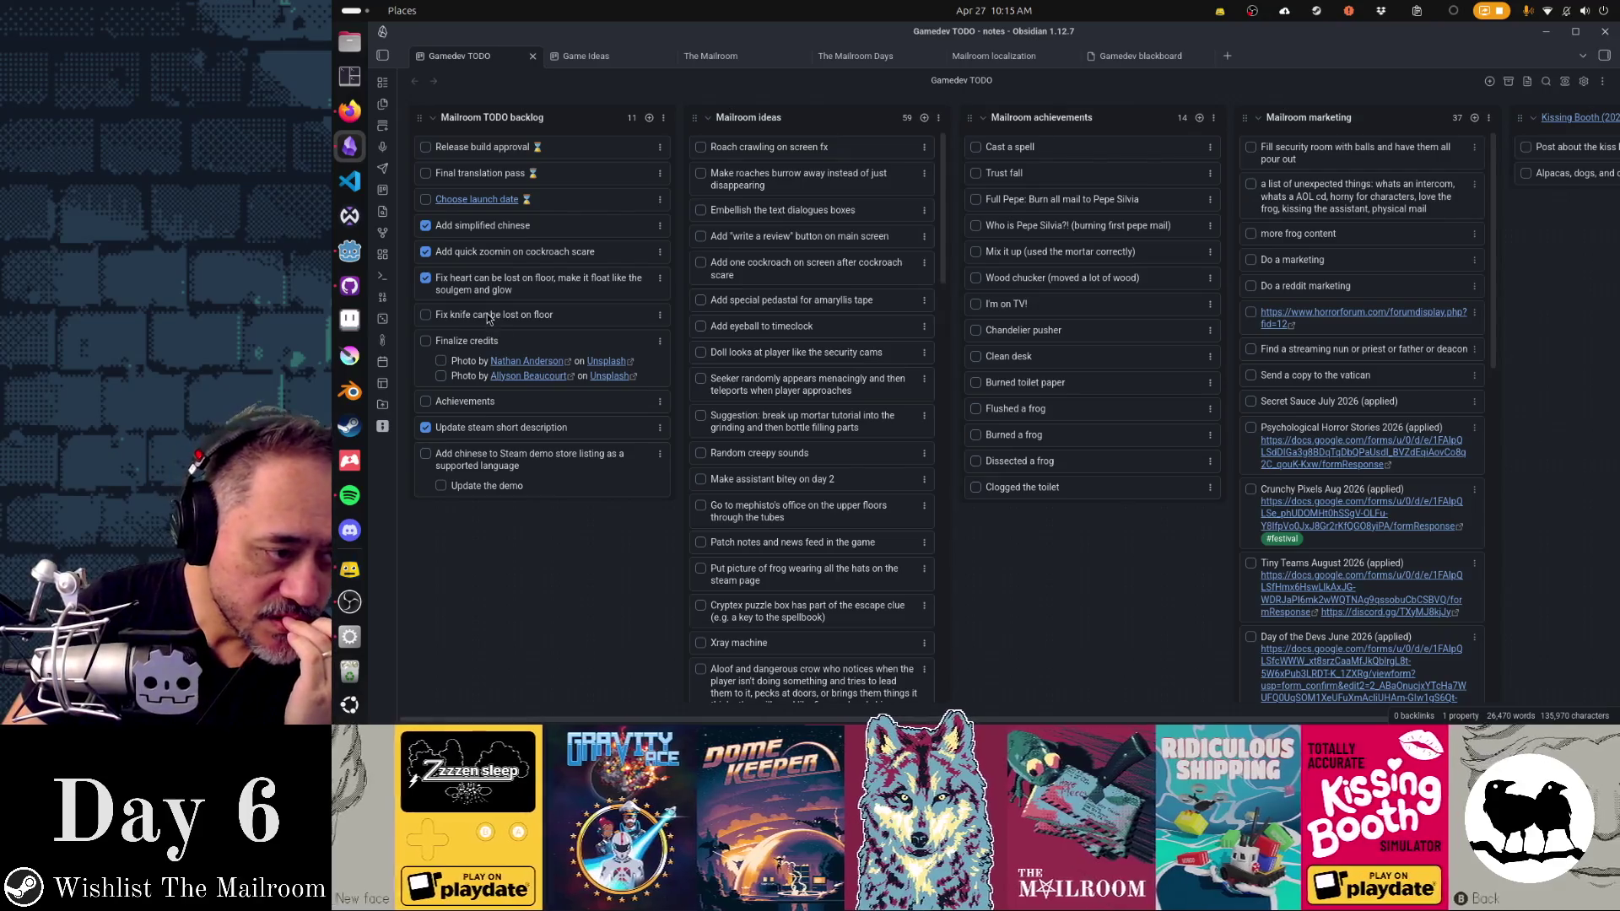
Step: Open the 'Fix knife can be lost on floor' card on the Gamedev TODO board for editing
{"action": "left_click", "coordinate": [545, 316]}
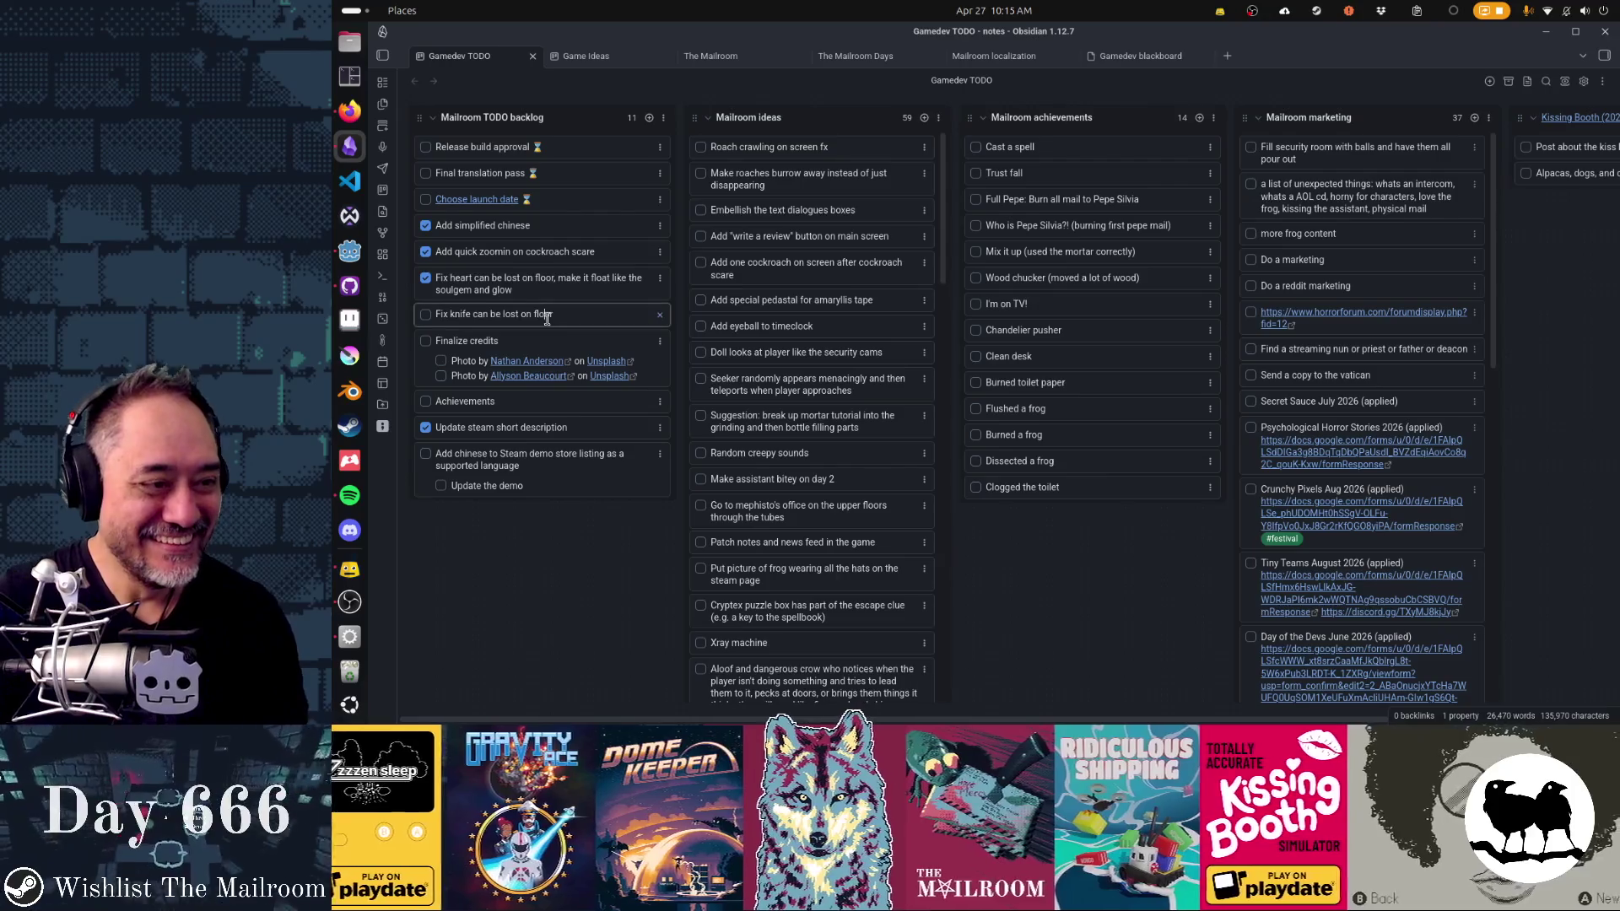
{"action": "left_click", "coordinate": [588, 395]}
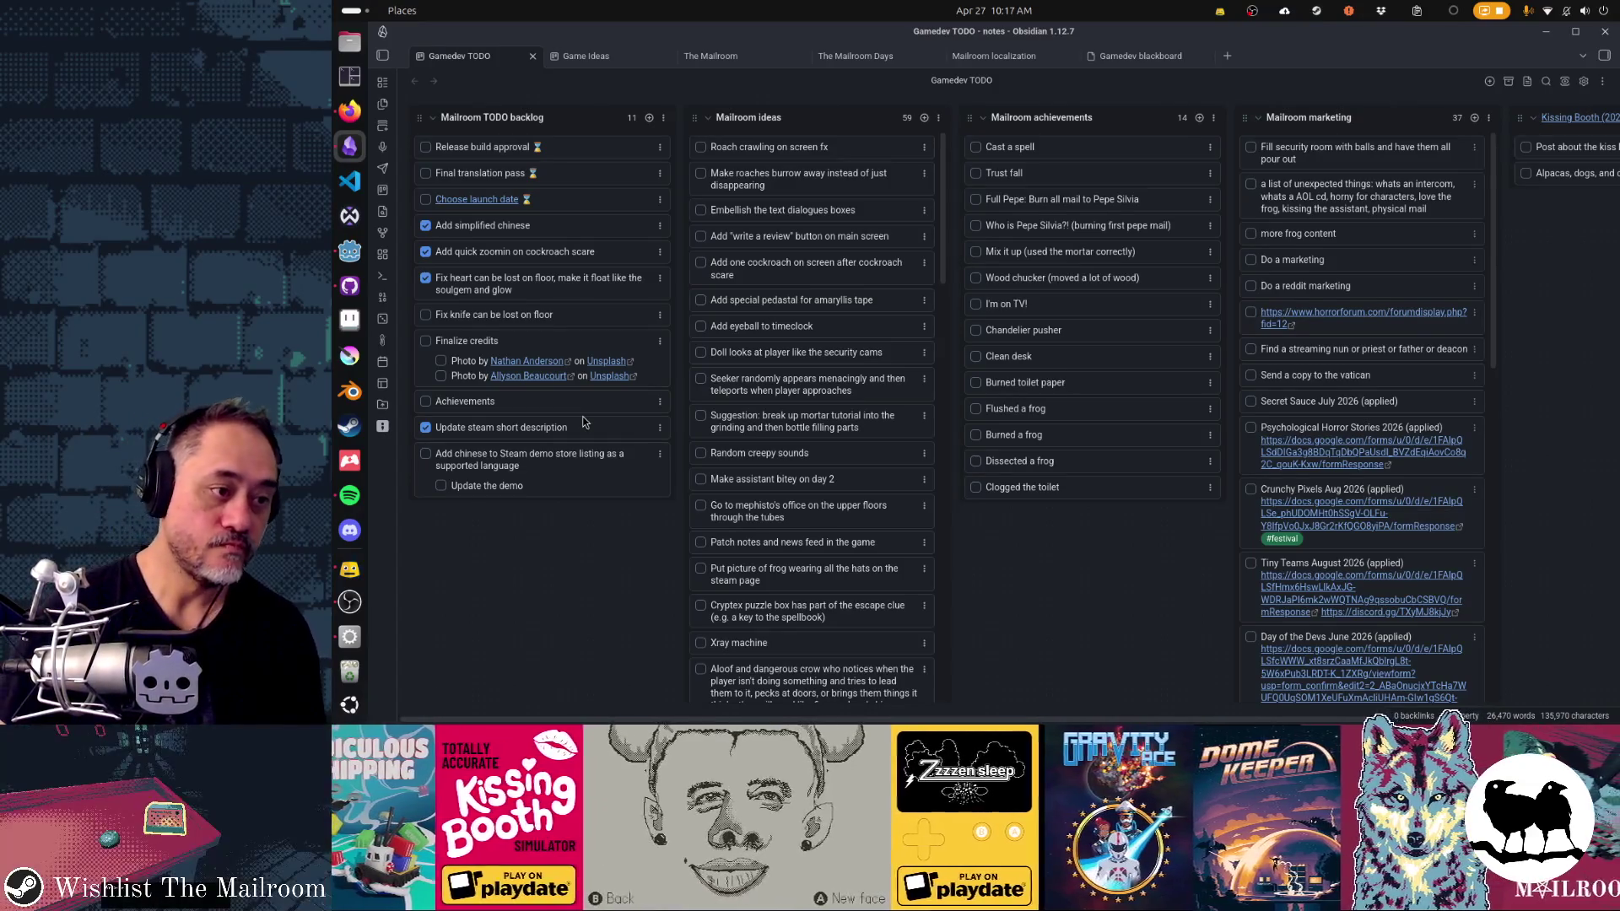
{"action": "double_click", "coordinate": [571, 324]}
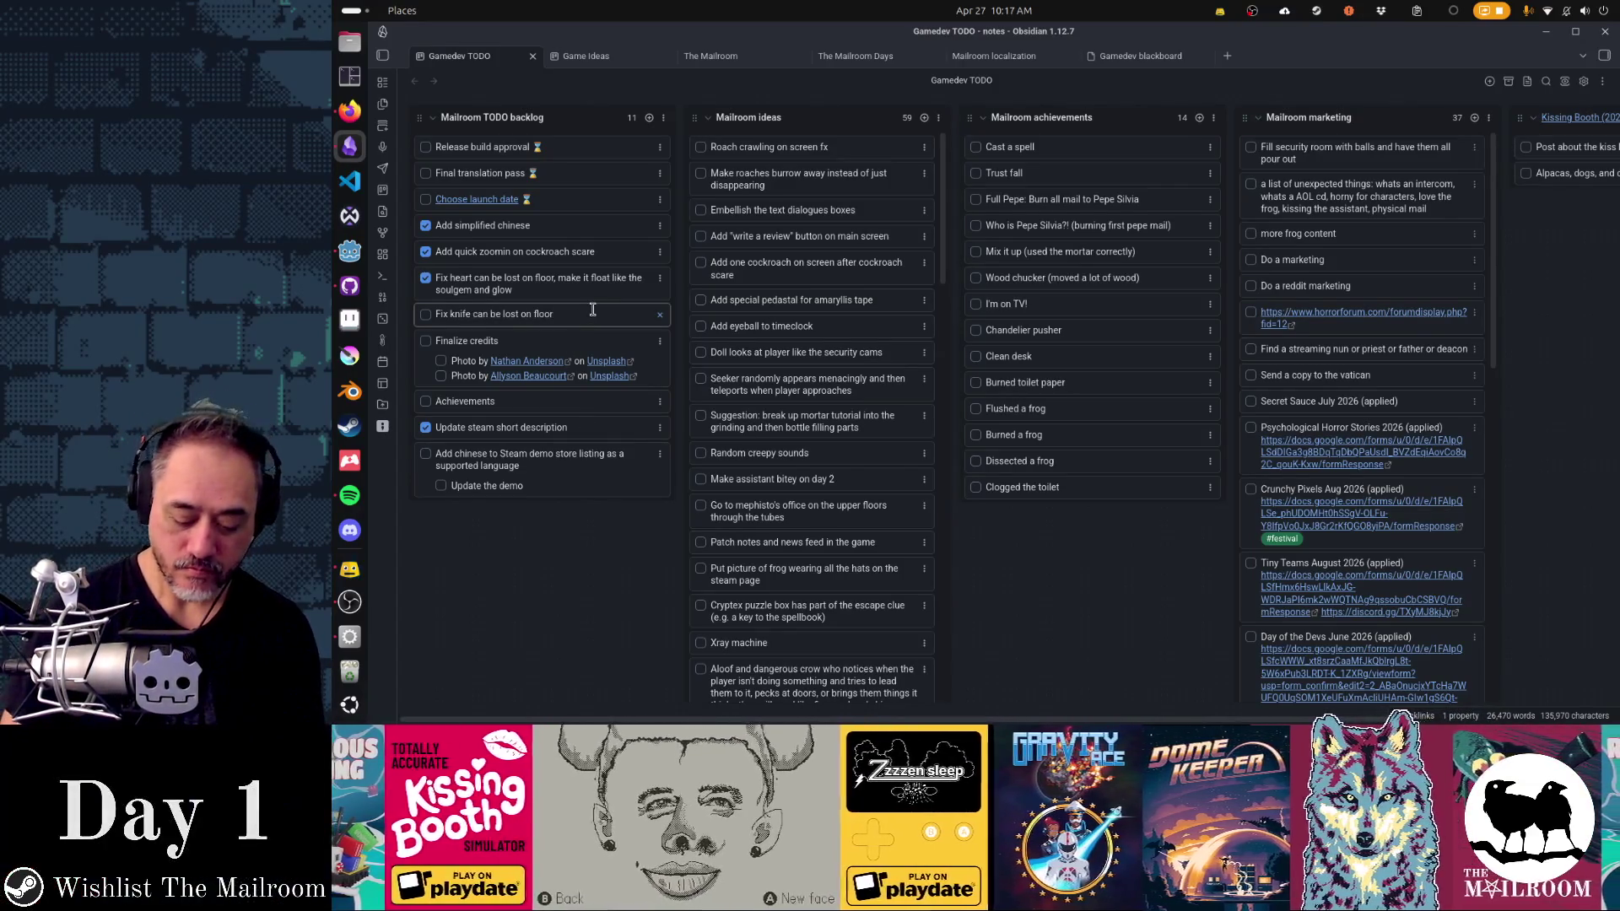
Step: Reword the card to 'Fix knife and other tools can be lost on floor' plus a teleport-back idea
{"action": "type", "text": "; maybe especial key?"}
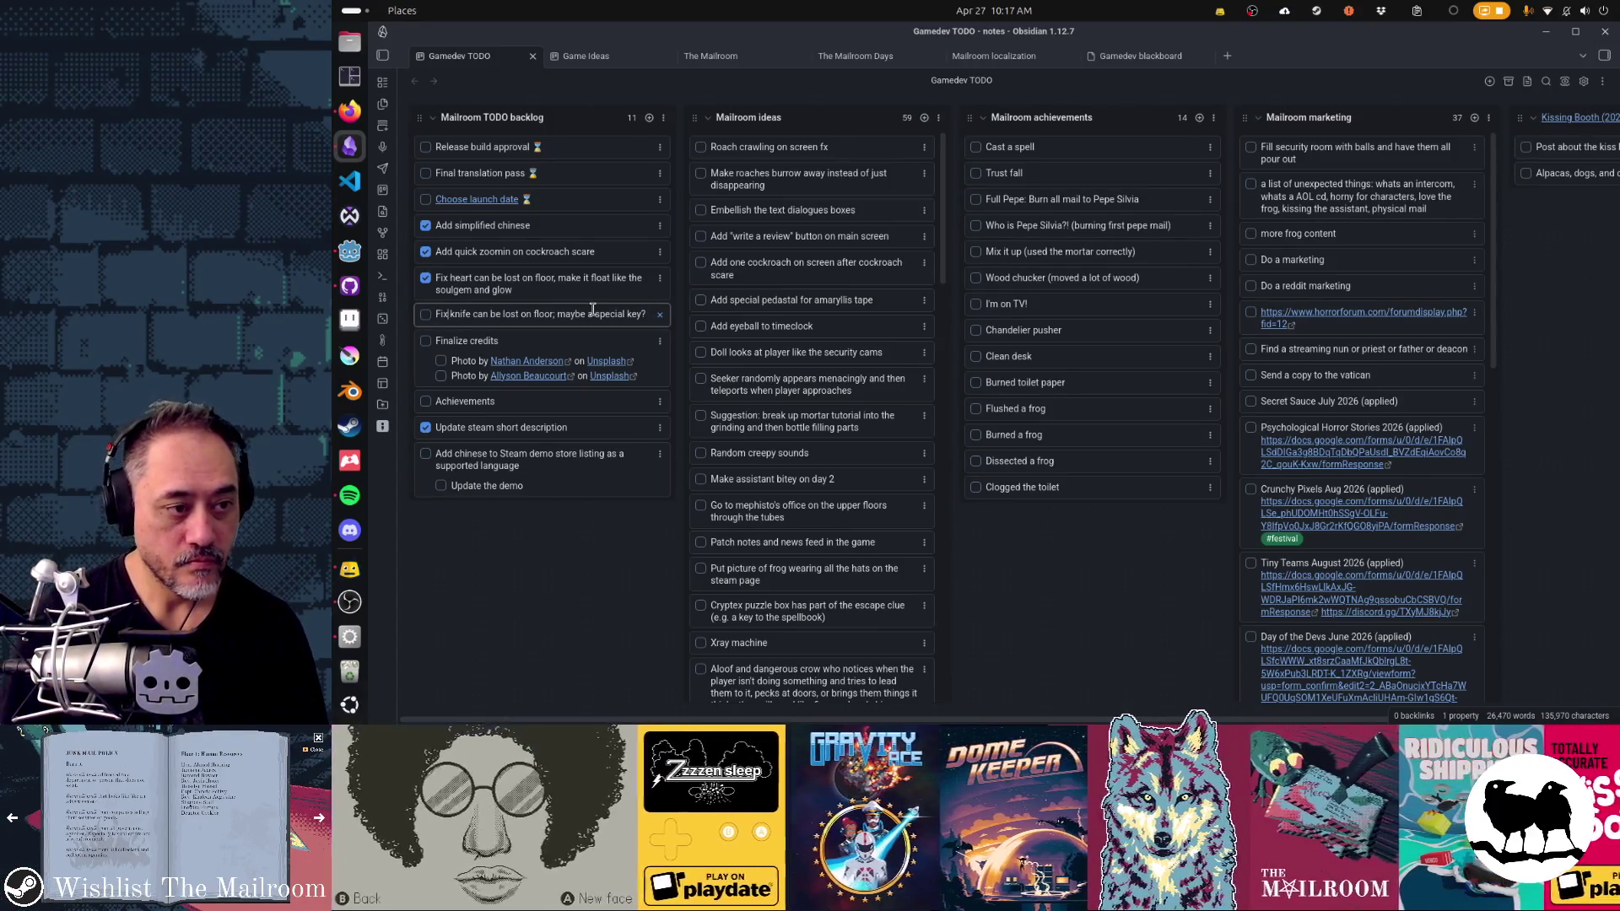
{"action": "type", "text": "and other tools"}
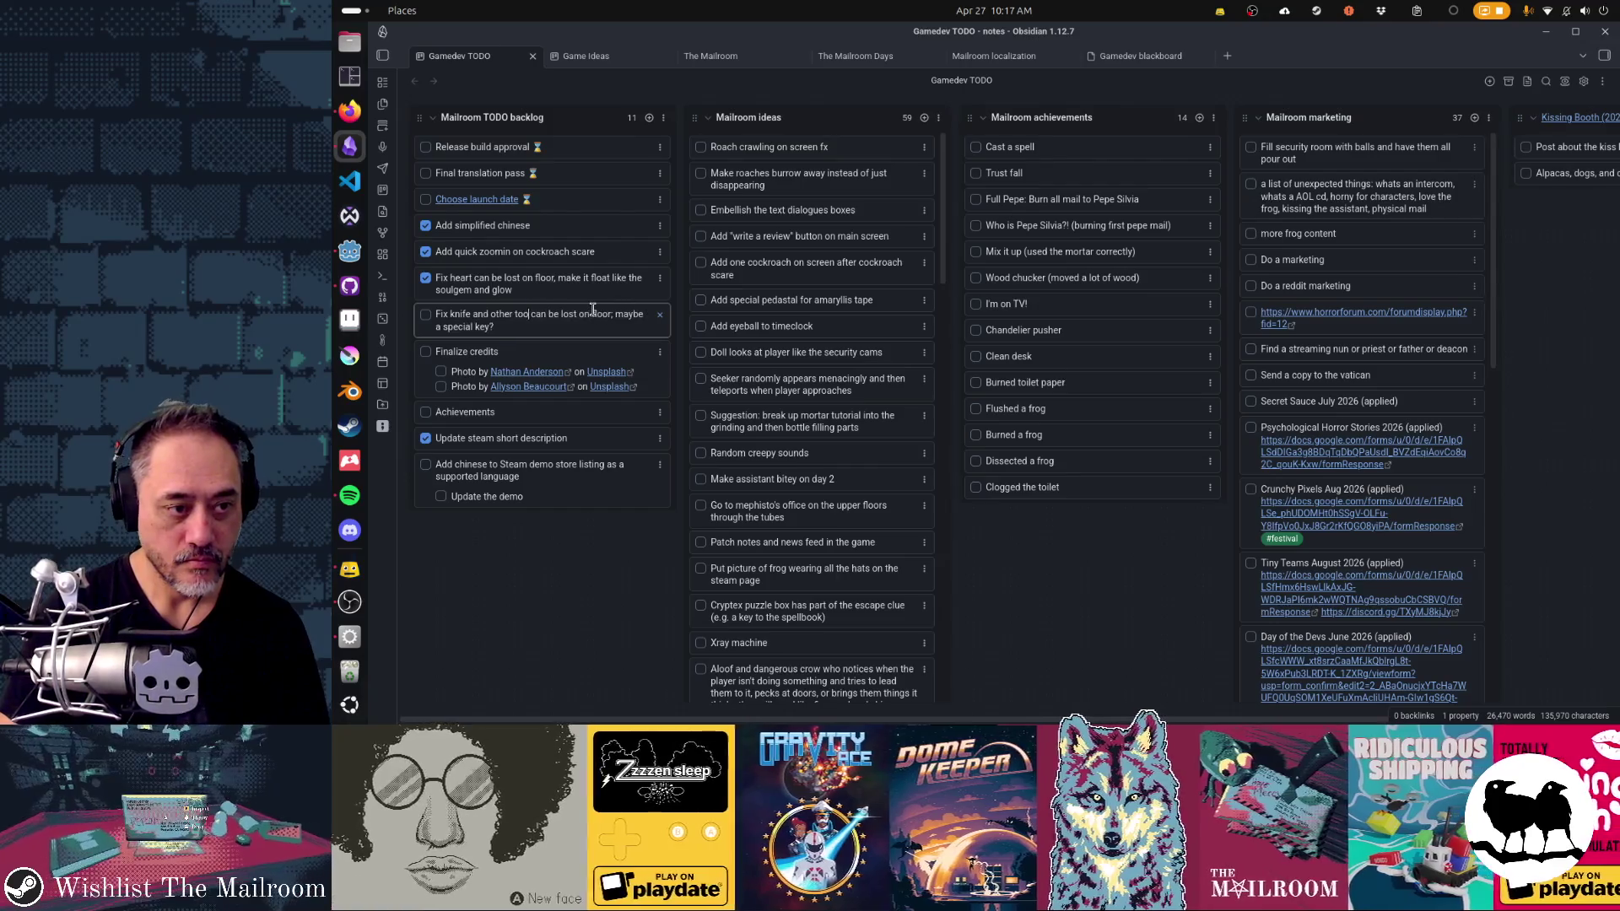
{"action": "type", "text": " can be lost on floor; maybe a special key? m"}
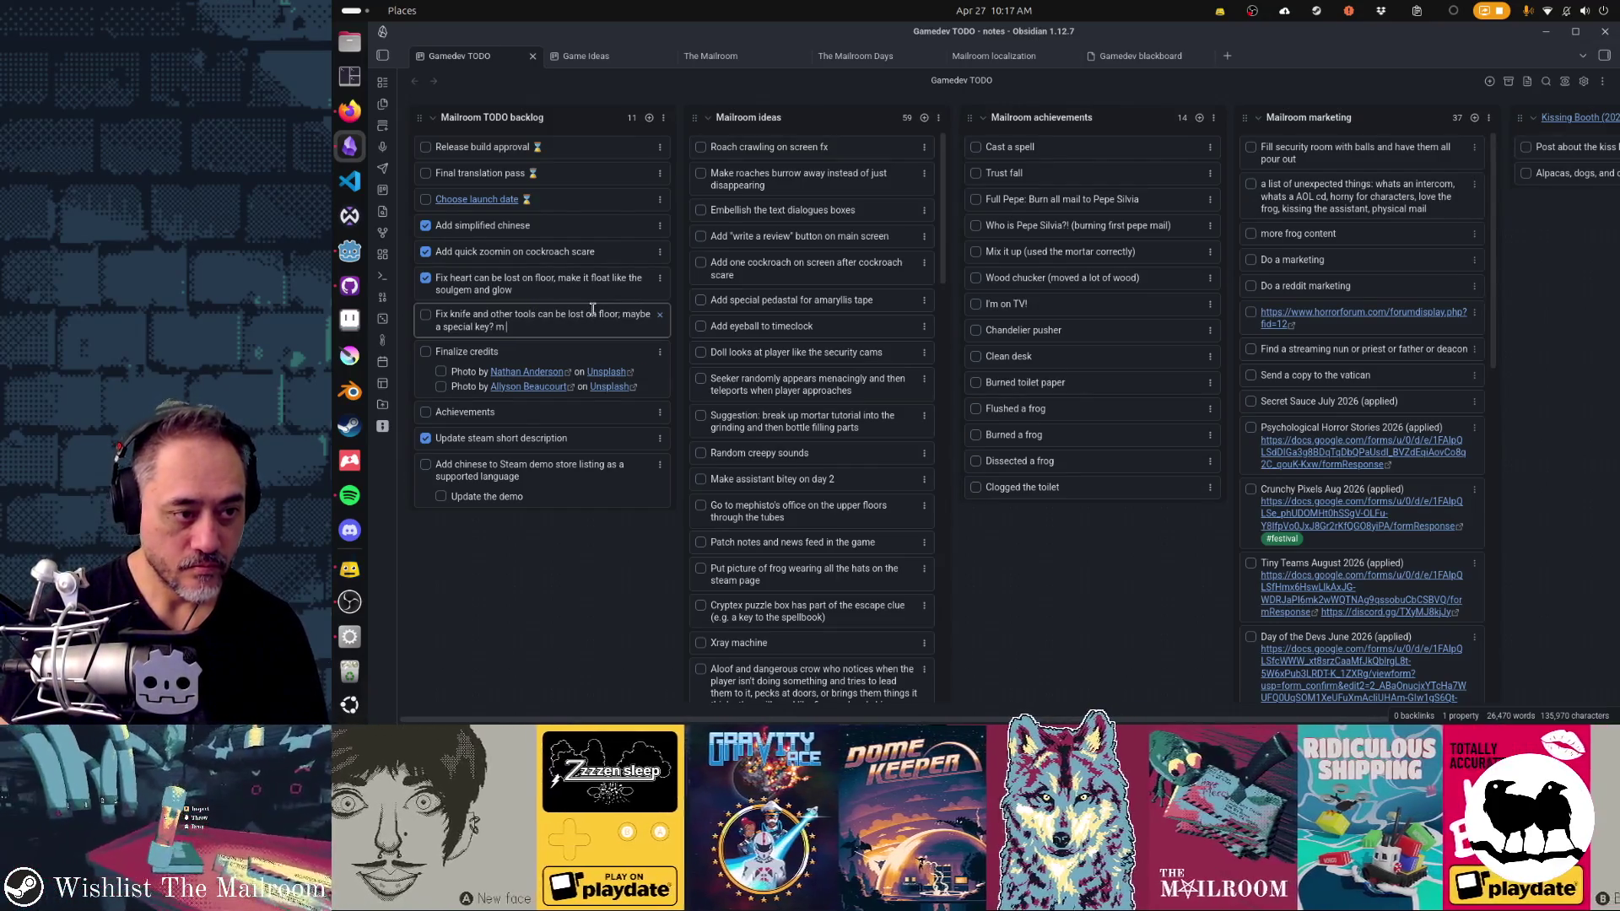
{"action": "type", "text": "aybe a memoryt"}
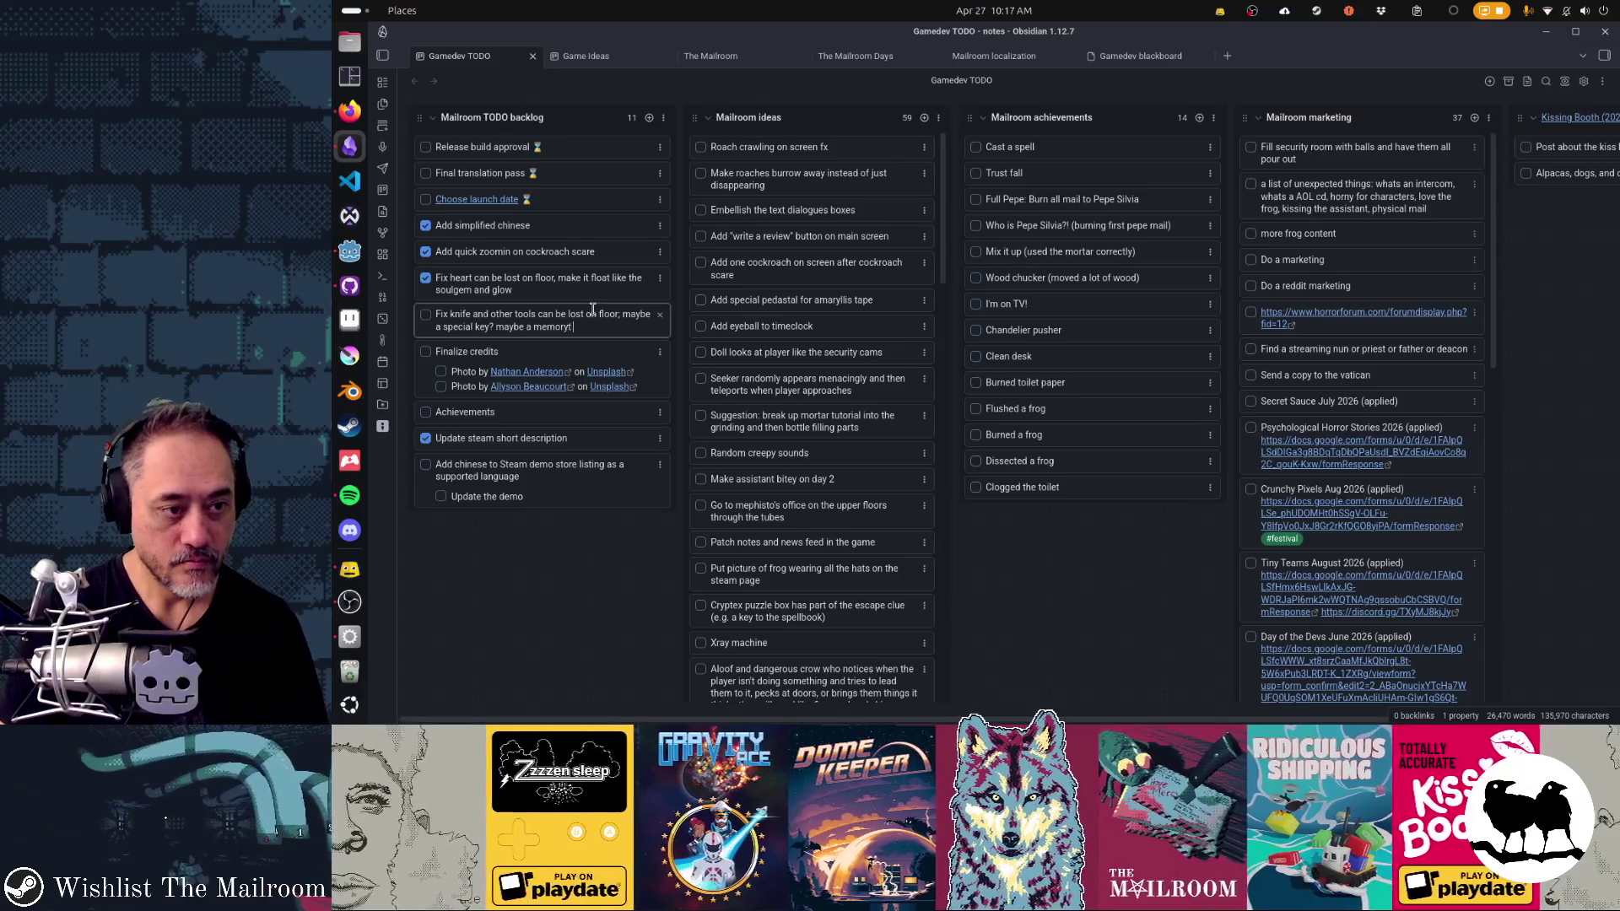
{"action": "key", "text": "BackSpace"}
{"action": "type", "text": " and they telepo"}
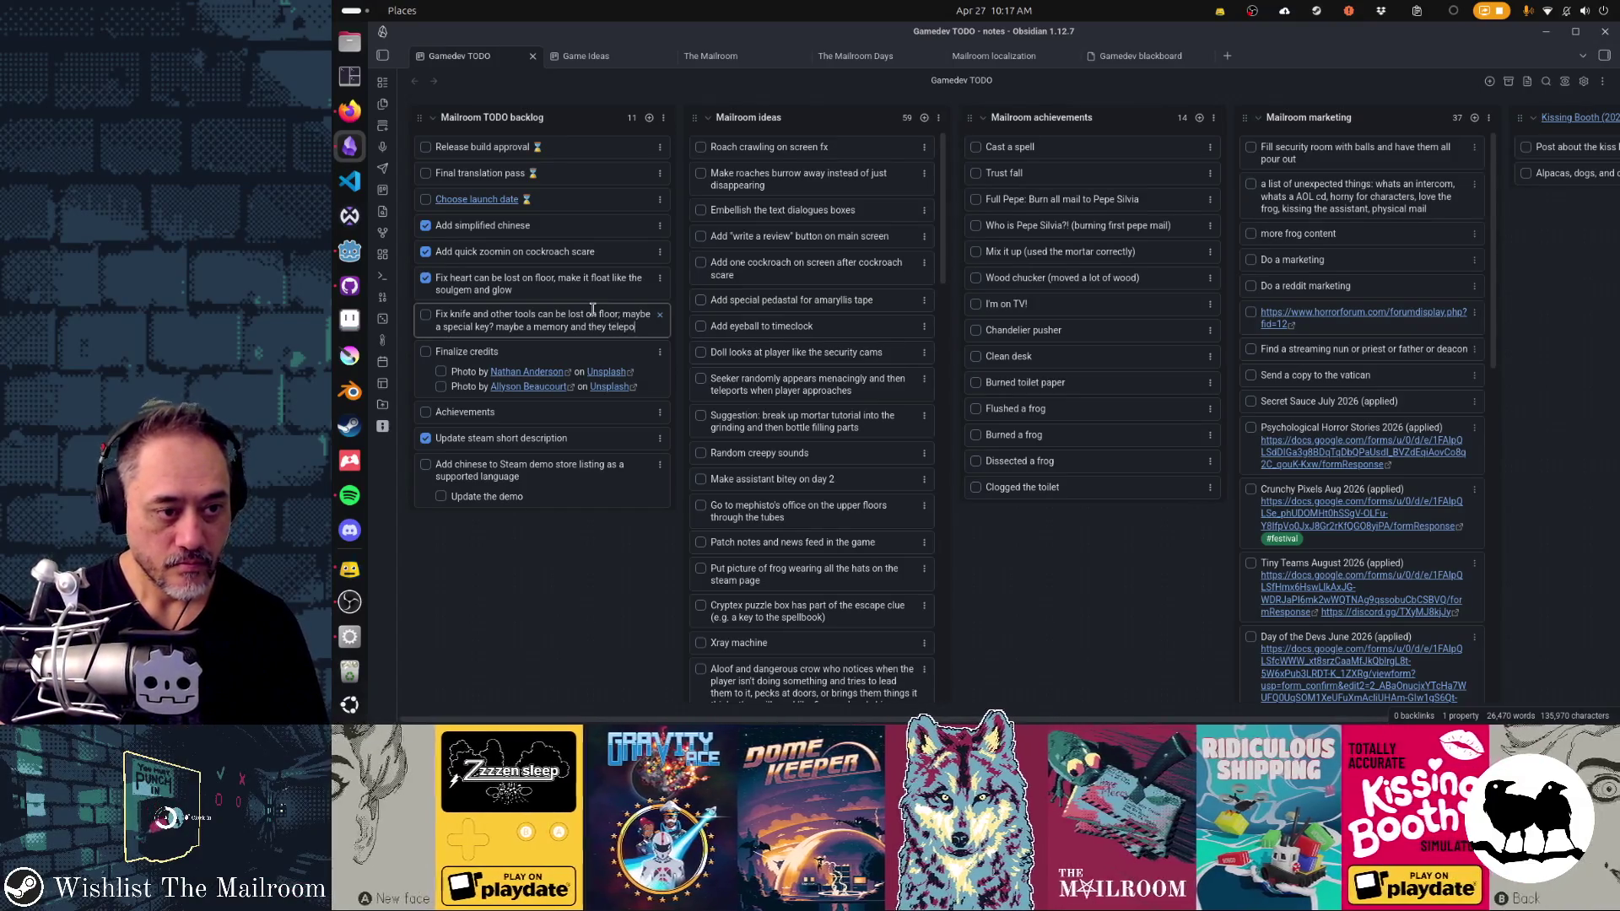
{"action": "type", "text": "rt back to their "}
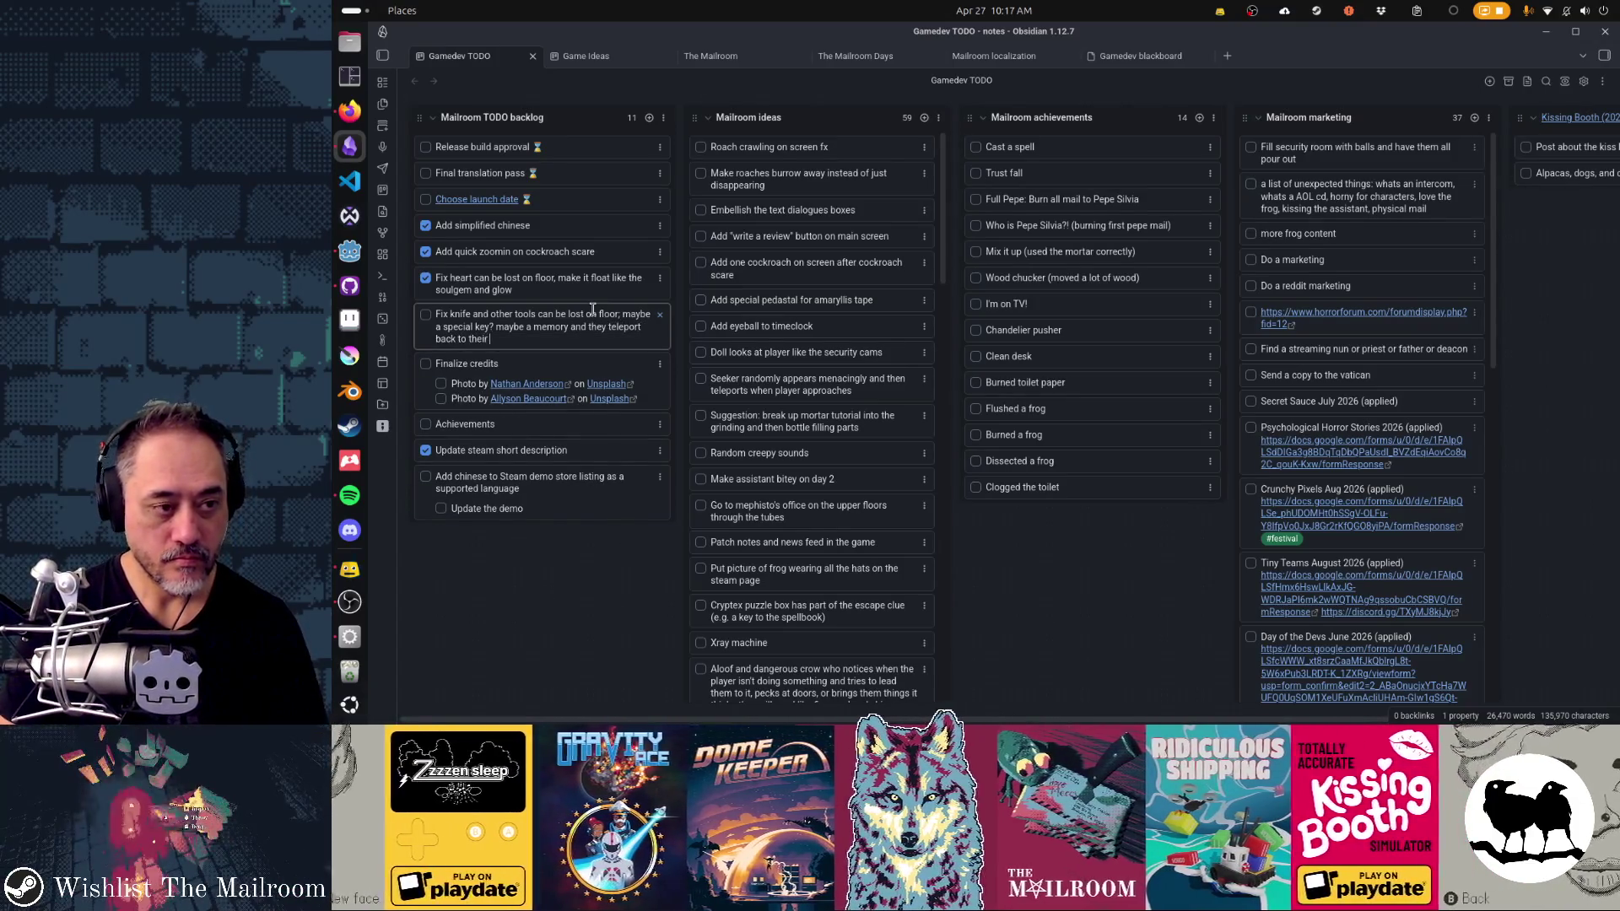
{"action": "type", "text": "last known table"}
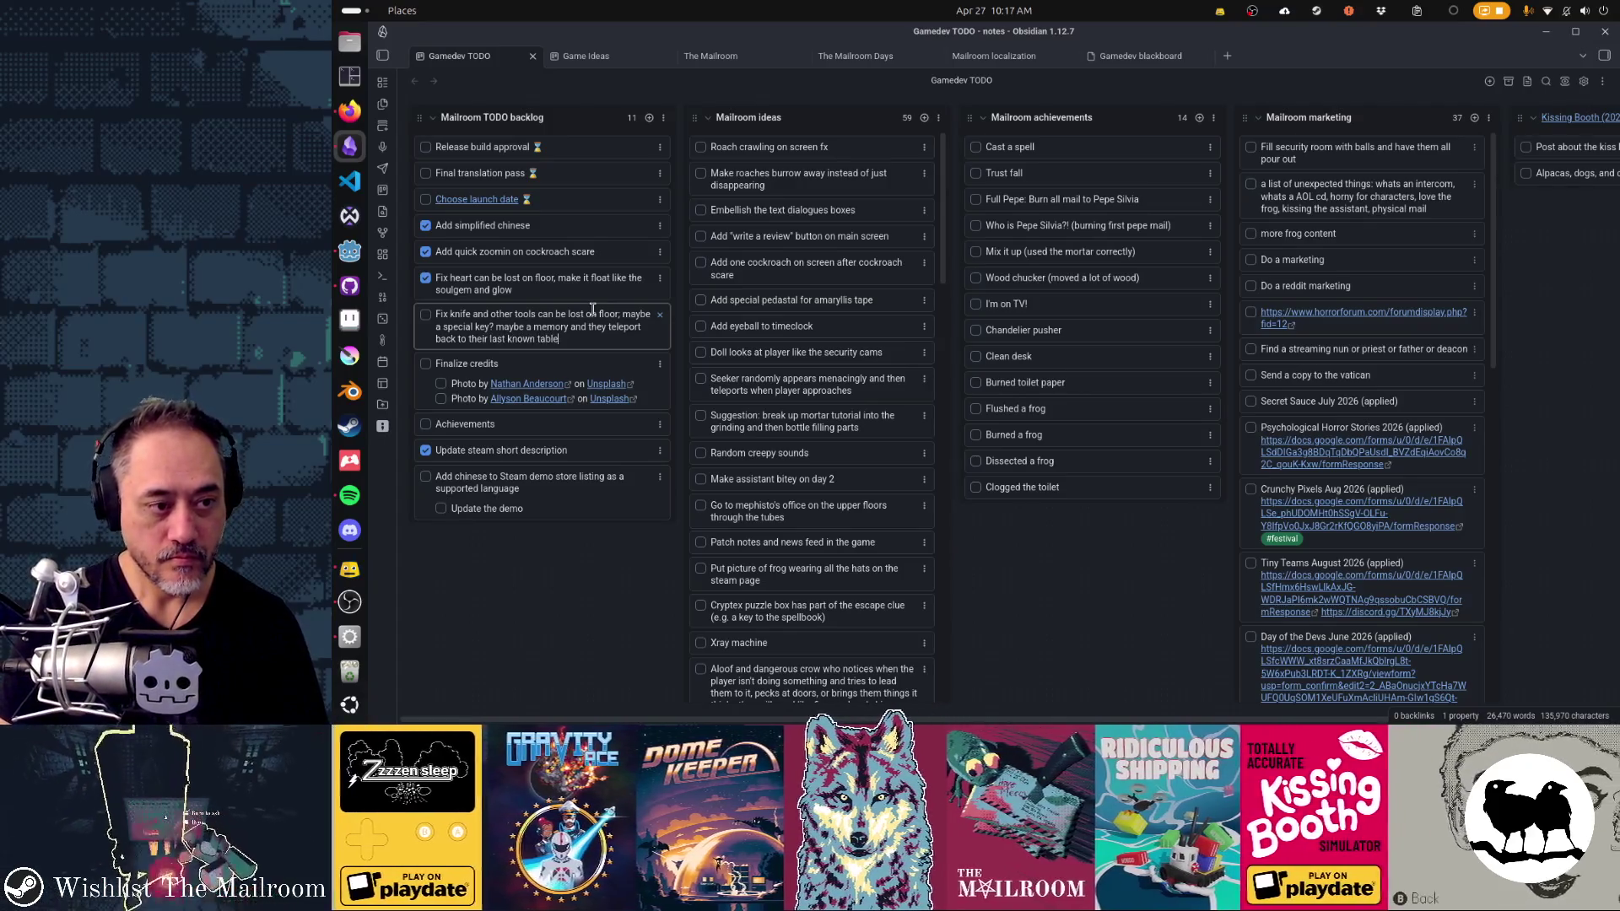
{"action": "type", "text": " position?"}
{"action": "key", "text": "Return"}
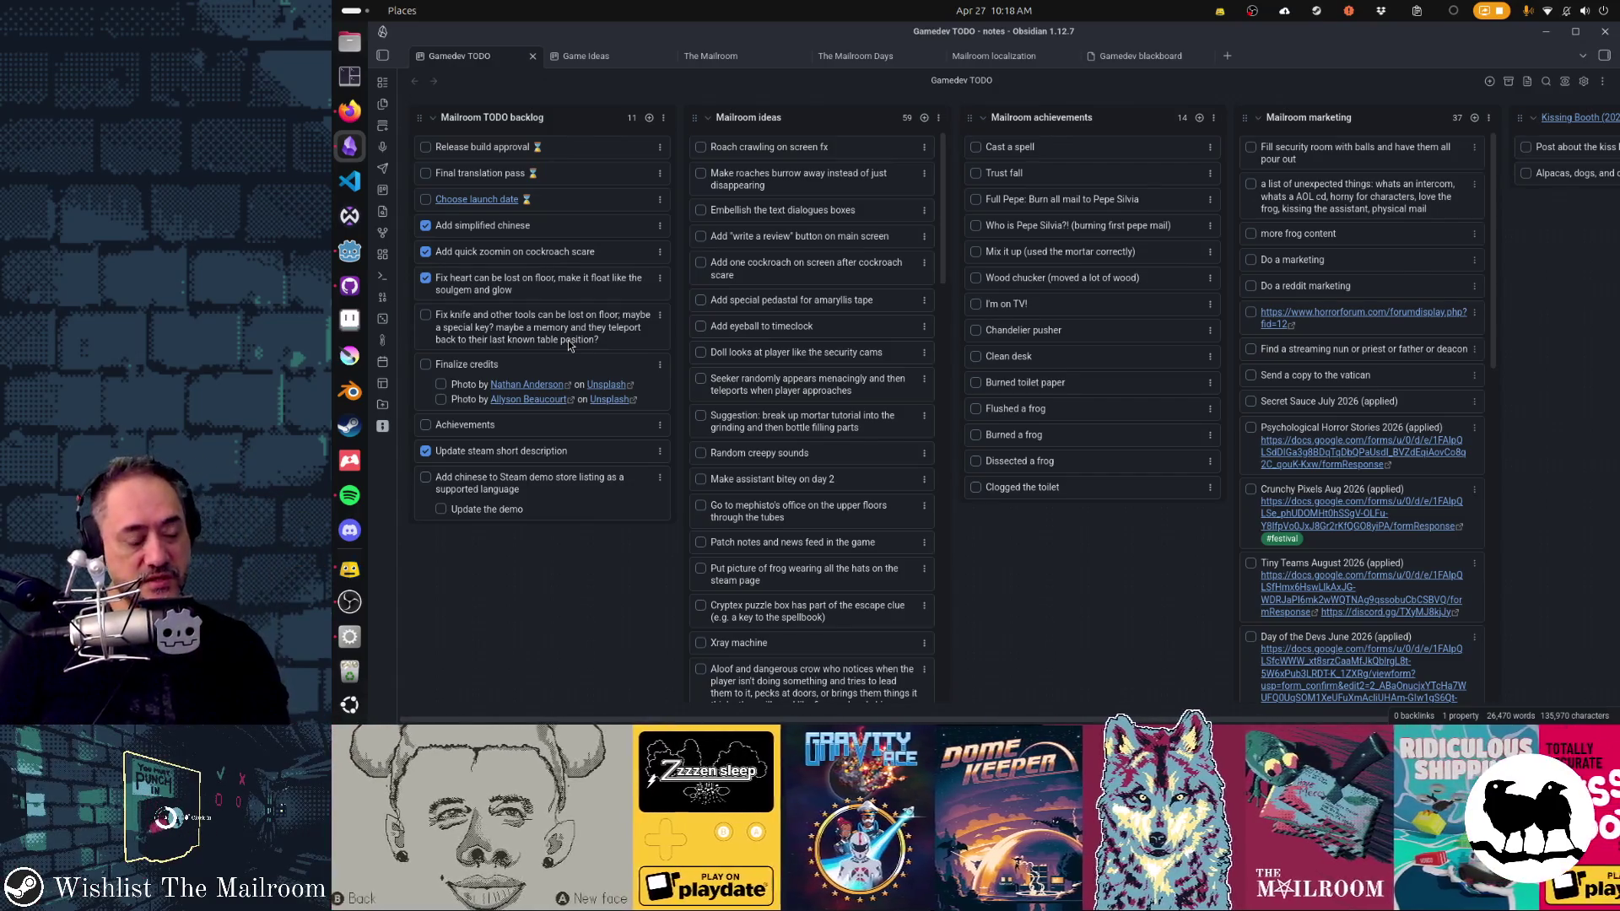
{"action": "left_click", "coordinate": [349, 110]}
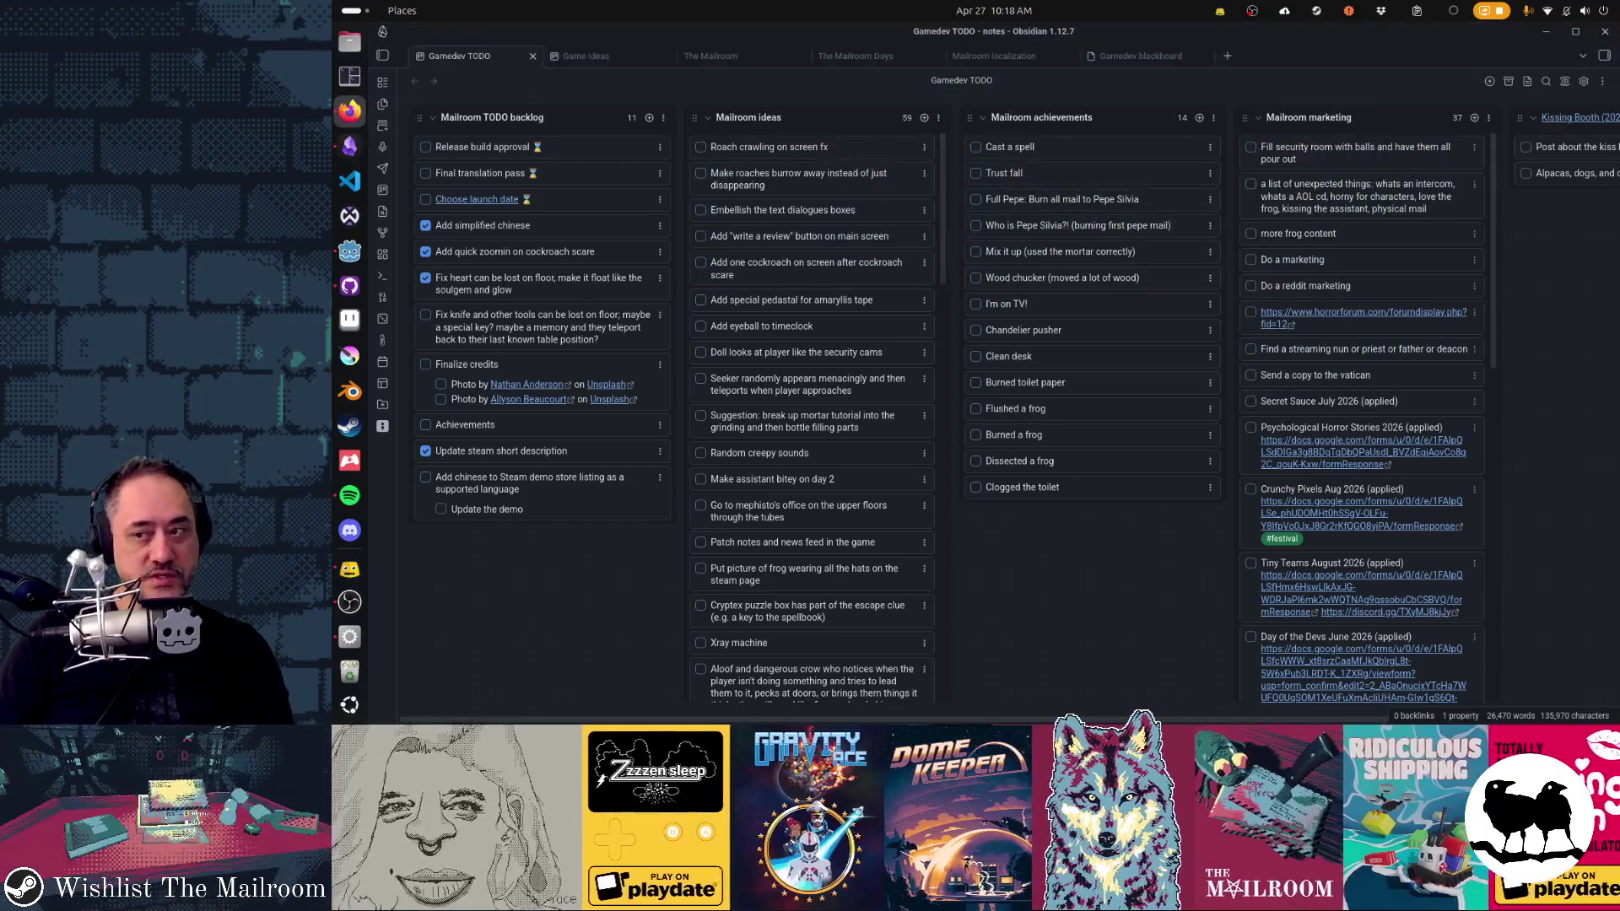